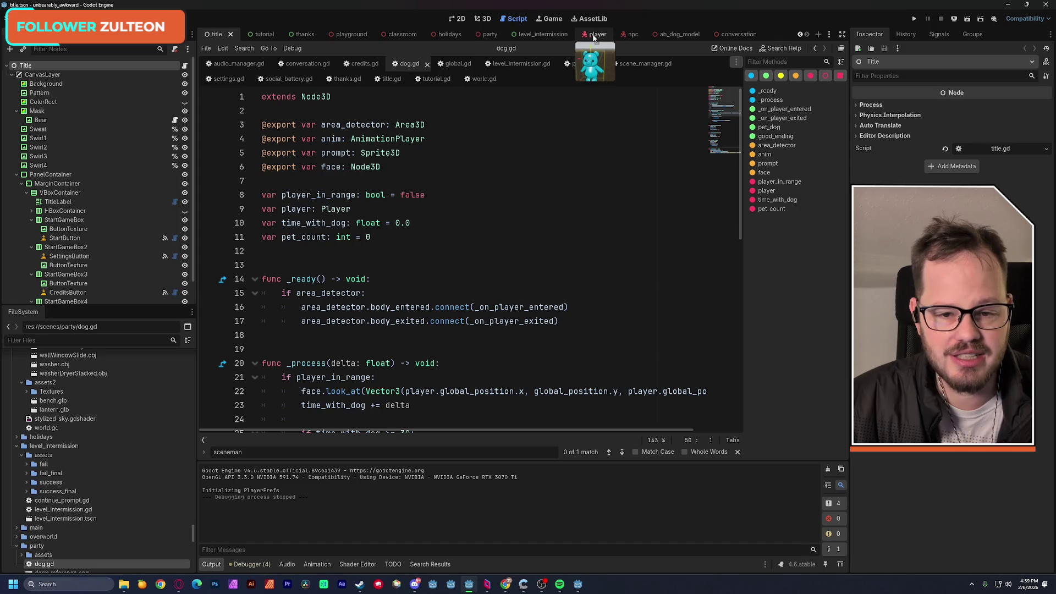
Run the party scene twice to reproduce the Nil add_child error, then stop the game
{"action": "left_click", "coordinate": [477, 34]}
{"action": "left_click", "coordinate": [968, 20]}
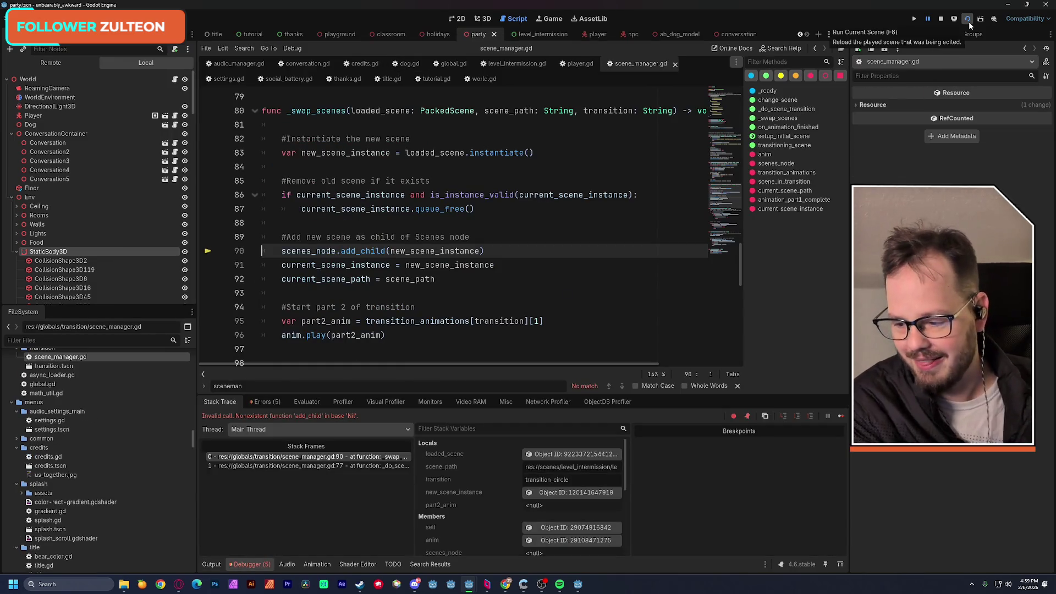
{"action": "left_click", "coordinate": [969, 21]}
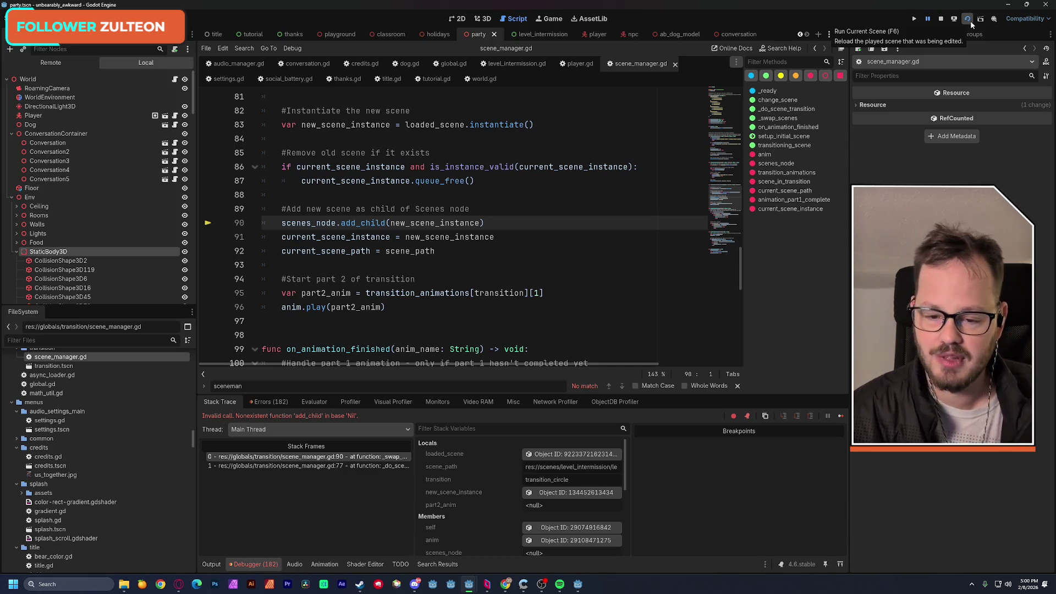
{"action": "left_click", "coordinate": [942, 18]}
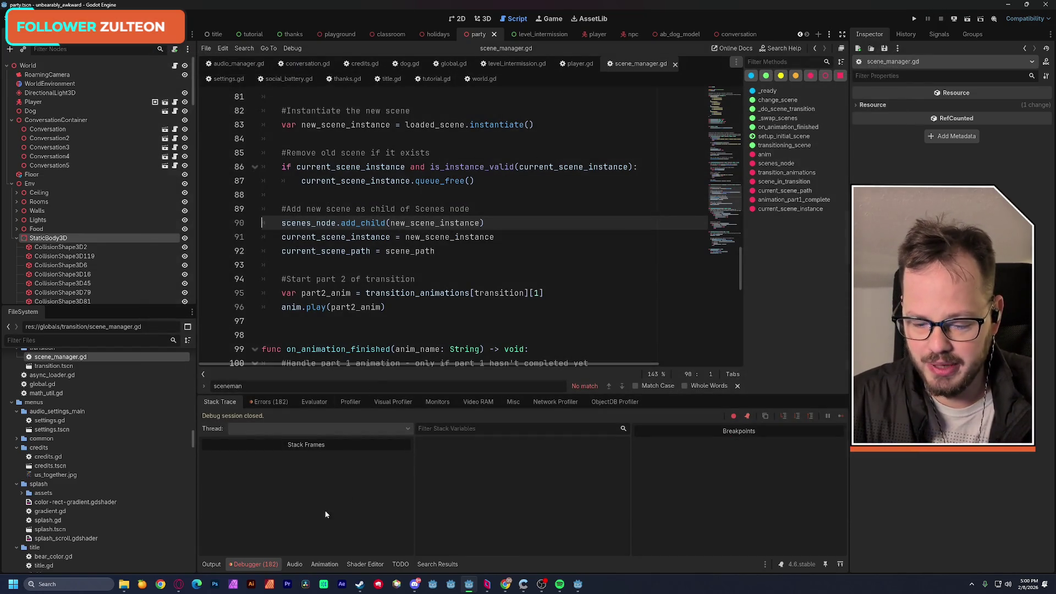
Review the debugger Errors list for the add_child failure
{"action": "left_click", "coordinate": [263, 402]}
{"action": "scroll", "coordinate": [363, 497], "scroll_direction": "down", "scroll_amount": 5}
{"action": "scroll", "coordinate": [363, 496], "scroll_direction": "down", "scroll_amount": 8}
{"action": "left_click_drag", "start_coordinate": [845, 478], "coordinate": [840, 565]}
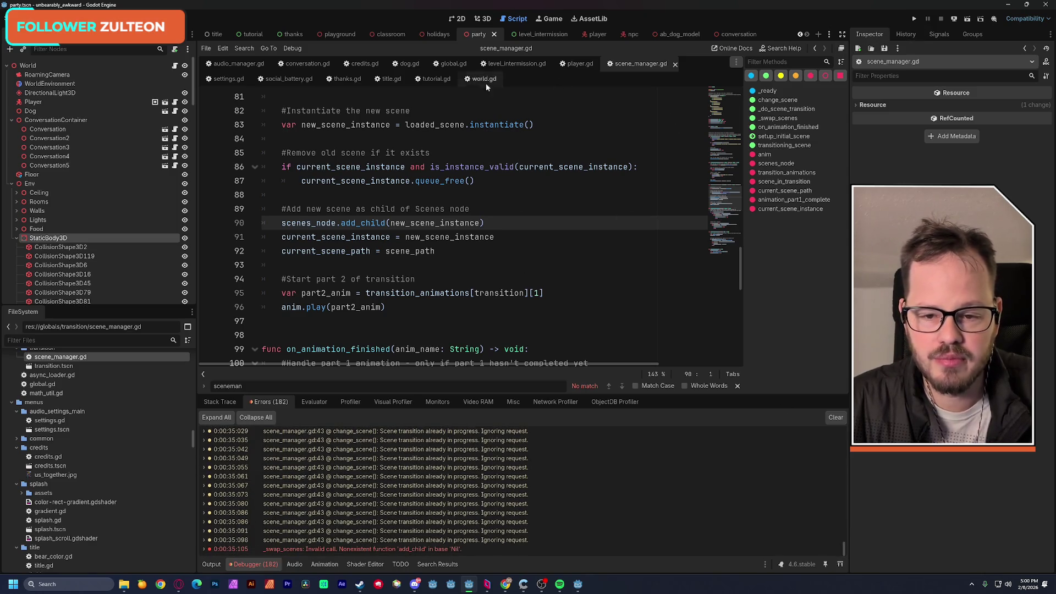
In dog.gd, lower the good-ending threshold on line 25 from 30 to 15 and save
{"action": "left_click", "coordinate": [409, 63]}
{"action": "scroll", "coordinate": [444, 208], "scroll_direction": "down", "scroll_amount": 5}
{"action": "scroll", "coordinate": [443, 208], "scroll_direction": "up", "scroll_amount": 3}
{"action": "scroll", "coordinate": [442, 207], "scroll_direction": "down", "scroll_amount": 4}
{"action": "left_click", "coordinate": [408, 183]}
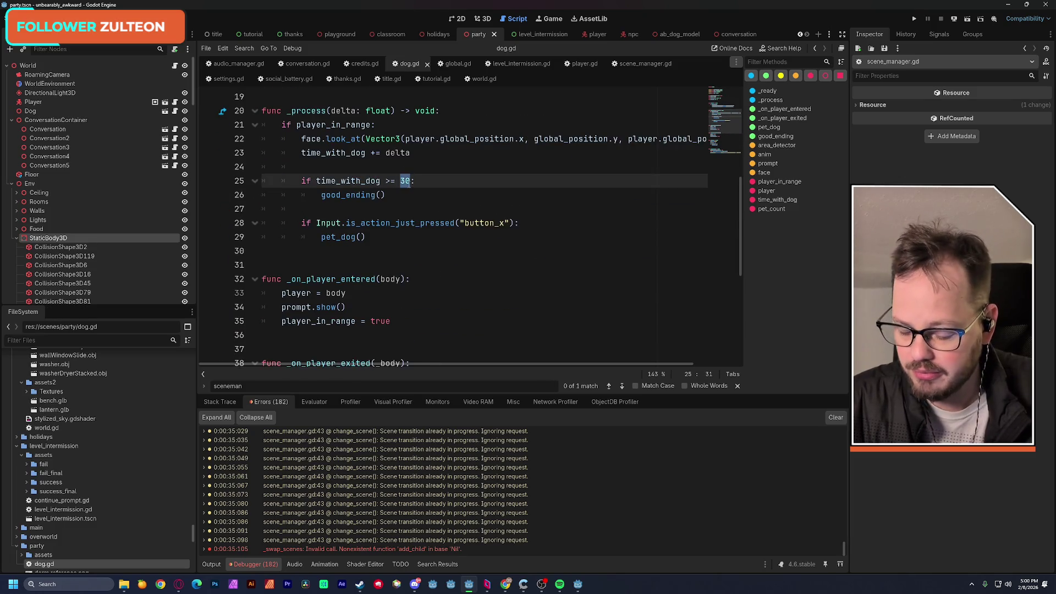
{"action": "type", "text": "15"}
{"action": "left_click", "coordinate": [386, 169]}
{"action": "key", "text": "ctrl+s"}
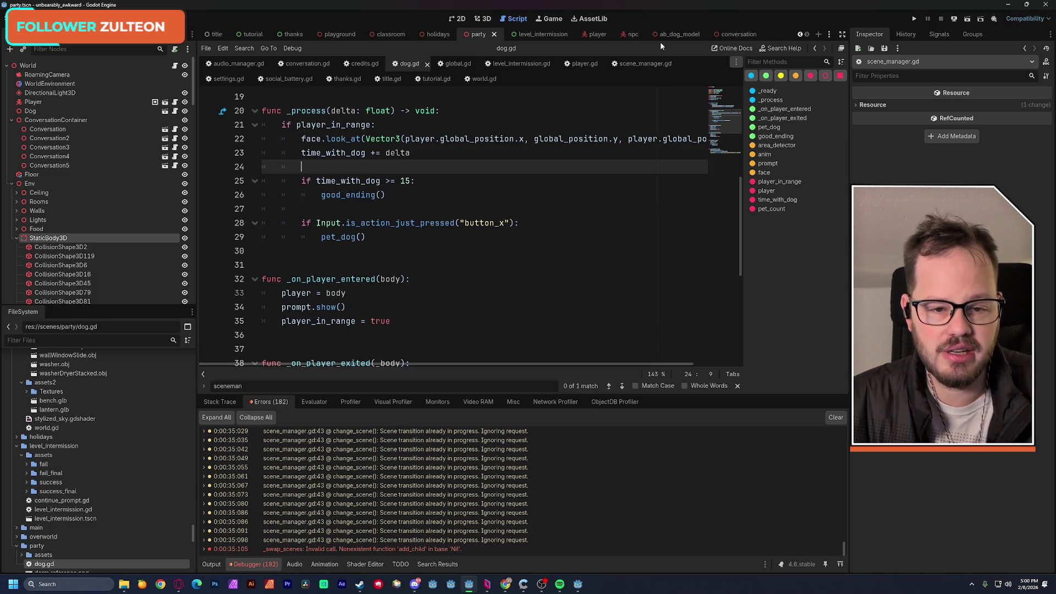
{"action": "left_click", "coordinate": [596, 34]}
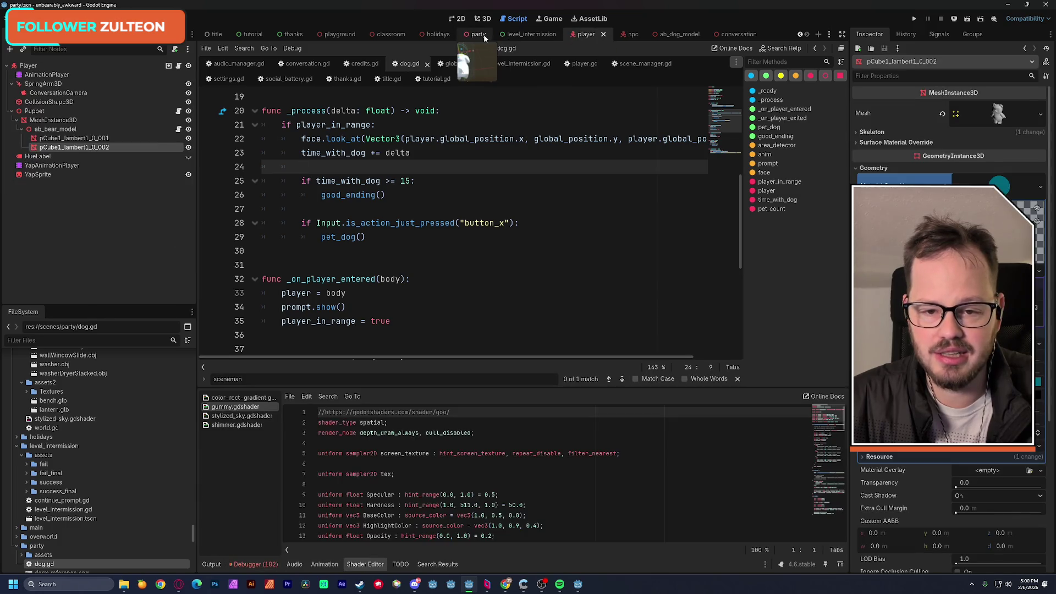
Move and turn the Dog to a new spot in the party scene, save, and rerun it
{"action": "left_click", "coordinate": [478, 34]}
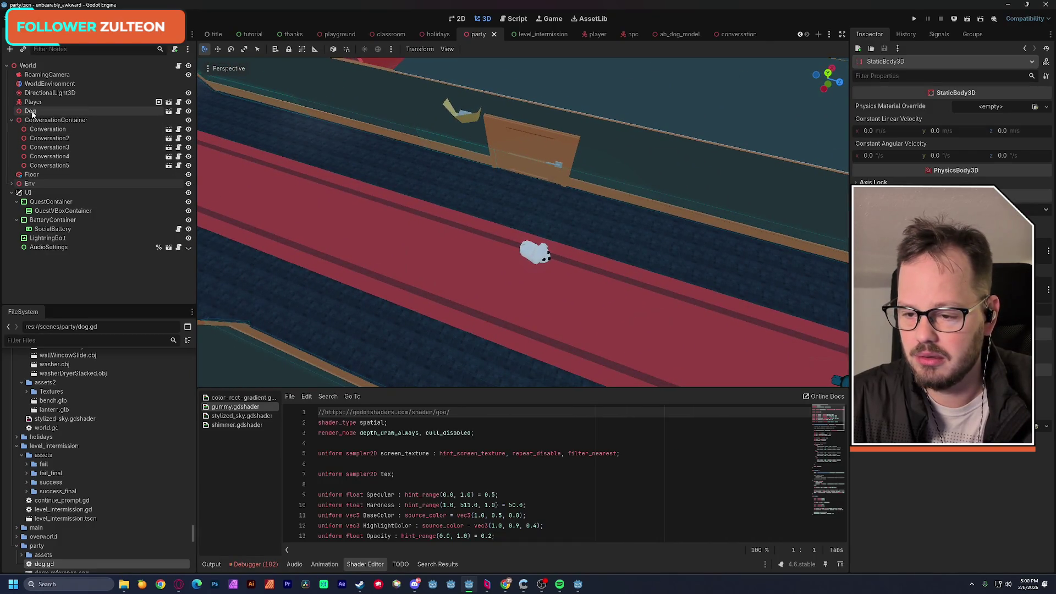
{"action": "left_click", "coordinate": [531, 225]}
{"action": "mouse_move", "coordinate": [588, 275]}
{"action": "left_mouse_down"}
{"action": "mouse_move", "coordinate": [289, 204]}
{"action": "mouse_move", "coordinate": [296, 198]}
{"action": "left_mouse_up"}
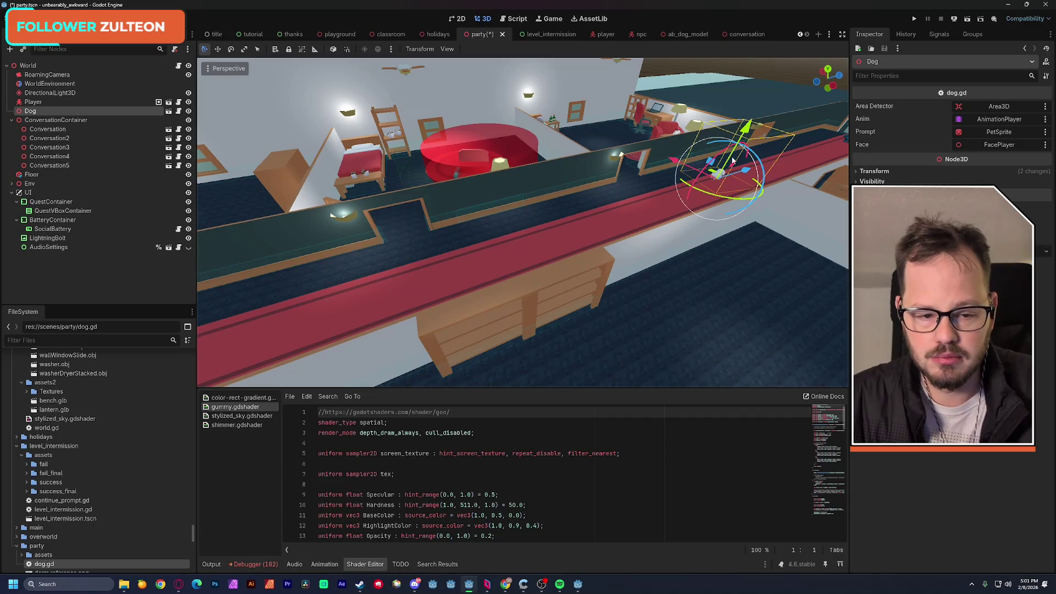
{"action": "left_click_drag", "start_coordinate": [733, 159], "coordinate": [367, 237]}
{"action": "key", "text": "f"}
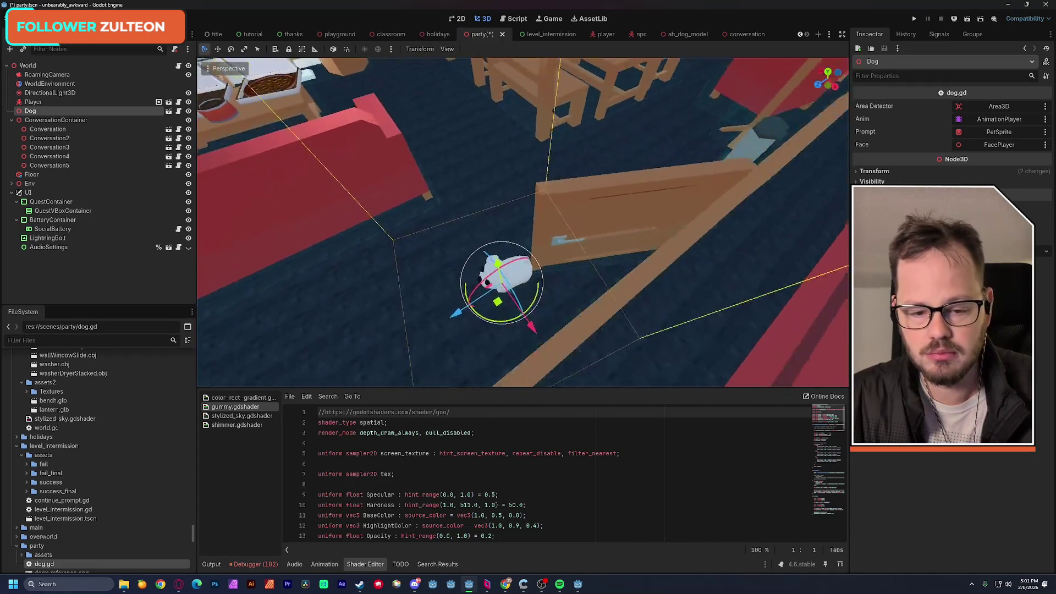
{"action": "mouse_move", "coordinate": [567, 297]}
{"action": "left_mouse_down"}
{"action": "mouse_move", "coordinate": [556, 263]}
{"action": "mouse_move", "coordinate": [488, 200]}
{"action": "mouse_move", "coordinate": [543, 169]}
{"action": "mouse_move", "coordinate": [563, 139]}
{"action": "mouse_move", "coordinate": [548, 167]}
{"action": "left_mouse_up"}
{"action": "key", "text": "ctrl+s"}
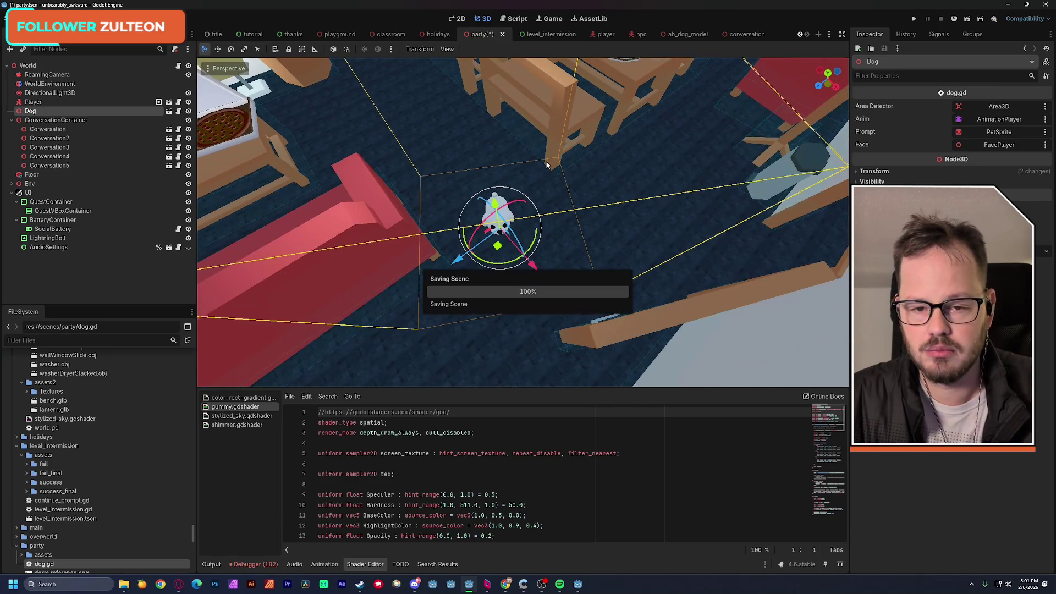
{"action": "left_click", "coordinate": [969, 20]}
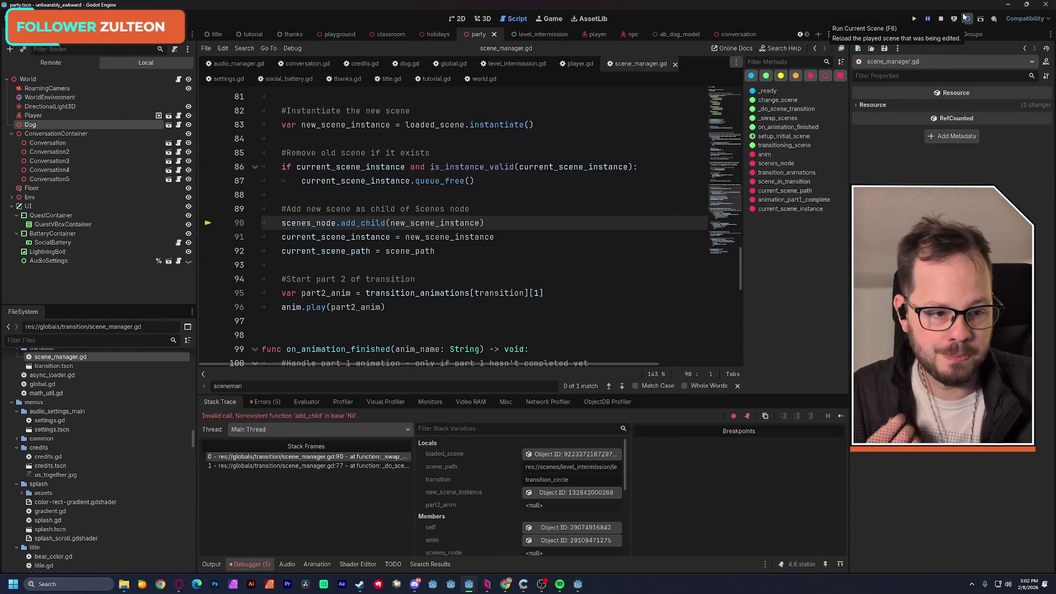
Stop the failing run, play the game from the title scene, then close the game window
{"action": "left_click", "coordinate": [942, 19]}
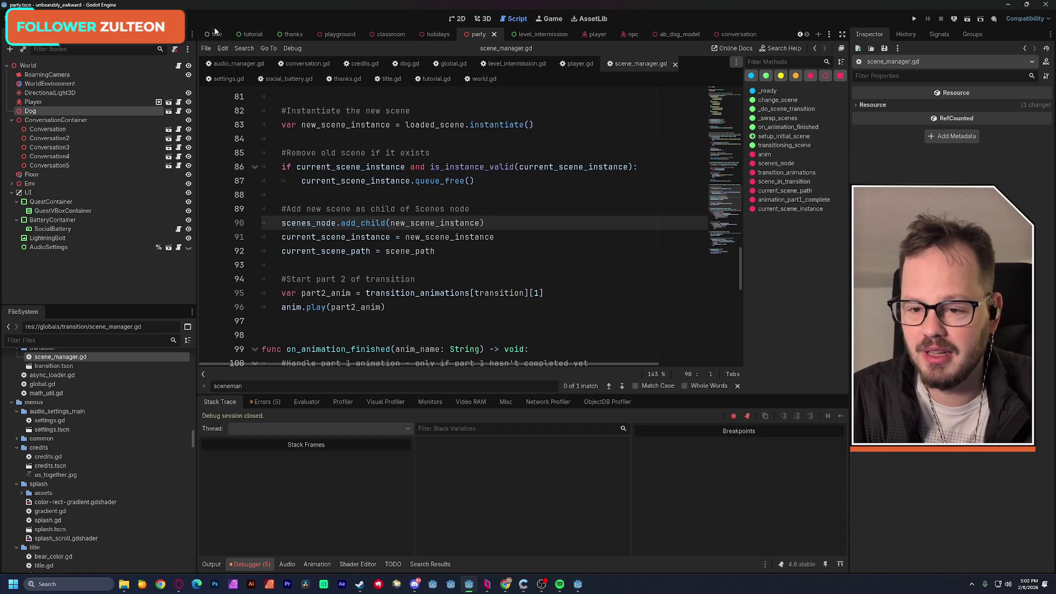
{"action": "left_click", "coordinate": [216, 33]}
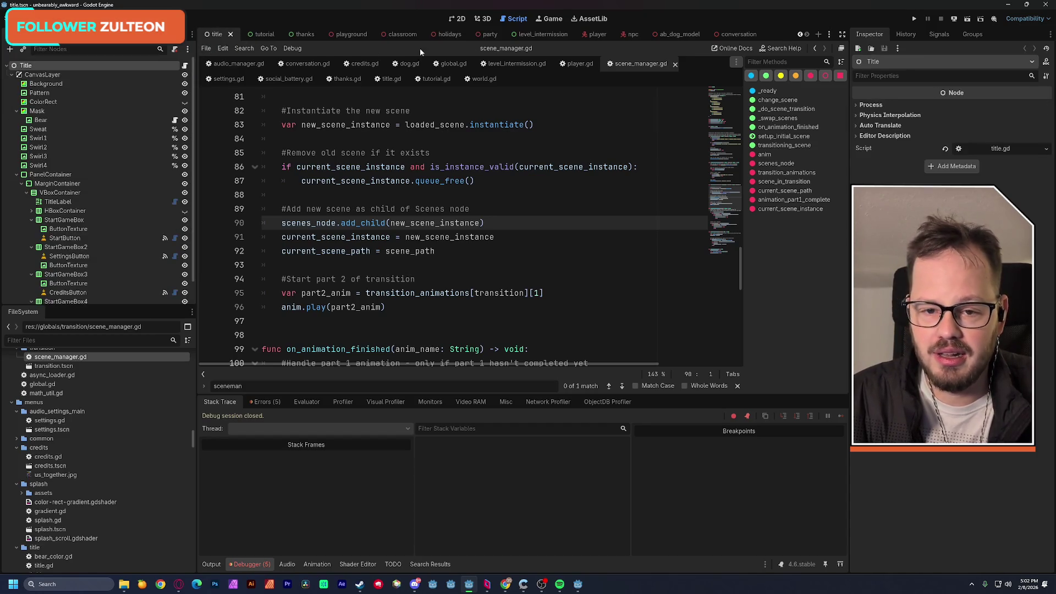
{"action": "left_click", "coordinate": [915, 19]}
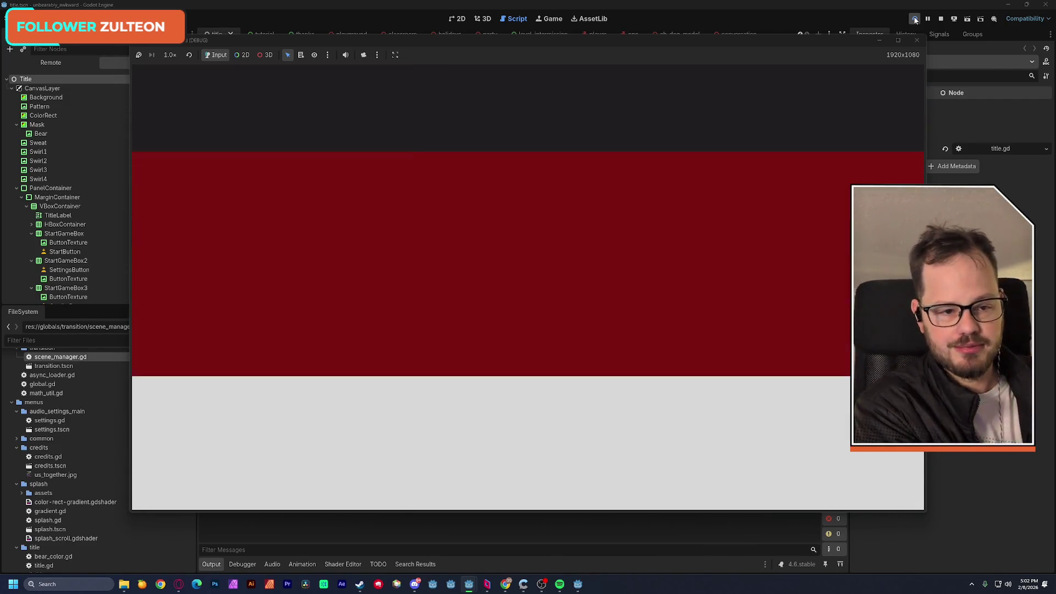
{"action": "left_click", "coordinate": [916, 40]}
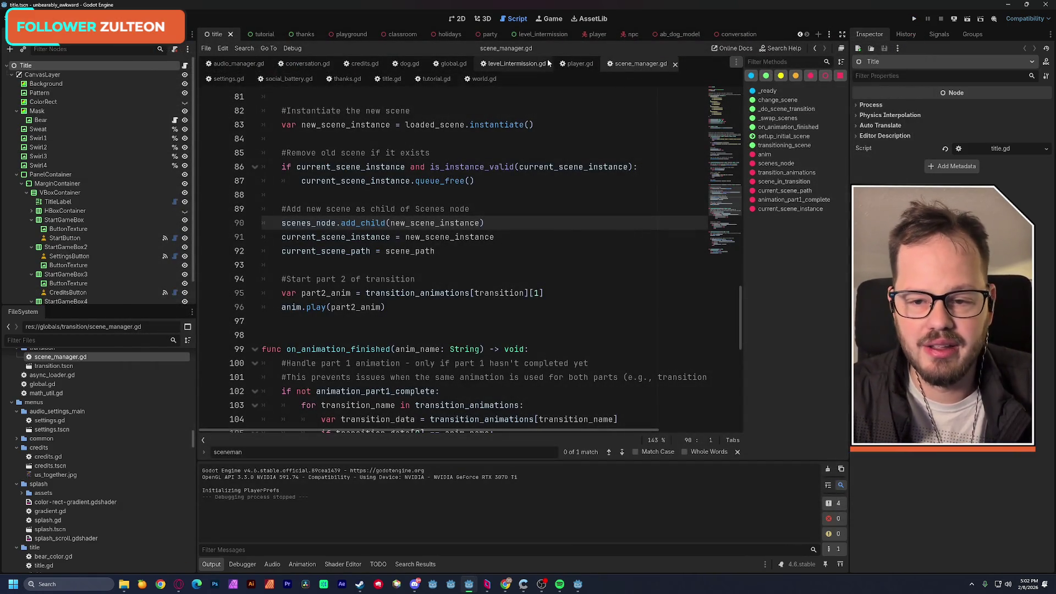
{"action": "middle_click", "coordinate": [362, 38]}
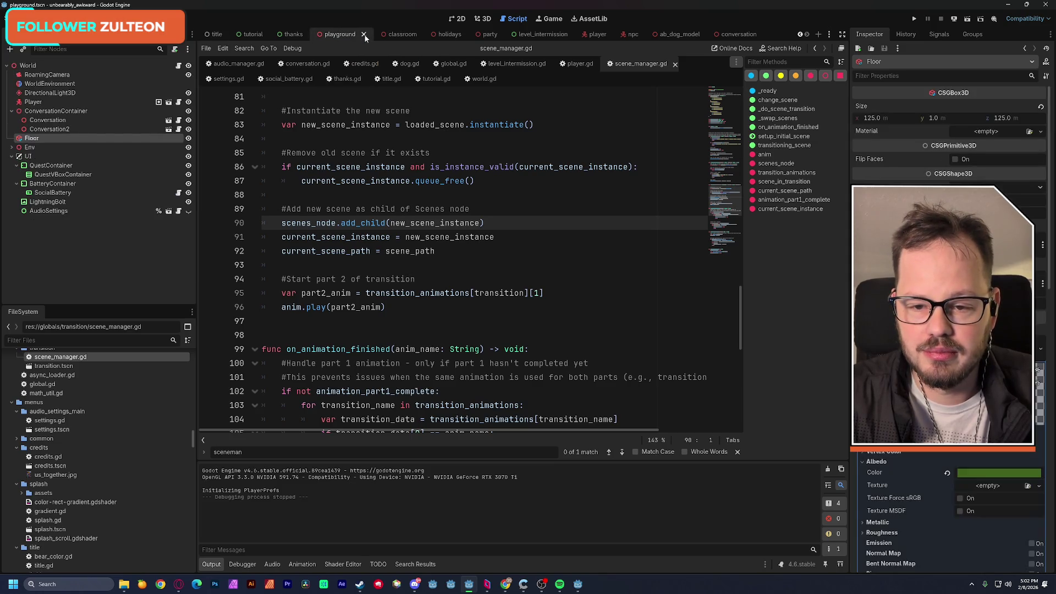
Close the thanks, classroom, holidays and party scene tabs
{"action": "left_click", "coordinate": [388, 35]}
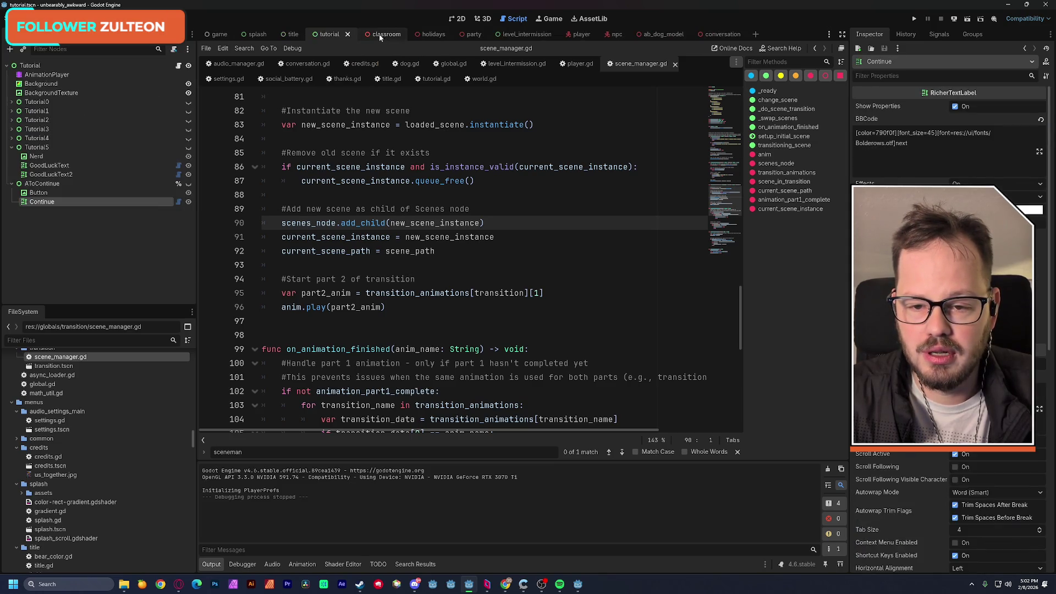
{"action": "left_click", "coordinate": [379, 37]}
{"action": "middle_click", "coordinate": [385, 36]}
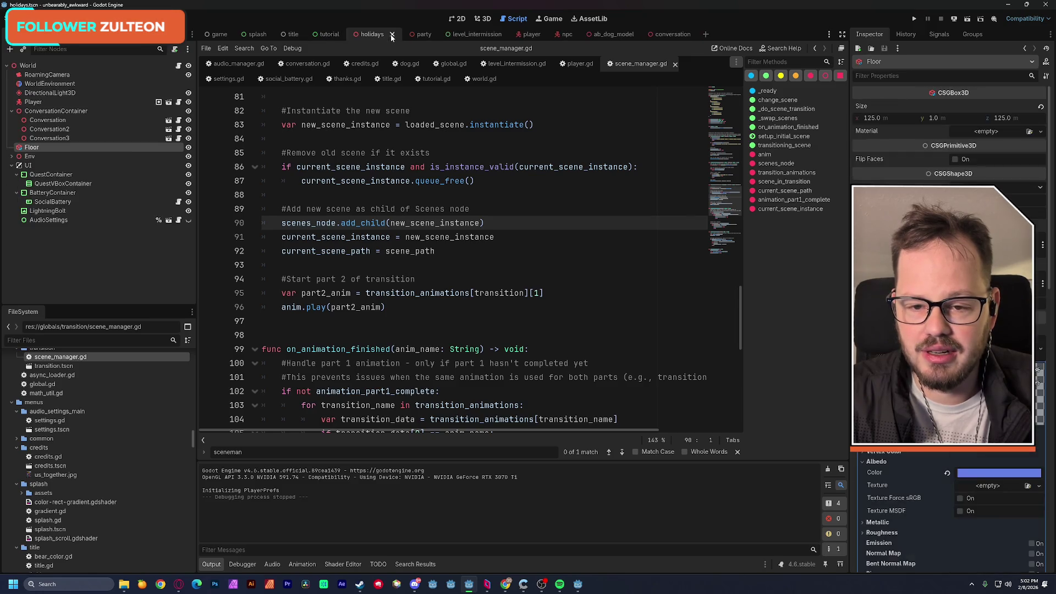
{"action": "middle_click", "coordinate": [387, 35]}
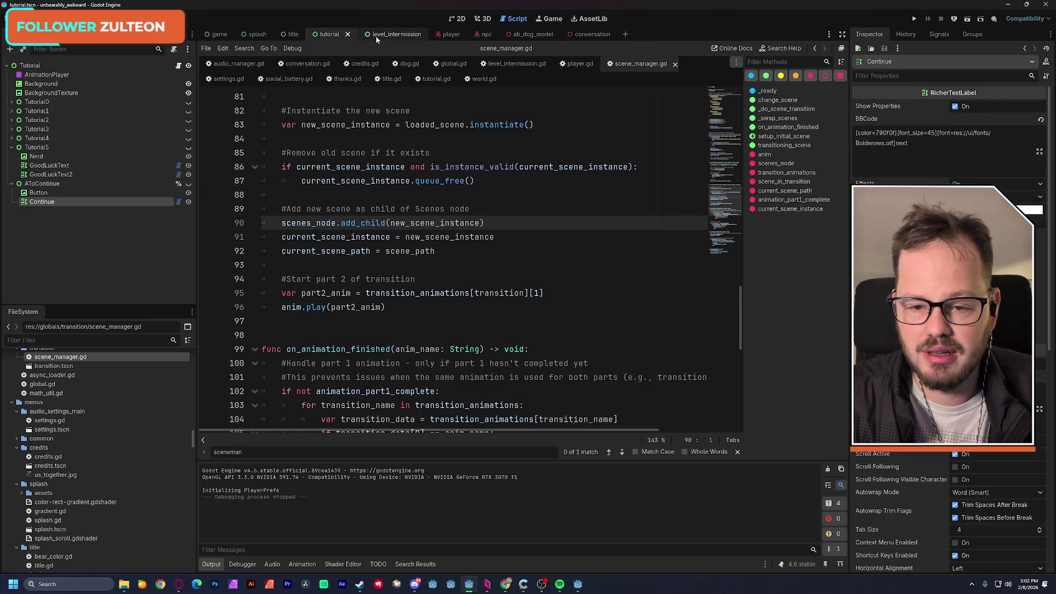
{"action": "middle_click", "coordinate": [384, 35]}
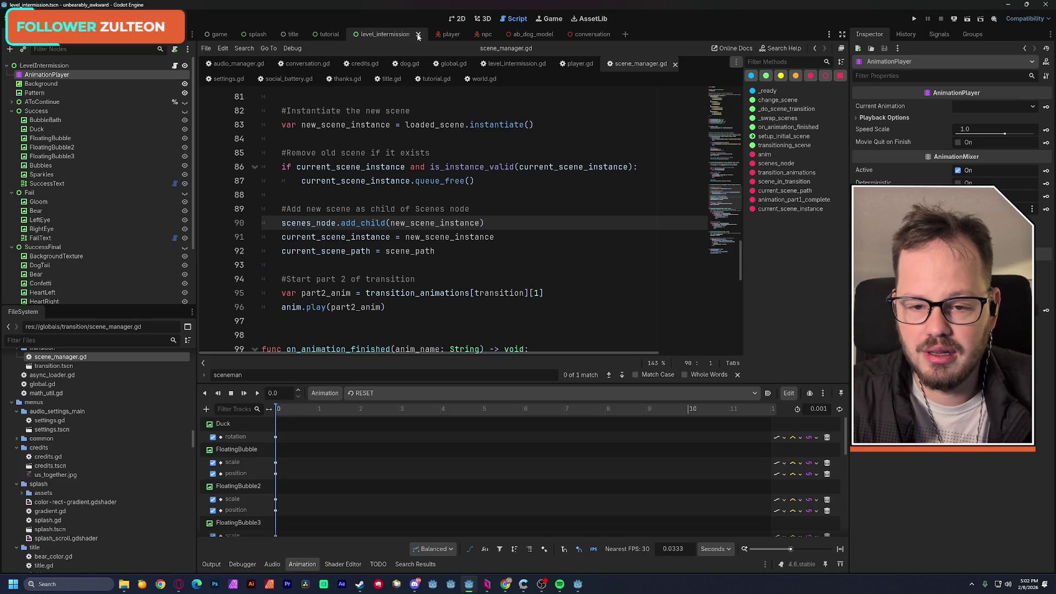
Filter the FileSystem for 'thanks' and open thanks.tscn in the 2D view
{"action": "left_click", "coordinate": [60, 341]}
{"action": "type", "text": "thanks"}
{"action": "left_click", "coordinate": [51, 403]}
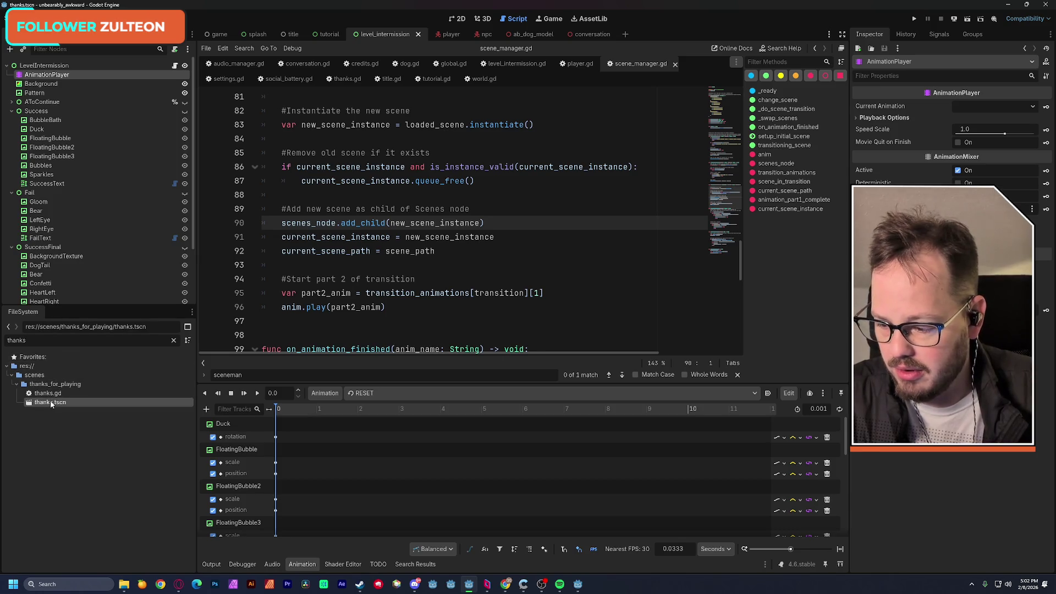
{"action": "double_click", "coordinate": [51, 402]}
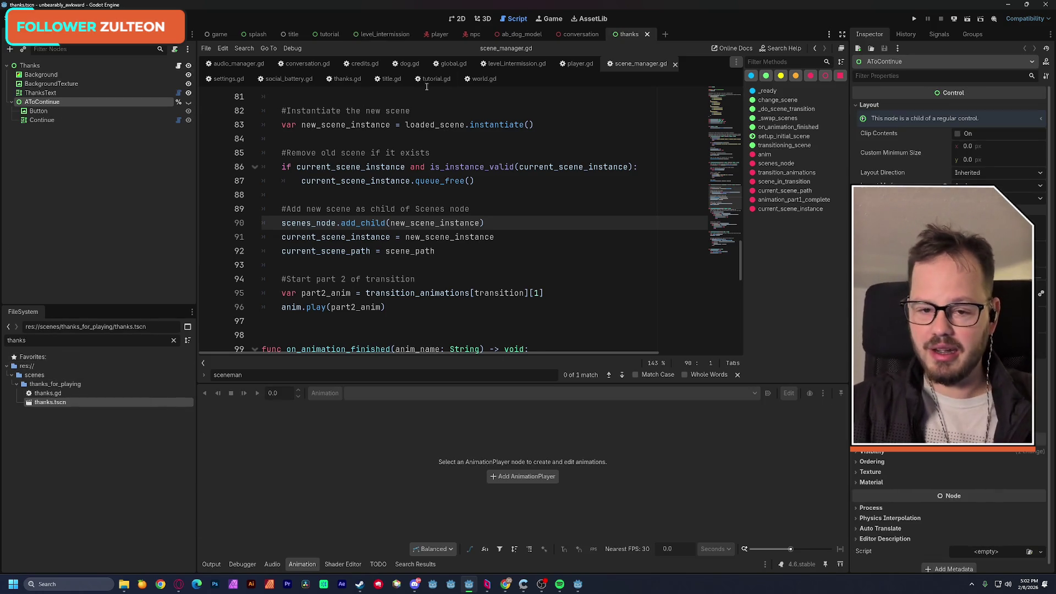
{"action": "left_click", "coordinate": [457, 18]}
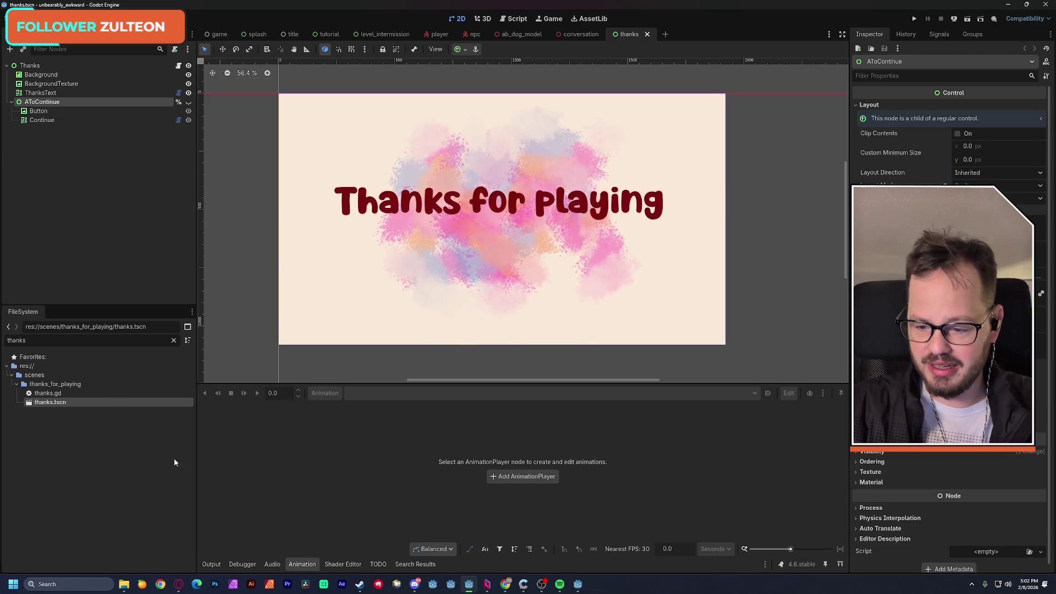
Open the thanks_for_playing folder in File Explorer and minimize Godot
{"action": "right_click", "coordinate": [40, 385]}
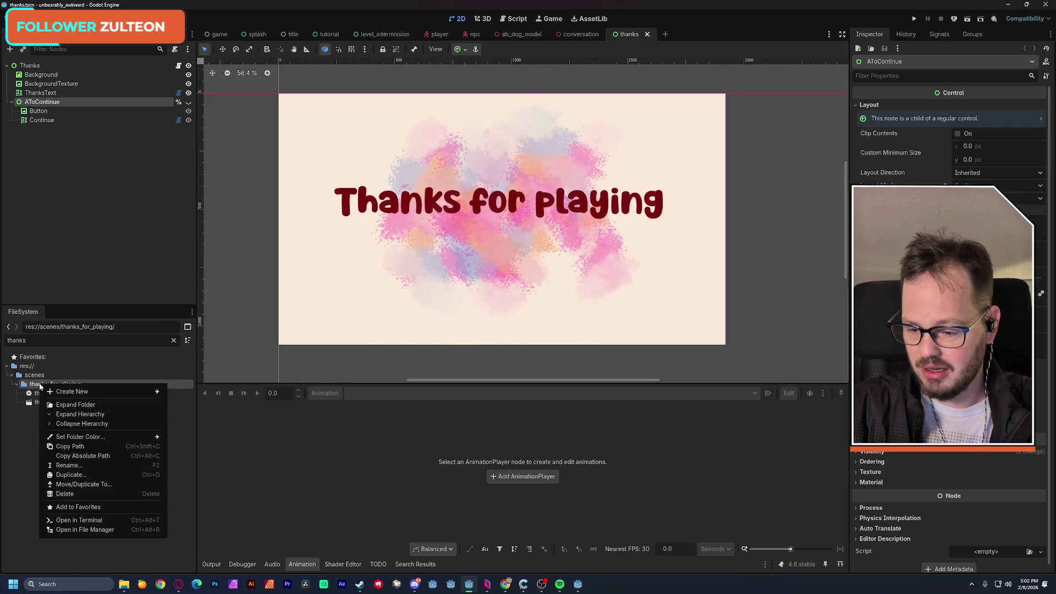
{"action": "left_click", "coordinate": [116, 530]}
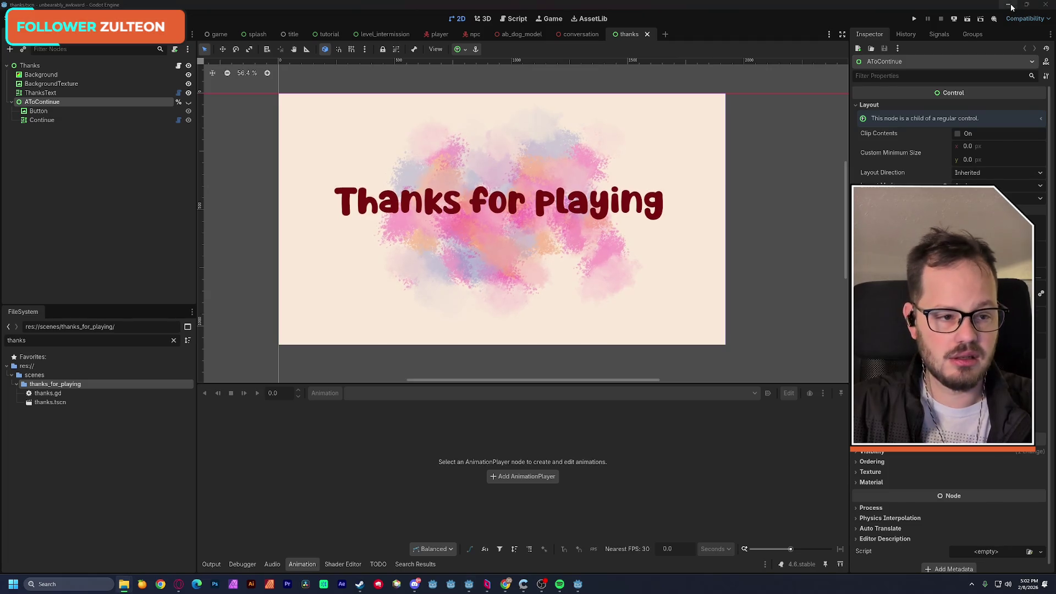
{"action": "left_click", "coordinate": [1010, 6]}
{"action": "left_click", "coordinate": [560, 121]}
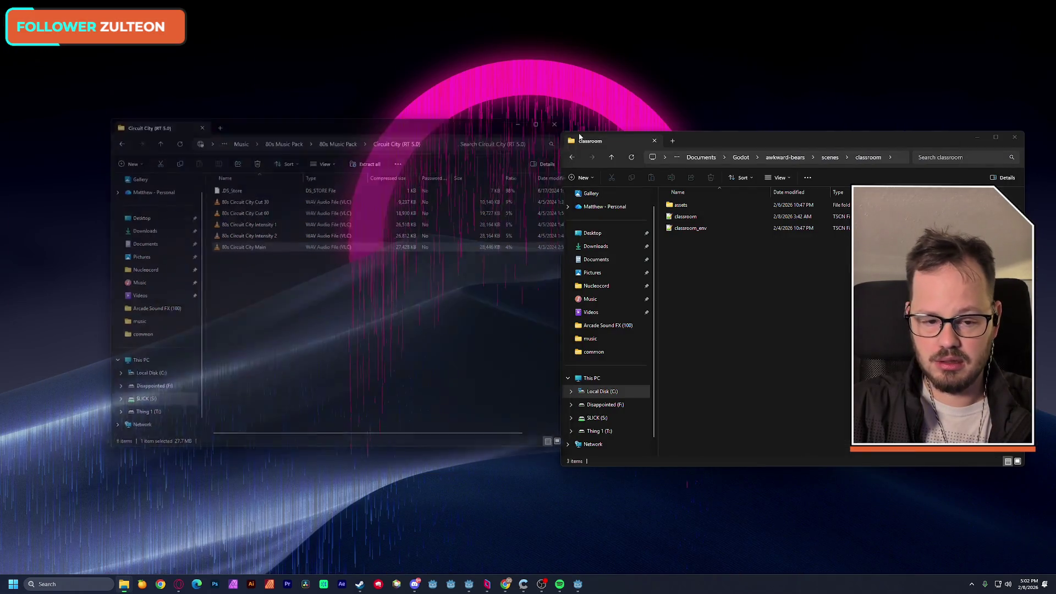
Browse to S: Game Makers > Awkward Bears > Assets > UI > UI-Settings > Thank you
{"action": "left_click_drag", "start_coordinate": [178, 127], "coordinate": [434, 124]}
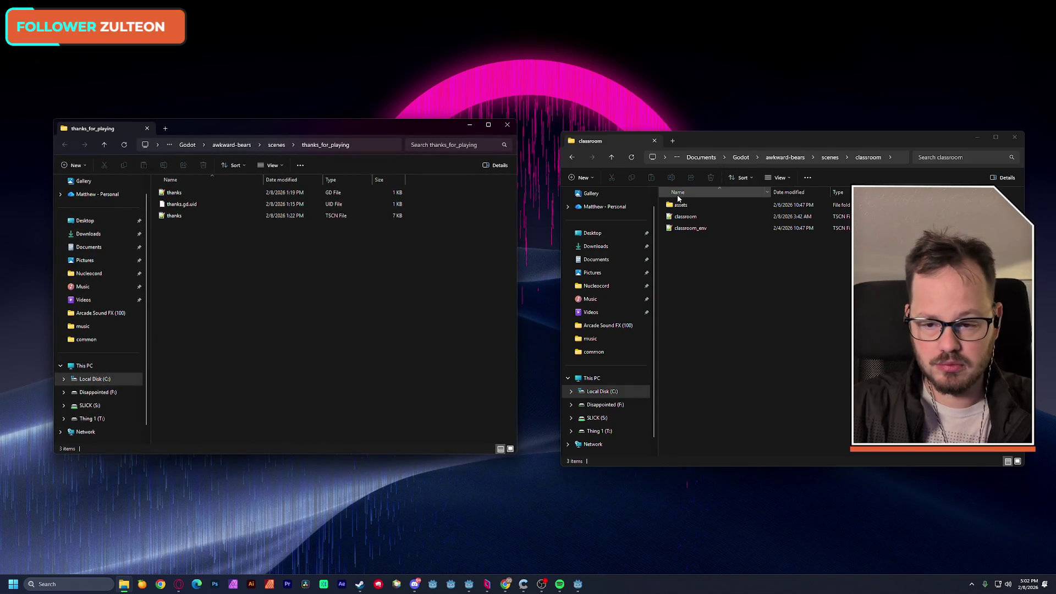
{"action": "left_click", "coordinate": [614, 418]}
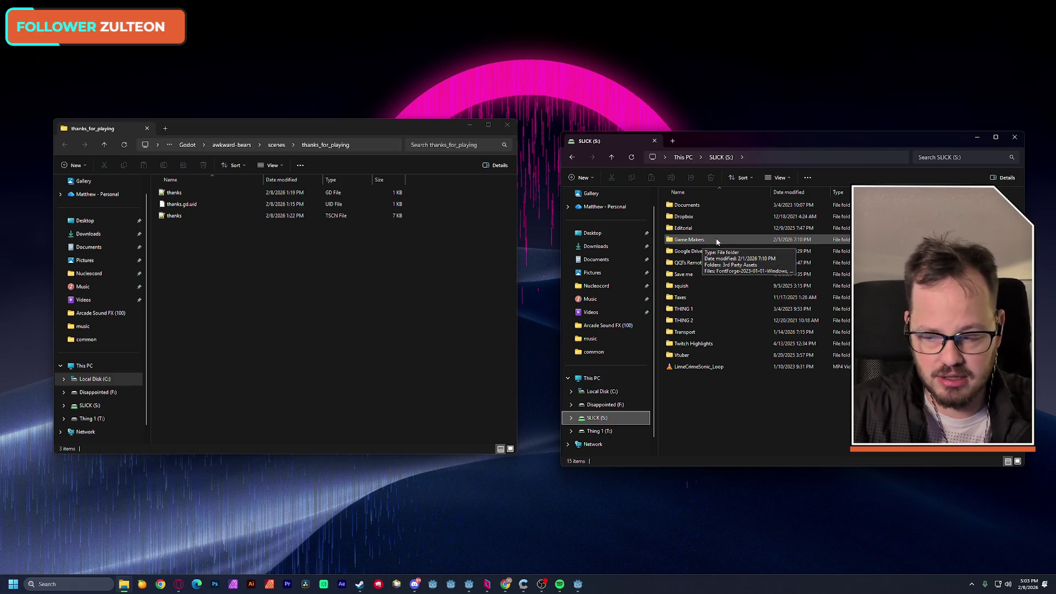
{"action": "double_click", "coordinate": [702, 241]}
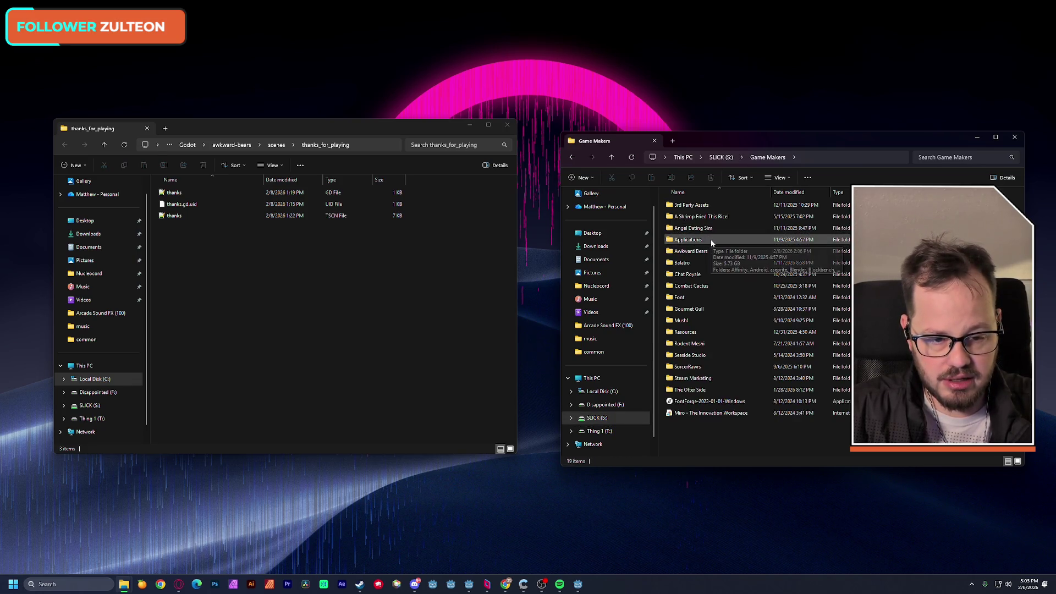
{"action": "double_click", "coordinate": [708, 251]}
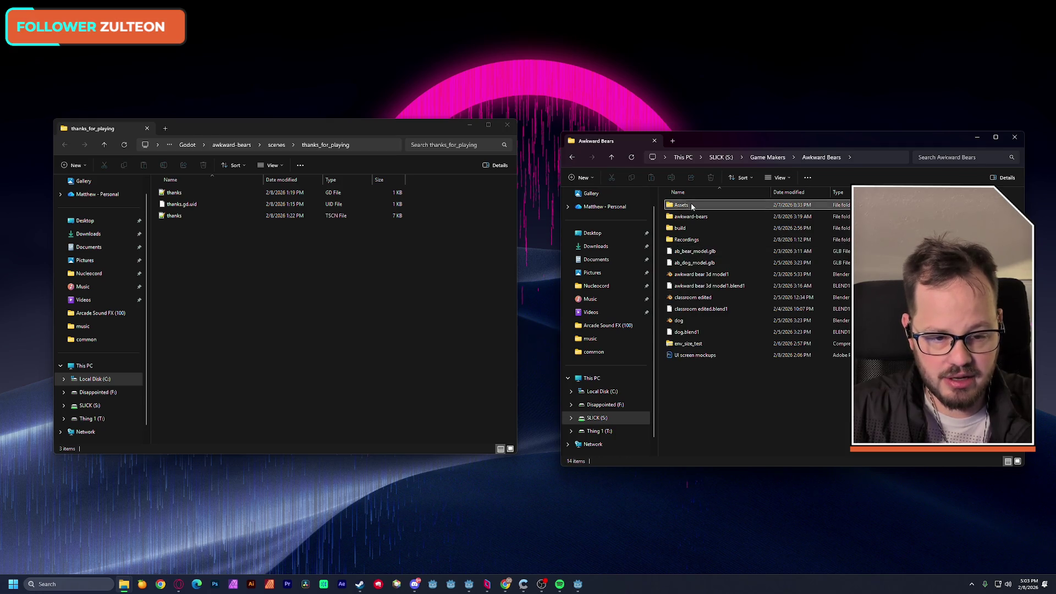
{"action": "double_click", "coordinate": [691, 203]}
{"action": "double_click", "coordinate": [685, 240]}
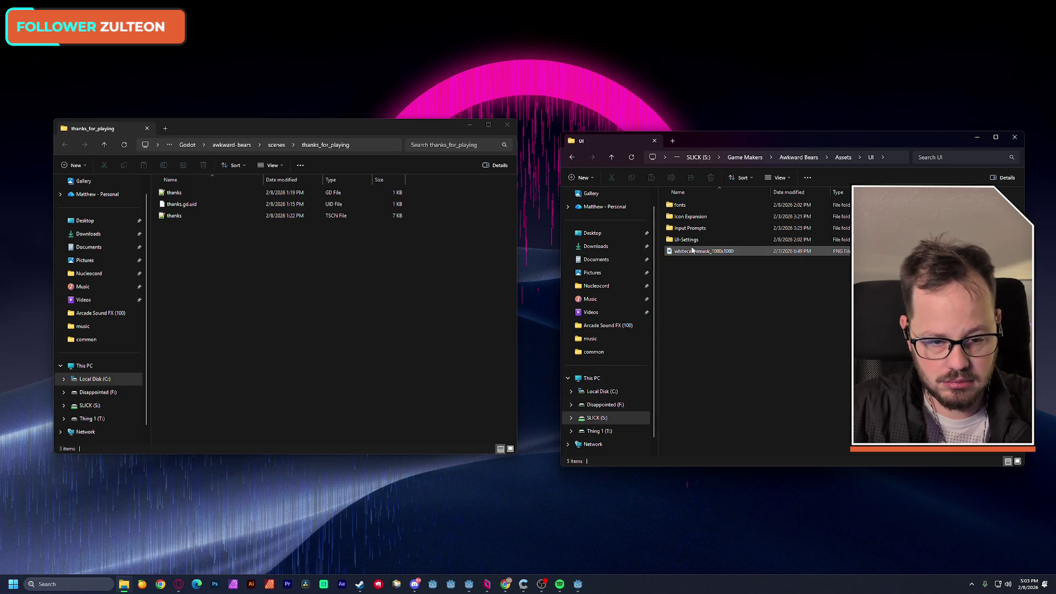
{"action": "double_click", "coordinate": [712, 244]}
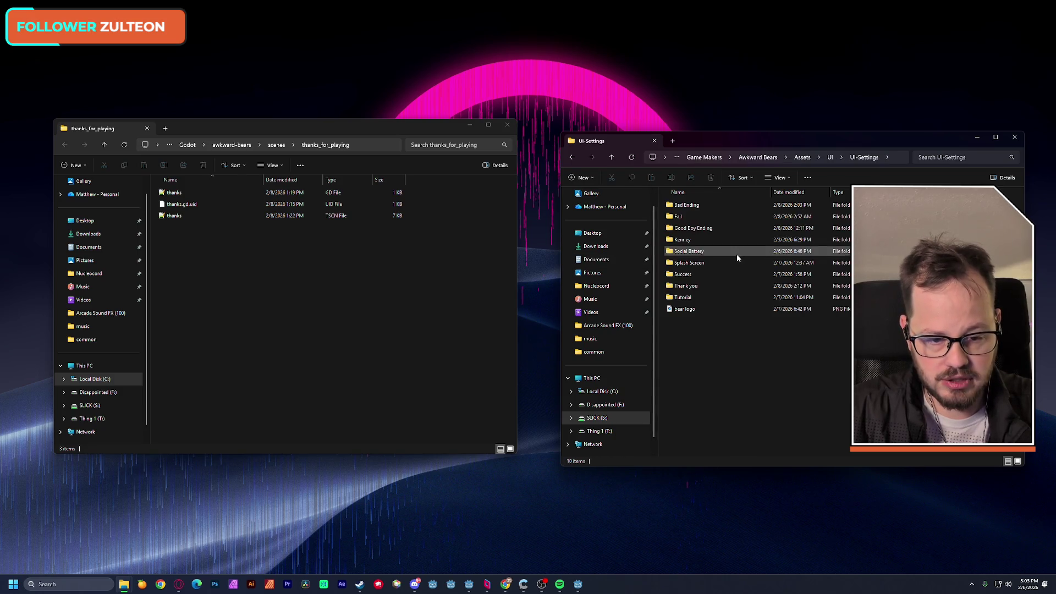
{"action": "double_click", "coordinate": [686, 286]}
Copy all eight thank-you PNGs into thanks_for_playing and return to Godot
{"action": "left_click_drag", "start_coordinate": [724, 312], "coordinate": [694, 202]}
{"action": "mouse_move", "coordinate": [696, 240]}
{"action": "left_mouse_down"}
{"action": "mouse_move", "coordinate": [349, 298]}
{"action": "mouse_move", "coordinate": [407, 309]}
{"action": "left_mouse_up"}
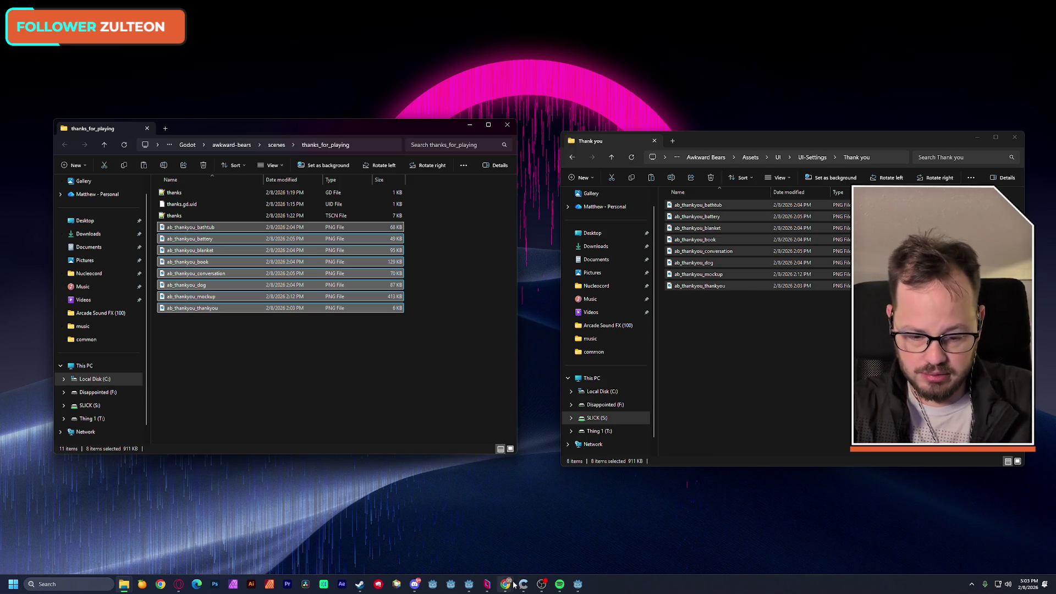
{"action": "mouse_move", "coordinate": [511, 587]}
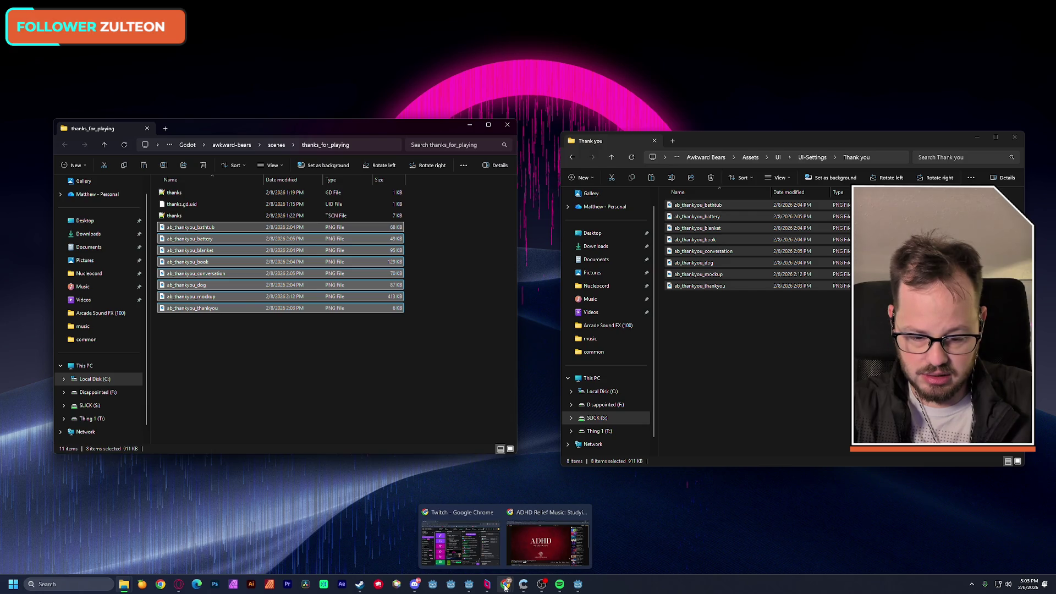
{"action": "left_click", "coordinate": [468, 585]}
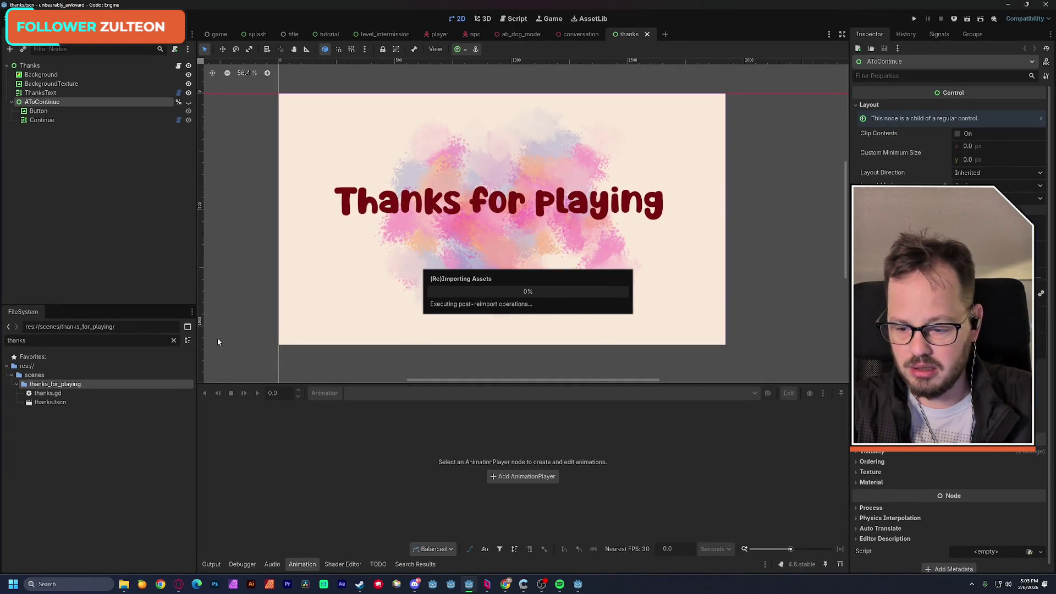
Clear the FileSystem filter to show the new ab_thankyou PNGs and collapse AToContinue
{"action": "left_click", "coordinate": [173, 340]}
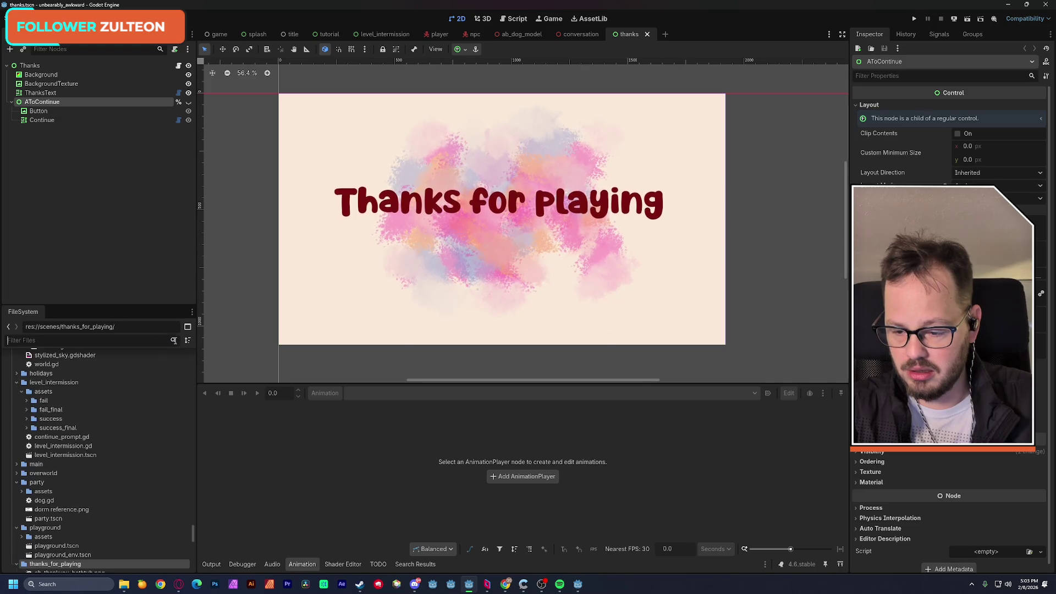
{"action": "scroll", "coordinate": [110, 452], "scroll_direction": "down", "scroll_amount": 5}
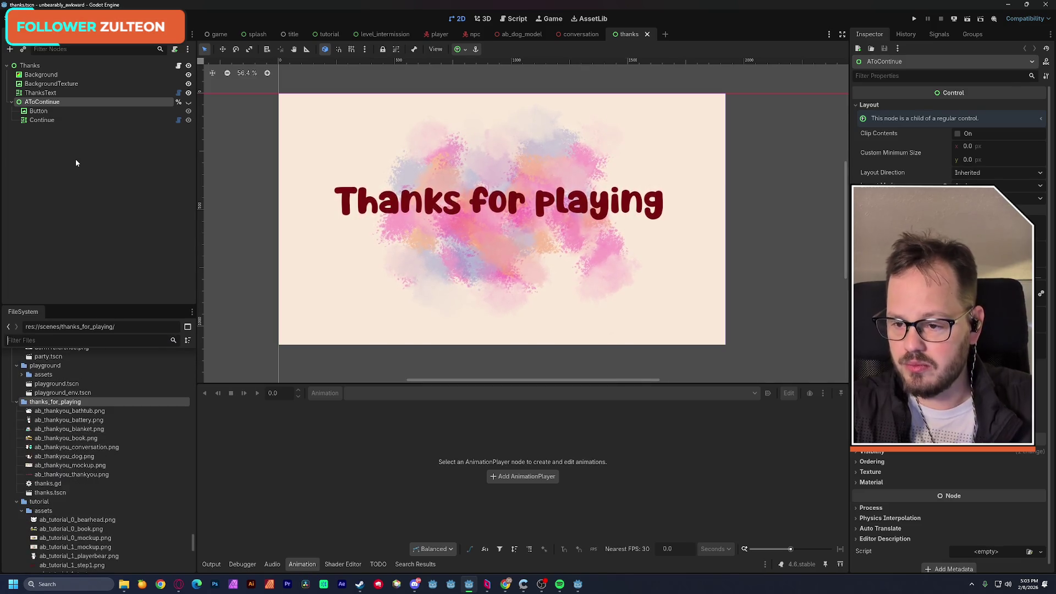
{"action": "left_click", "coordinate": [11, 102]}
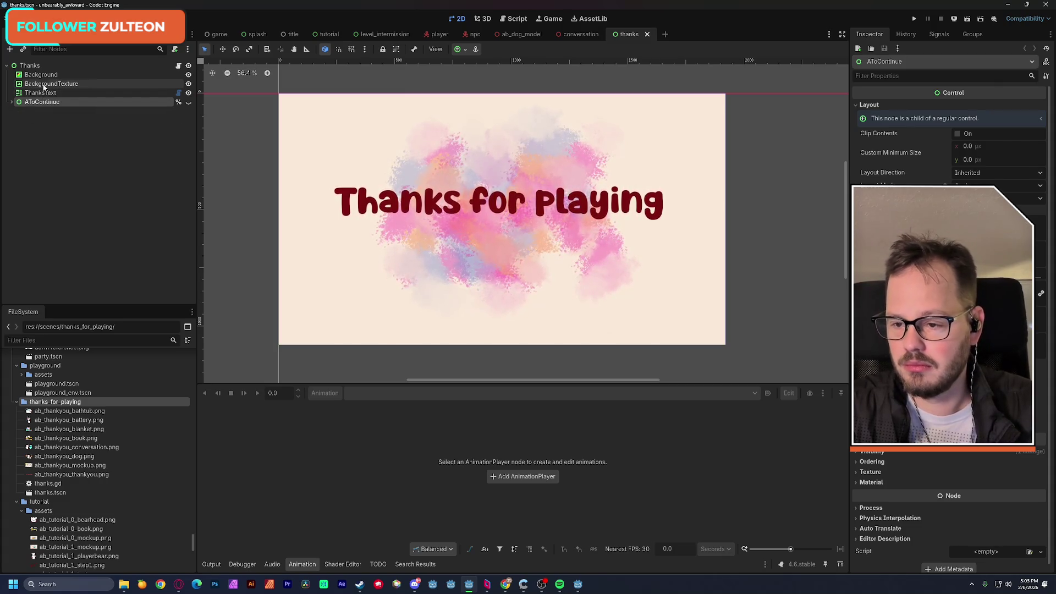
{"action": "left_click", "coordinate": [33, 65]}
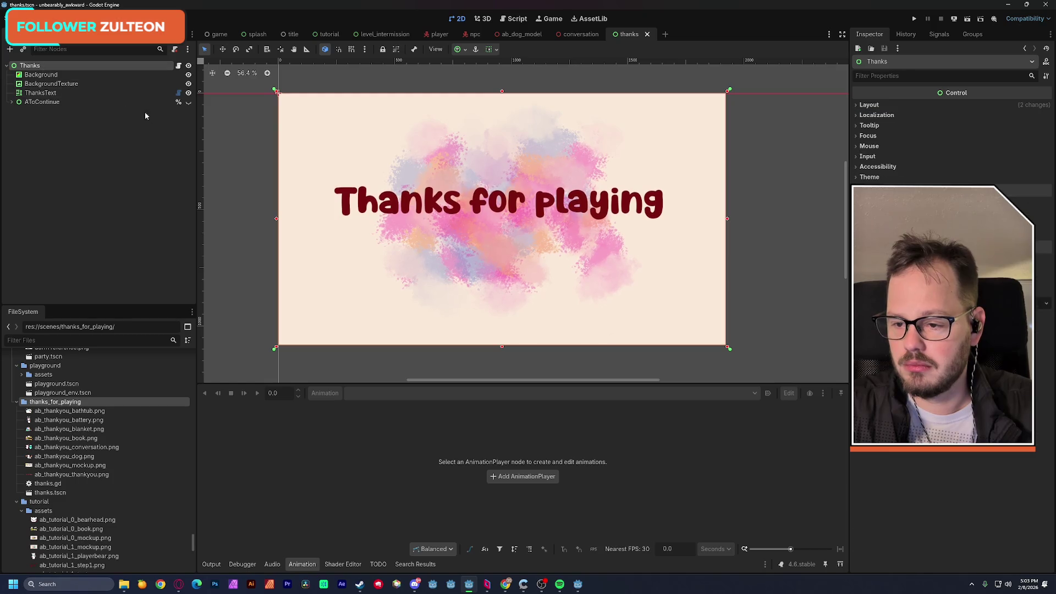
Add a TextureRect under Thanks showing ab_thankyou_mockup.png
{"action": "key", "text": "ctrl+a"}
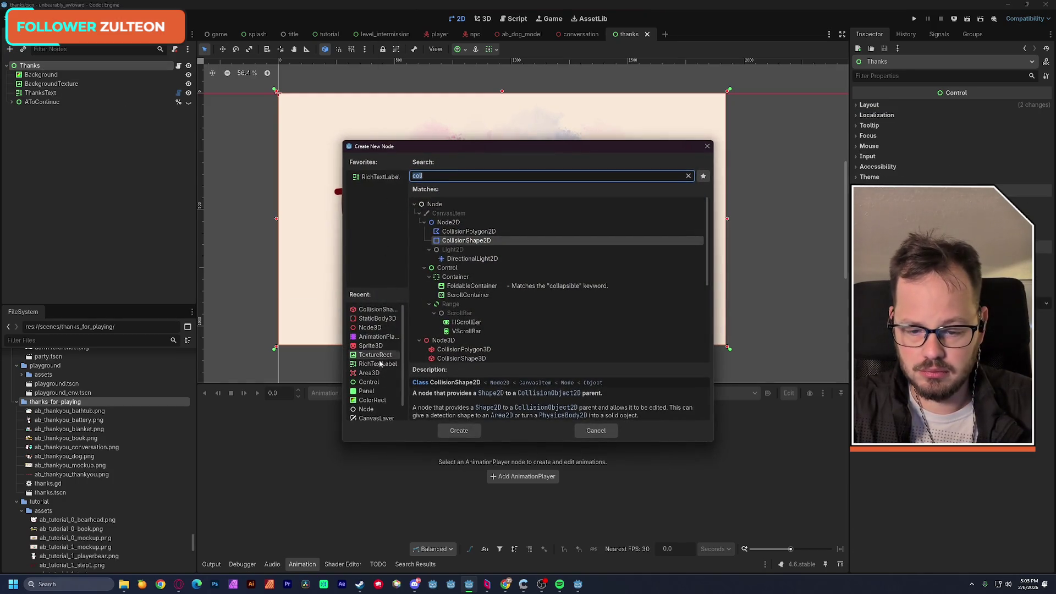
{"action": "double_click", "coordinate": [379, 355]}
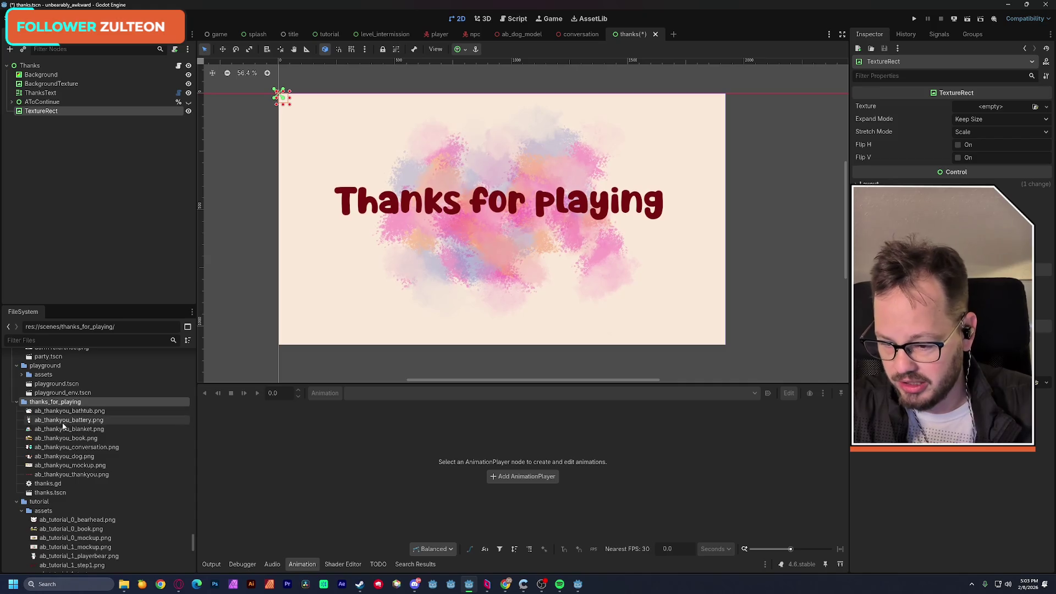
{"action": "left_click_drag", "start_coordinate": [72, 466], "coordinate": [975, 111]}
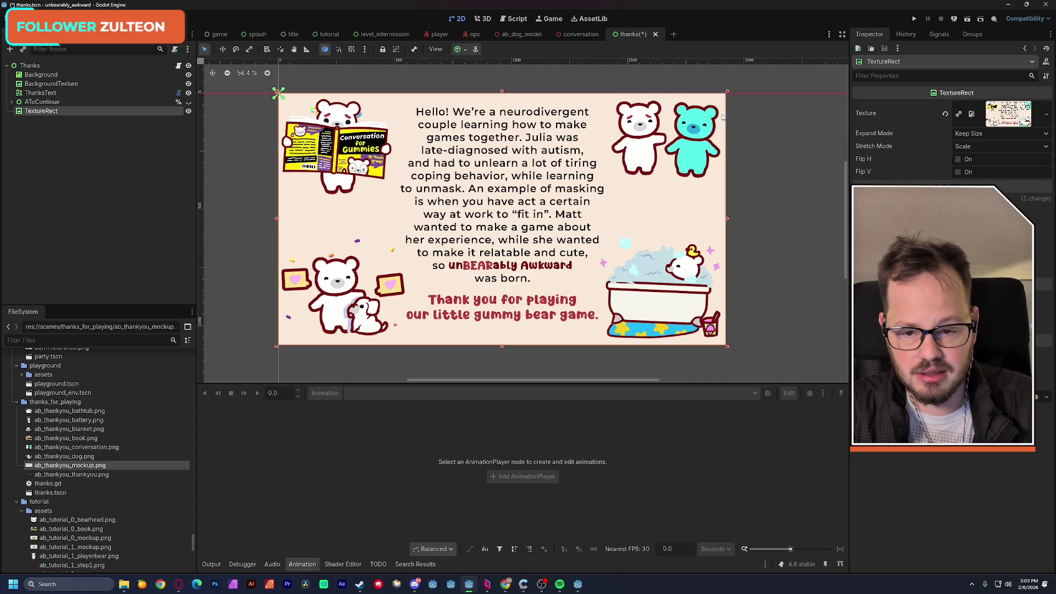
Add a TextureRect with ab_thankyou_bathtub.png over the mockup's bathtub and name it Bath
{"action": "left_click", "coordinate": [33, 65]}
{"action": "key", "text": "ctrl+a"}
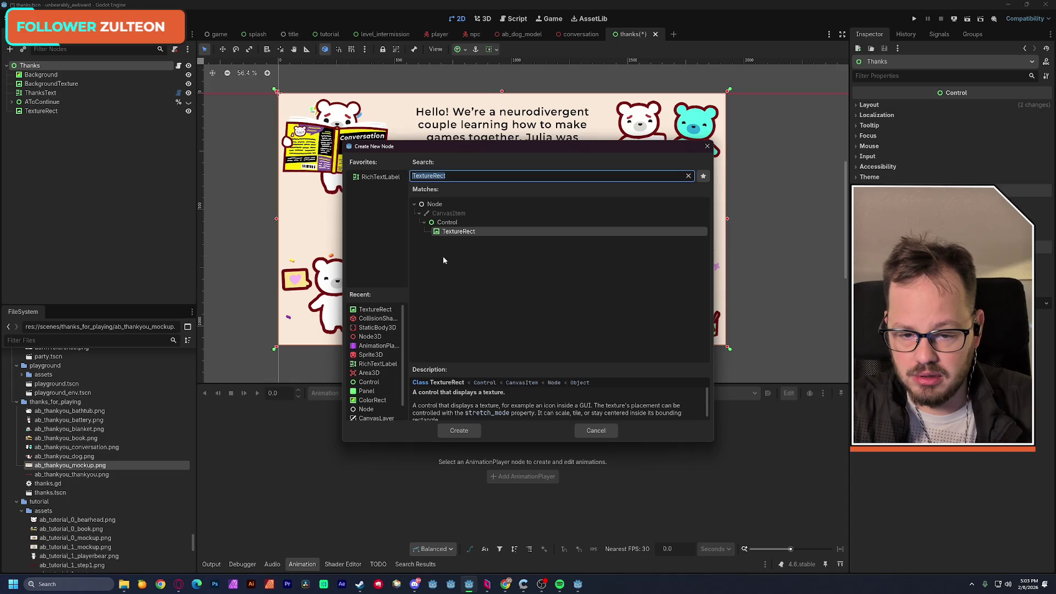
{"action": "double_click", "coordinate": [448, 231]}
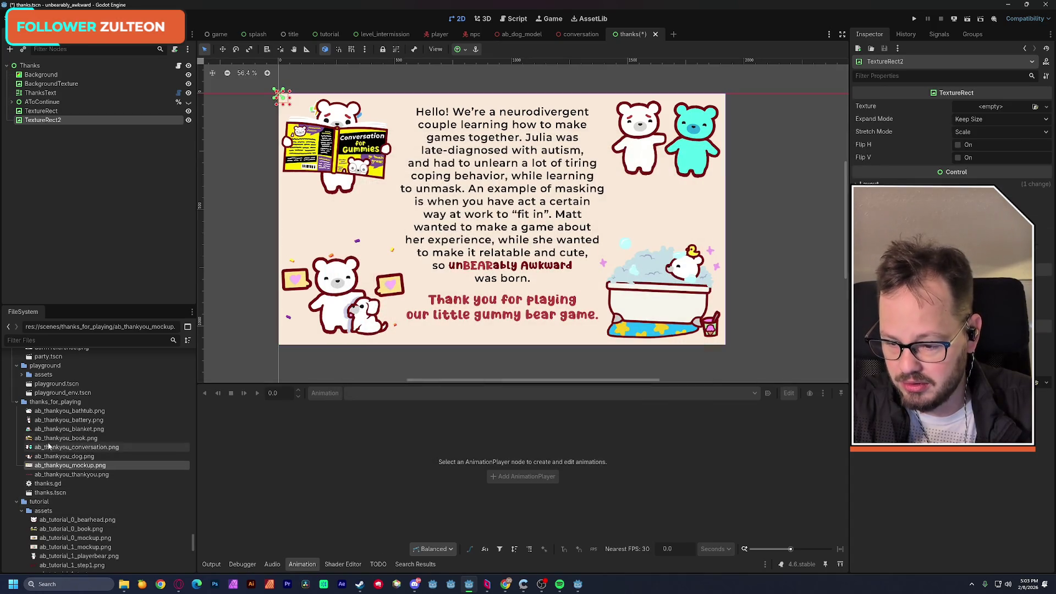
{"action": "mouse_move", "coordinate": [60, 411]}
{"action": "left_mouse_down"}
{"action": "mouse_move", "coordinate": [979, 97]}
{"action": "mouse_move", "coordinate": [990, 105]}
{"action": "left_mouse_up"}
{"action": "left_click_drag", "start_coordinate": [337, 158], "coordinate": [655, 297]}
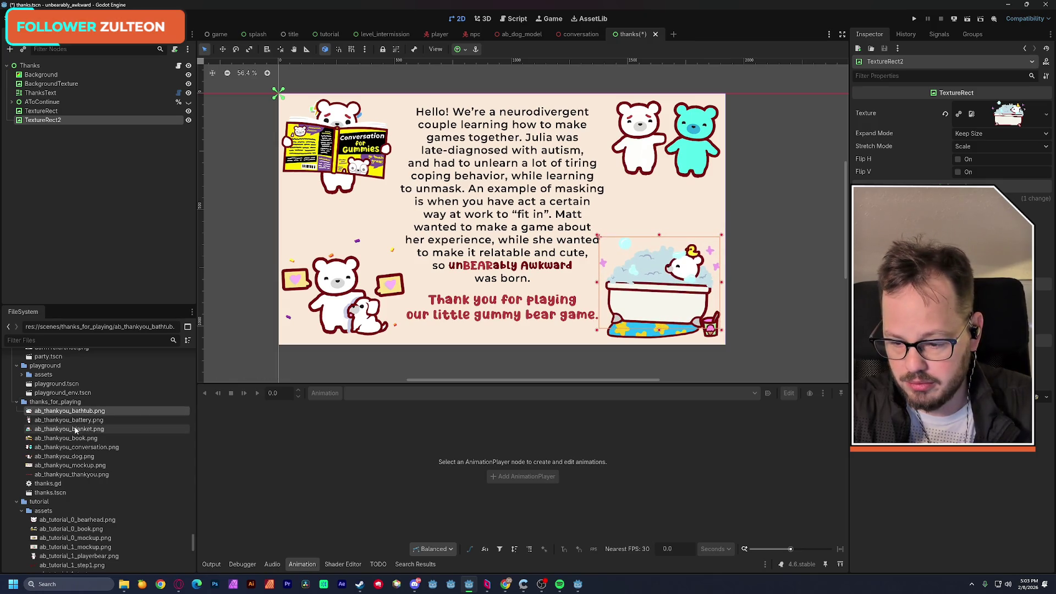
{"action": "double_click", "coordinate": [55, 121]}
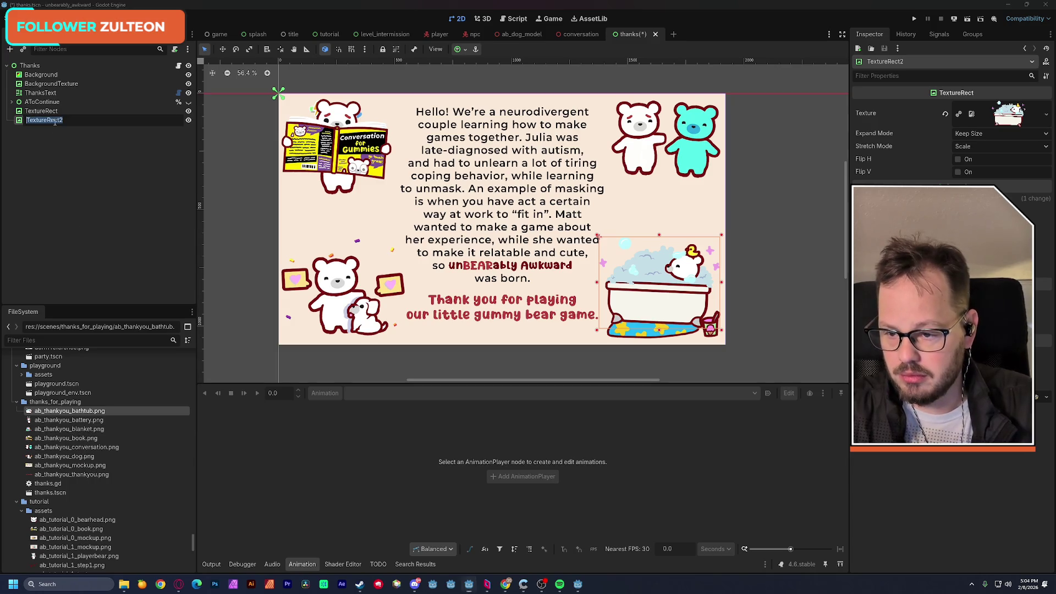
{"action": "type", "text": "Bath"}
{"action": "key", "text": "Return"}
Add another empty TextureRect under the Thanks root
{"action": "left_click", "coordinate": [30, 65]}
{"action": "key", "text": "ctrl+a"}
{"action": "double_click", "coordinate": [470, 235]}
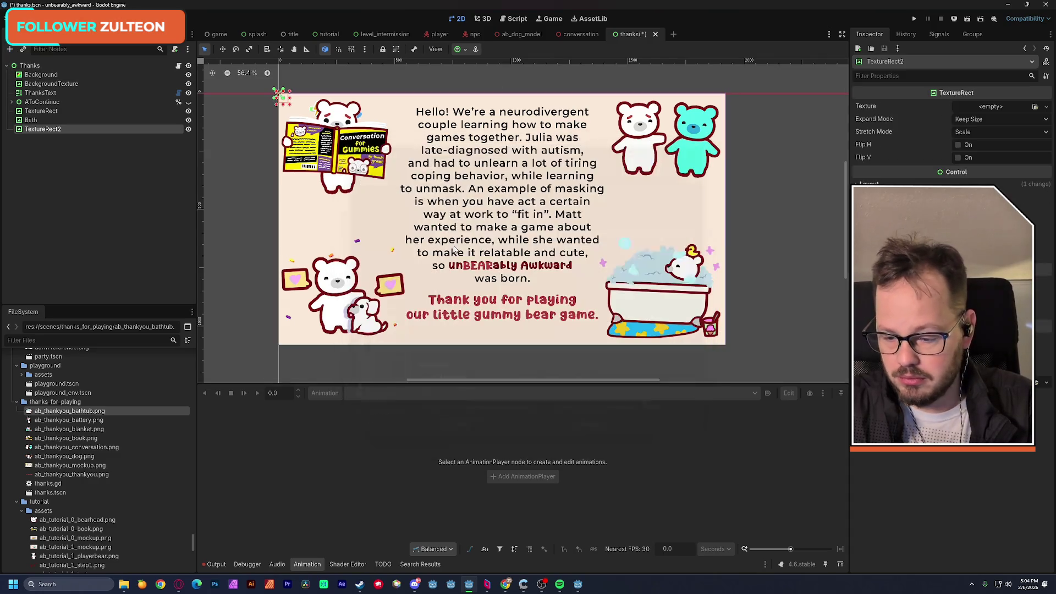
Give TextureRect2 the battery bear texture and try several positions near the book bear
{"action": "mouse_move", "coordinate": [68, 420]}
{"action": "left_mouse_down"}
{"action": "mouse_move", "coordinate": [551, 374]}
{"action": "mouse_move", "coordinate": [1001, 131]}
{"action": "mouse_move", "coordinate": [998, 110]}
{"action": "left_mouse_up"}
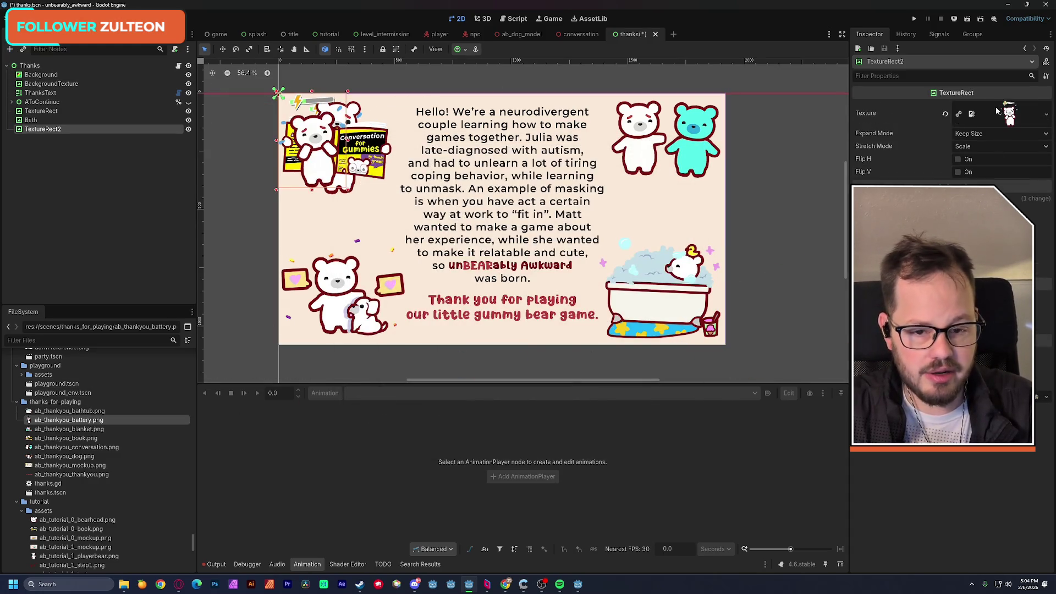
{"action": "mouse_move", "coordinate": [301, 148]}
{"action": "left_mouse_down"}
{"action": "mouse_move", "coordinate": [315, 196]}
{"action": "mouse_move", "coordinate": [360, 259]}
{"action": "mouse_move", "coordinate": [405, 256]}
{"action": "mouse_move", "coordinate": [463, 273]}
{"action": "left_mouse_up"}
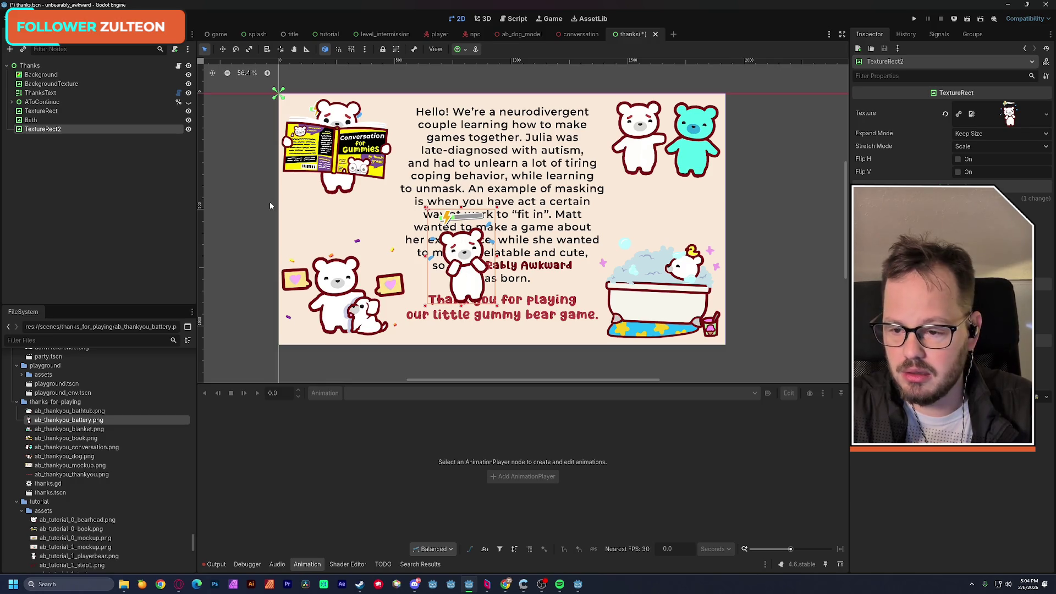
{"action": "mouse_move", "coordinate": [463, 250]}
{"action": "left_mouse_down"}
{"action": "mouse_move", "coordinate": [335, 134]}
{"action": "mouse_move", "coordinate": [396, 188]}
{"action": "mouse_move", "coordinate": [450, 197]}
{"action": "left_mouse_up"}
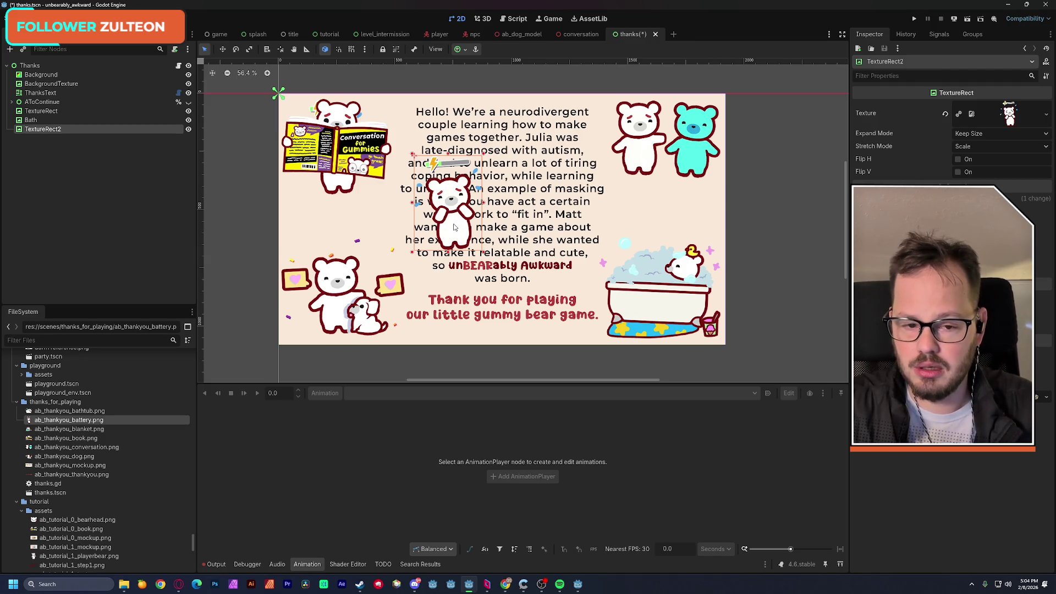
{"action": "left_click_drag", "start_coordinate": [454, 226], "coordinate": [338, 168]}
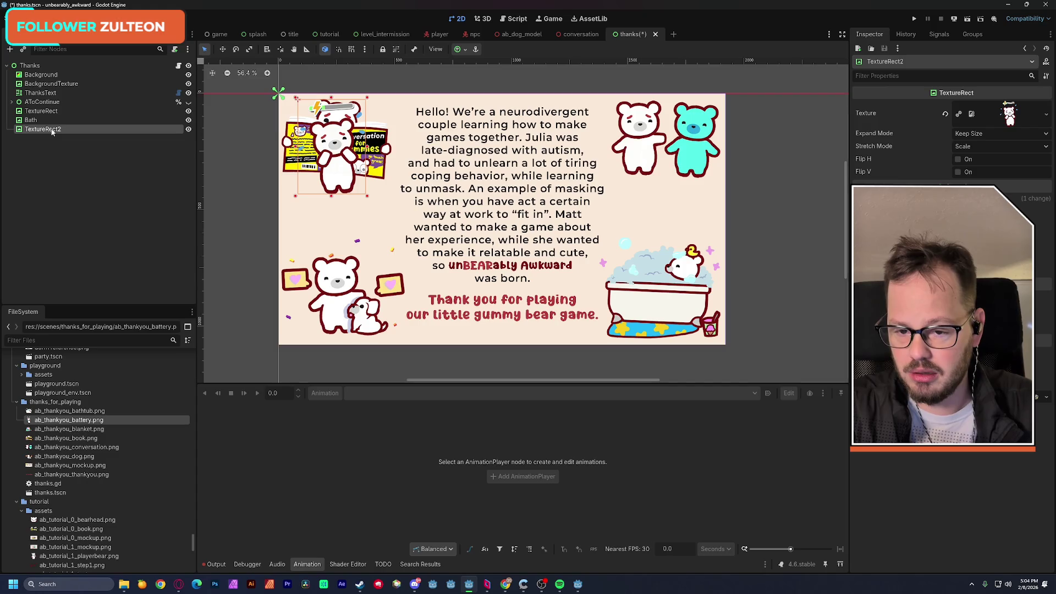
{"action": "mouse_move", "coordinate": [351, 171]}
{"action": "left_mouse_down"}
{"action": "mouse_move", "coordinate": [364, 225]}
{"action": "mouse_move", "coordinate": [425, 226]}
{"action": "left_mouse_up"}
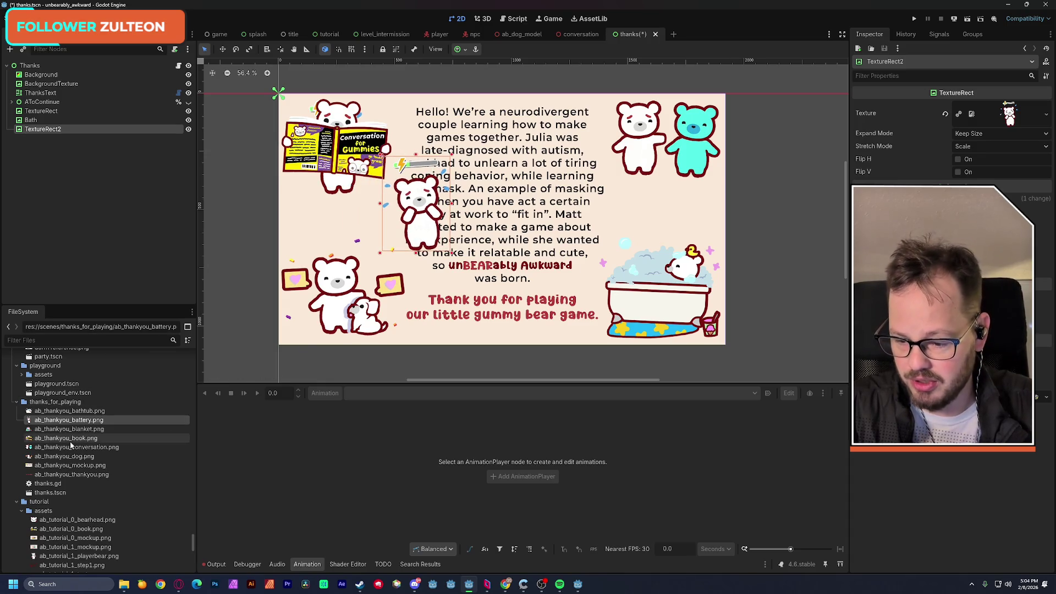
Swap its texture to the blanket bear, then delete TextureRect2
{"action": "mouse_move", "coordinate": [69, 429]}
{"action": "left_mouse_down"}
{"action": "mouse_move", "coordinate": [1001, 114]}
{"action": "mouse_move", "coordinate": [984, 135]}
{"action": "mouse_move", "coordinate": [995, 116]}
{"action": "left_mouse_up"}
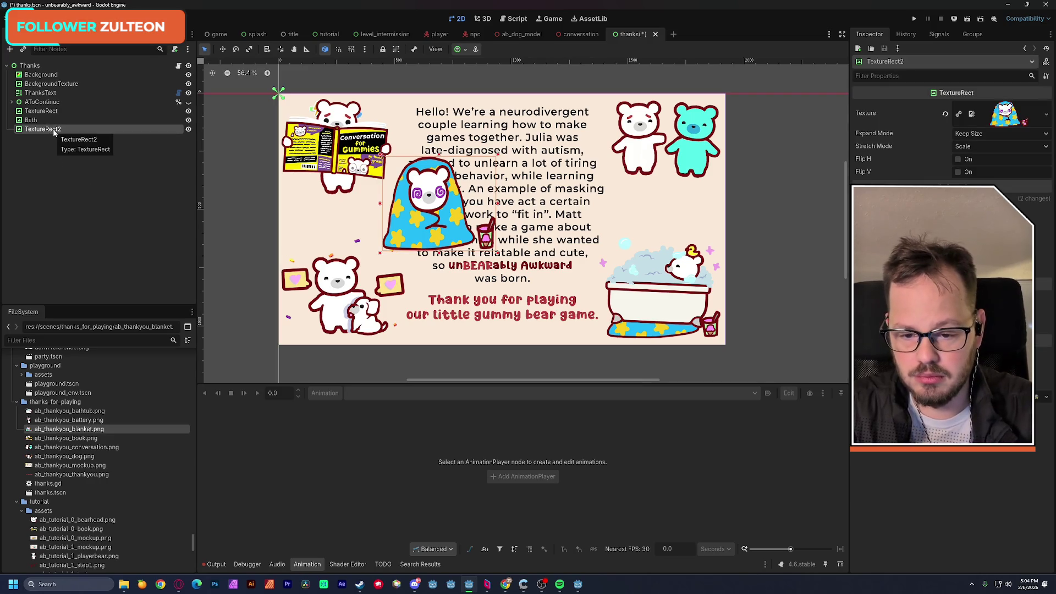
{"action": "key", "text": "Delete"}
{"action": "key", "text": "Return"}
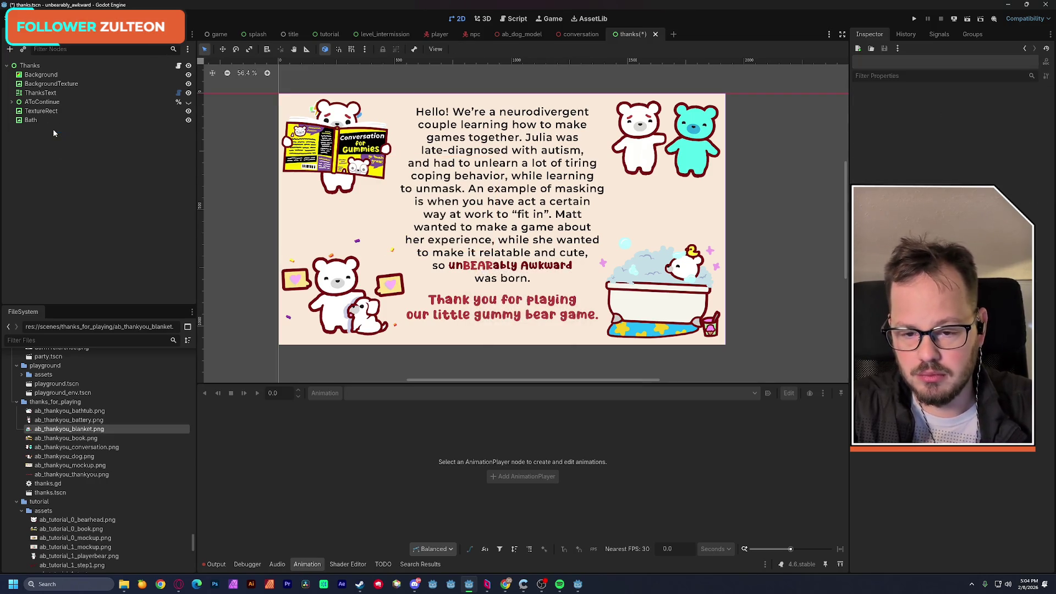
Add a TextureRect with the blanket bear image at top right, named Blanket
{"action": "left_click", "coordinate": [30, 66]}
{"action": "key", "text": "ctrl+a"}
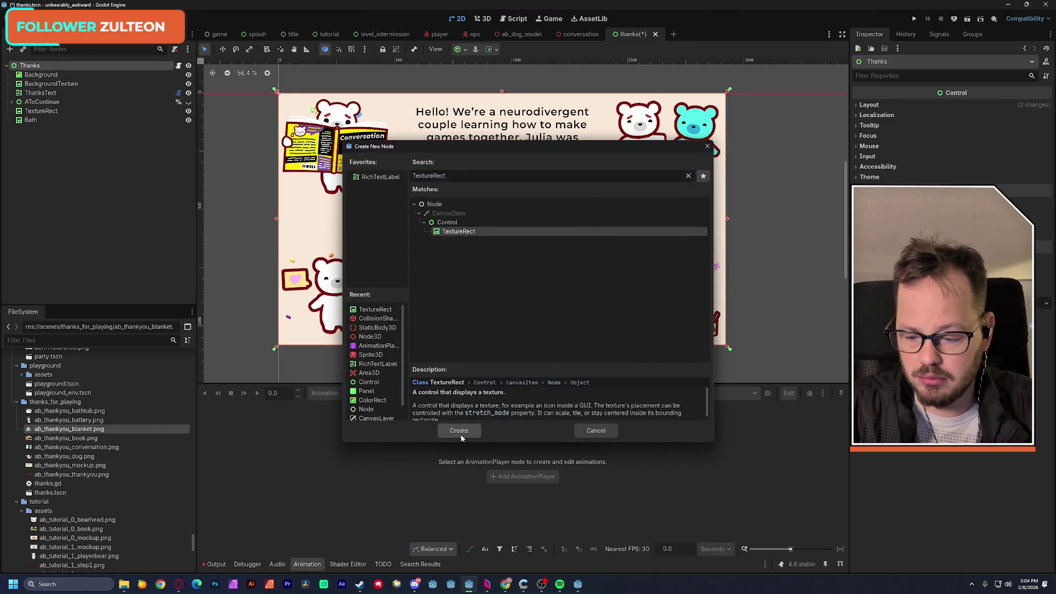
{"action": "left_click", "coordinate": [461, 434]}
{"action": "mouse_move", "coordinate": [68, 430]}
{"action": "left_mouse_down"}
{"action": "mouse_move", "coordinate": [267, 413]}
{"action": "mouse_move", "coordinate": [944, 145]}
{"action": "mouse_move", "coordinate": [978, 110]}
{"action": "left_mouse_up"}
{"action": "mouse_move", "coordinate": [336, 149]}
{"action": "left_mouse_down"}
{"action": "mouse_move", "coordinate": [636, 152]}
{"action": "mouse_move", "coordinate": [665, 161]}
{"action": "left_mouse_up"}
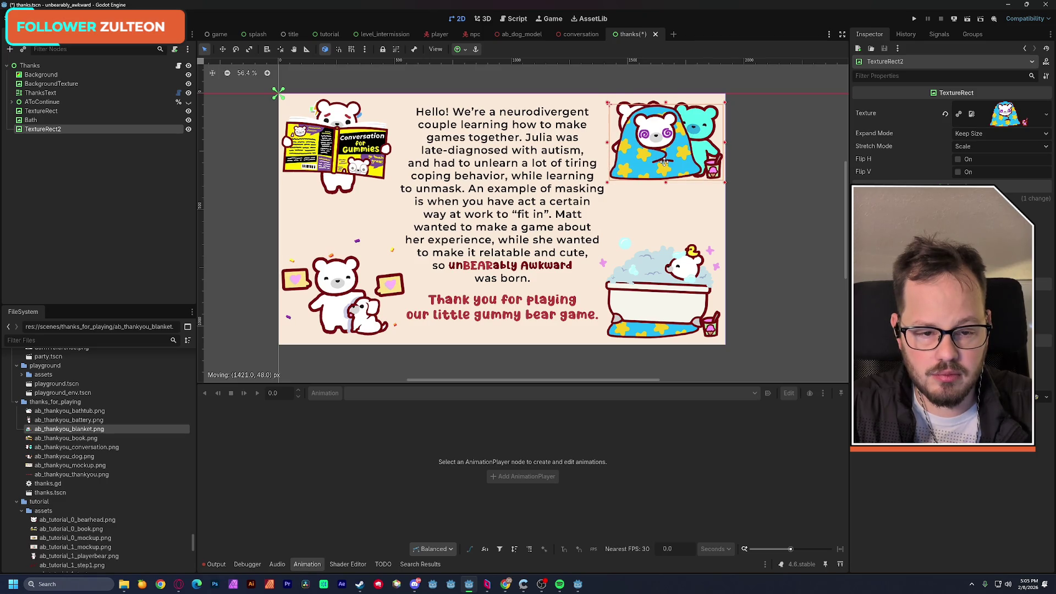
{"action": "double_click", "coordinate": [46, 131]}
{"action": "key", "text": "Return"}
Add a TextureRect named Book with ab_thankyou_book.png aligned over the book bear
{"action": "left_click", "coordinate": [30, 66]}
{"action": "key", "text": "ctrl+a"}
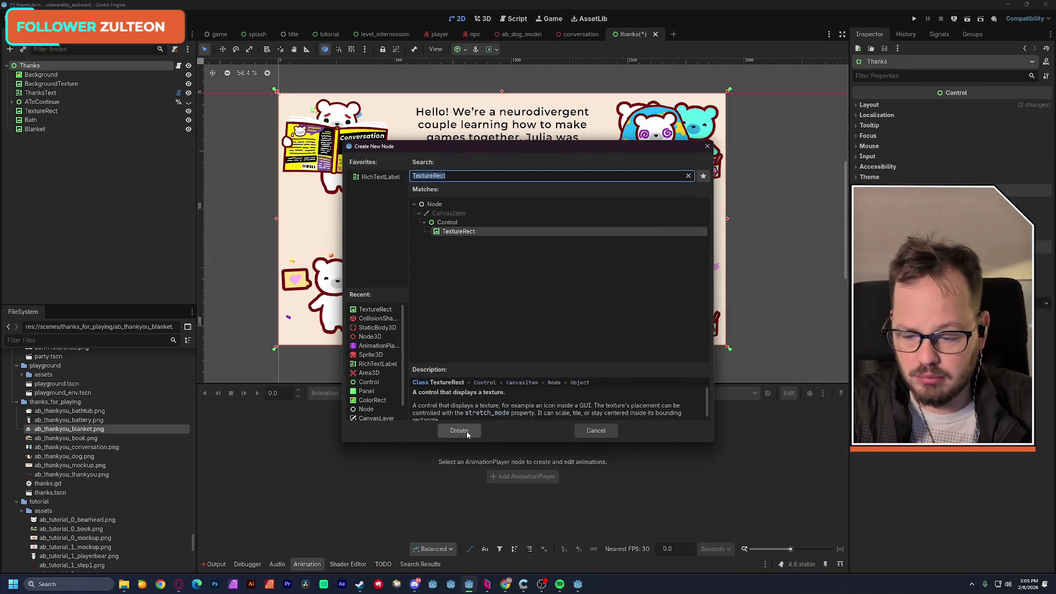
{"action": "left_click", "coordinate": [467, 432]}
{"action": "left_click", "coordinate": [81, 439]}
{"action": "mouse_move", "coordinate": [106, 438]}
{"action": "left_mouse_down"}
{"action": "mouse_move", "coordinate": [1004, 116]}
{"action": "mouse_move", "coordinate": [977, 122]}
{"action": "left_mouse_up"}
{"action": "mouse_move", "coordinate": [336, 142]}
{"action": "left_mouse_down"}
{"action": "mouse_move", "coordinate": [338, 223]}
{"action": "mouse_move", "coordinate": [365, 169]}
{"action": "mouse_move", "coordinate": [337, 146]}
{"action": "left_mouse_up"}
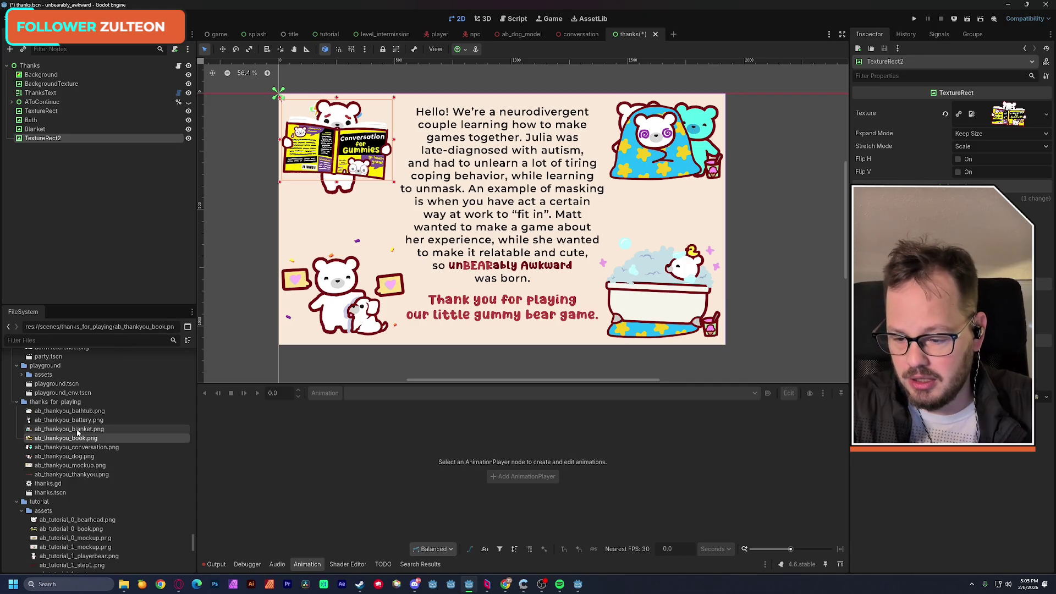
{"action": "double_click", "coordinate": [45, 139]}
{"action": "type", "text": "Book"}
{"action": "key", "text": "Return"}
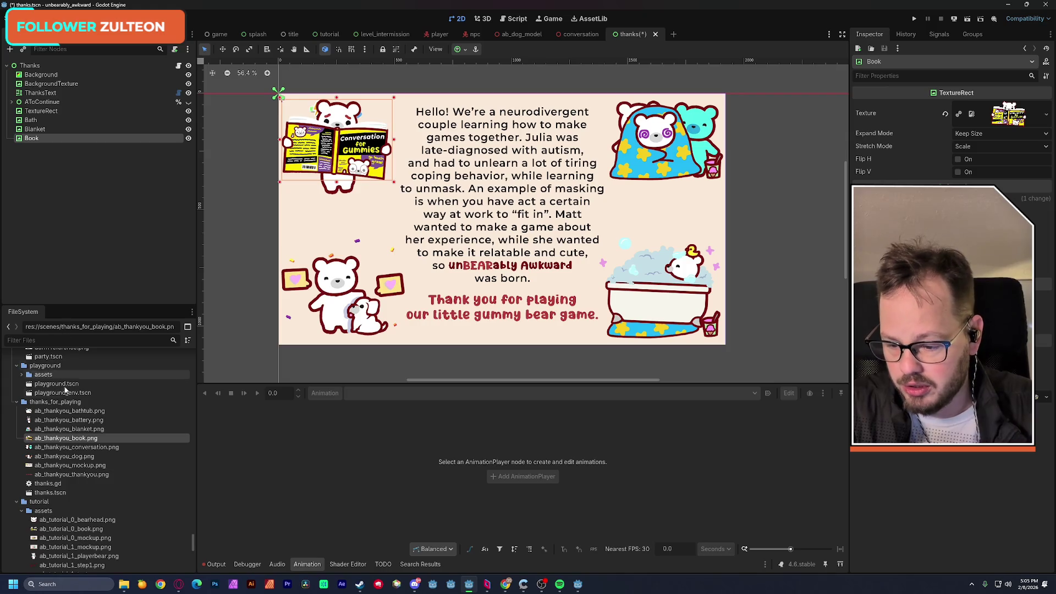
{"action": "left_click", "coordinate": [30, 65]}
{"action": "key", "text": "ctrl+a"}
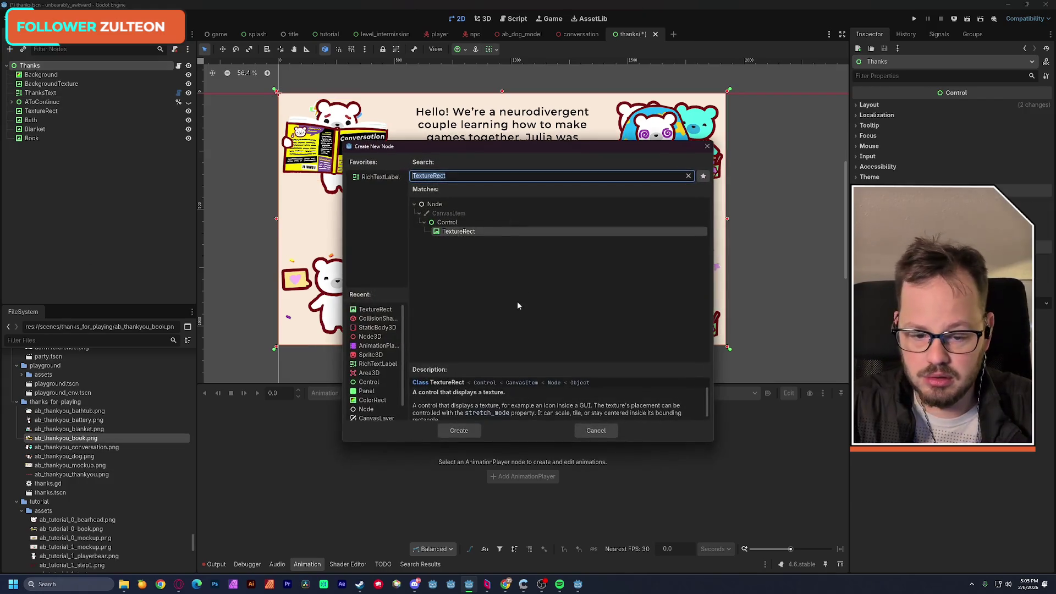
Add a TextureRect showing ab_thankyou_dog.png and move it to the lower-left corner
{"action": "left_click", "coordinate": [463, 428]}
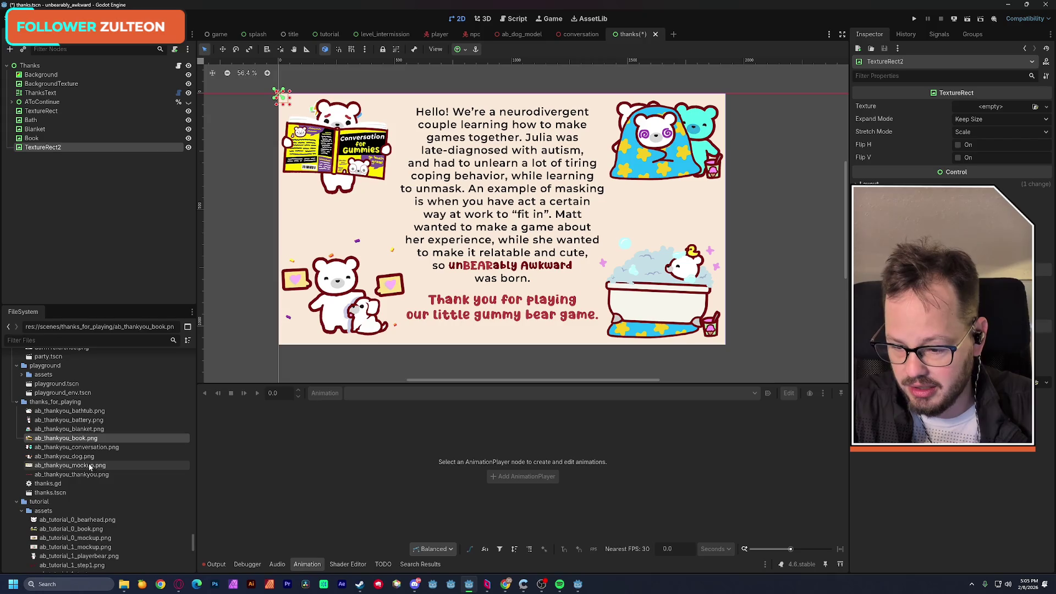
{"action": "mouse_move", "coordinate": [82, 457]}
{"action": "left_mouse_down"}
{"action": "mouse_move", "coordinate": [165, 440]}
{"action": "mouse_move", "coordinate": [798, 198]}
{"action": "mouse_move", "coordinate": [991, 107]}
{"action": "left_mouse_up"}
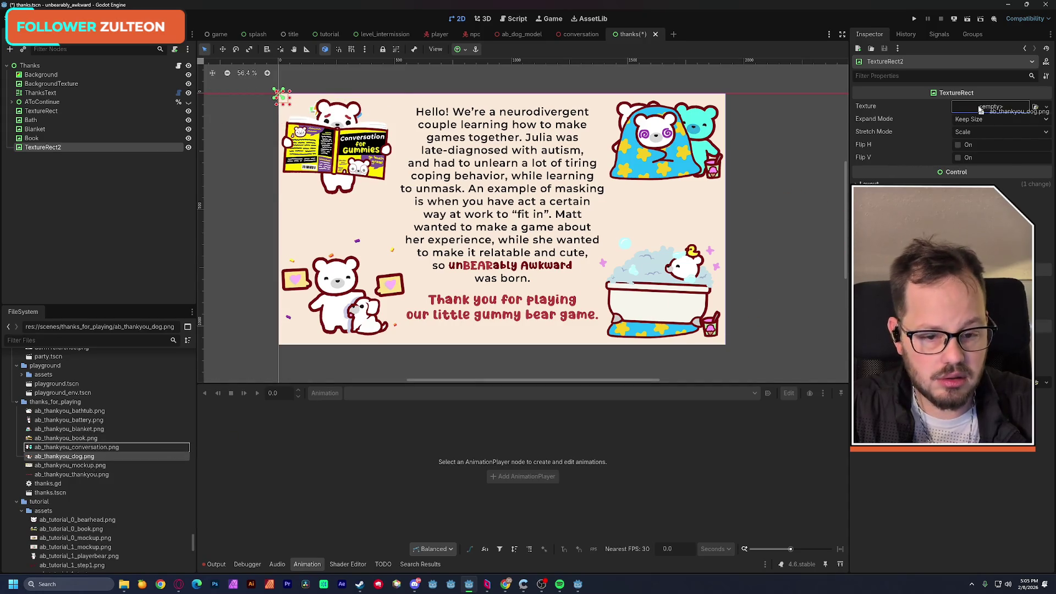
{"action": "left_click_drag", "start_coordinate": [362, 137], "coordinate": [335, 300]}
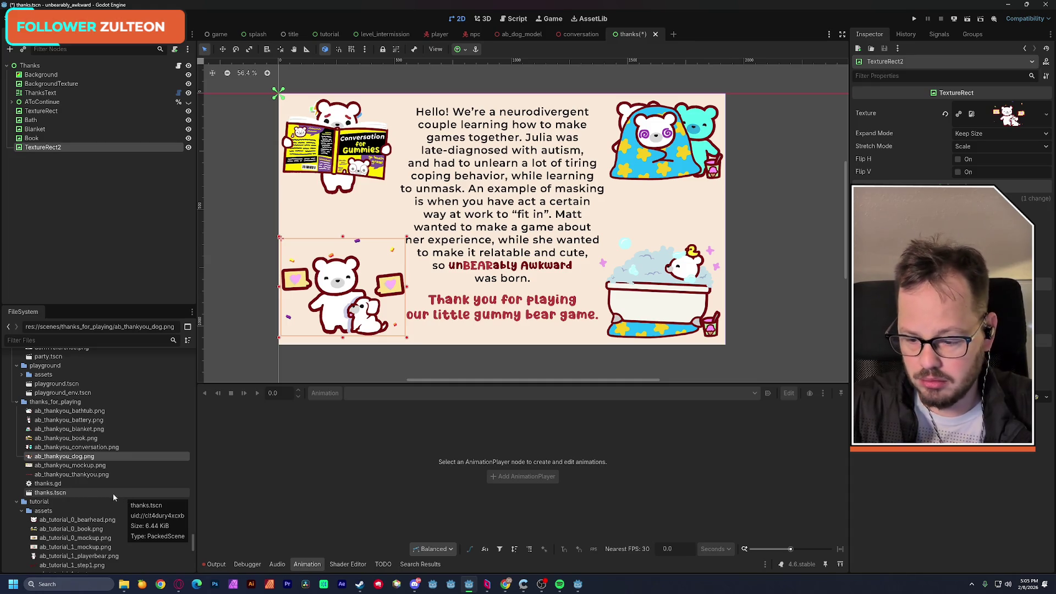
{"action": "left_click", "coordinate": [655, 302]}
{"action": "mouse_move", "coordinate": [656, 304]}
{"action": "left_mouse_down"}
{"action": "mouse_move", "coordinate": [633, 251]}
{"action": "mouse_move", "coordinate": [589, 241]}
{"action": "mouse_move", "coordinate": [567, 259]}
{"action": "mouse_move", "coordinate": [632, 270]}
{"action": "mouse_move", "coordinate": [665, 301]}
{"action": "left_mouse_up"}
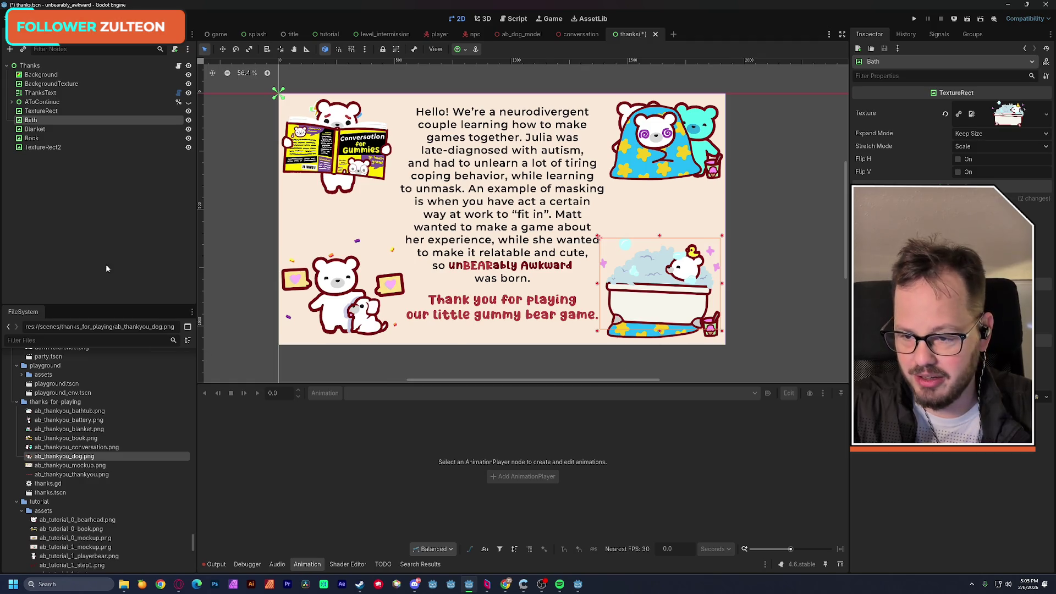
Rename the new dog picture node to Dog
{"action": "left_click", "coordinate": [47, 147]}
{"action": "double_click", "coordinate": [48, 146]}
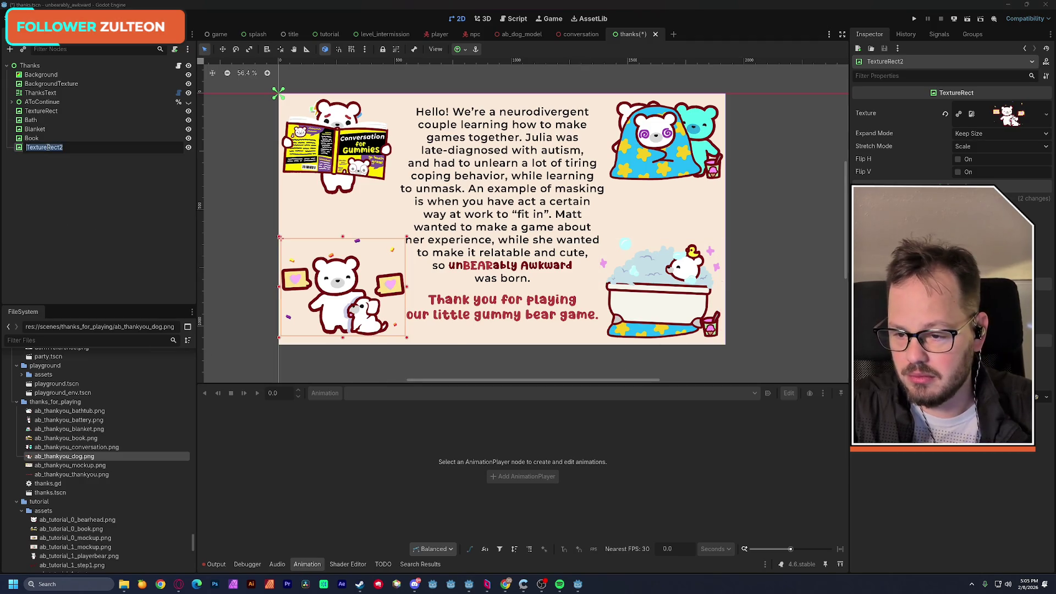
{"action": "type", "text": "Dog"}
{"action": "left_click", "coordinate": [190, 112]}
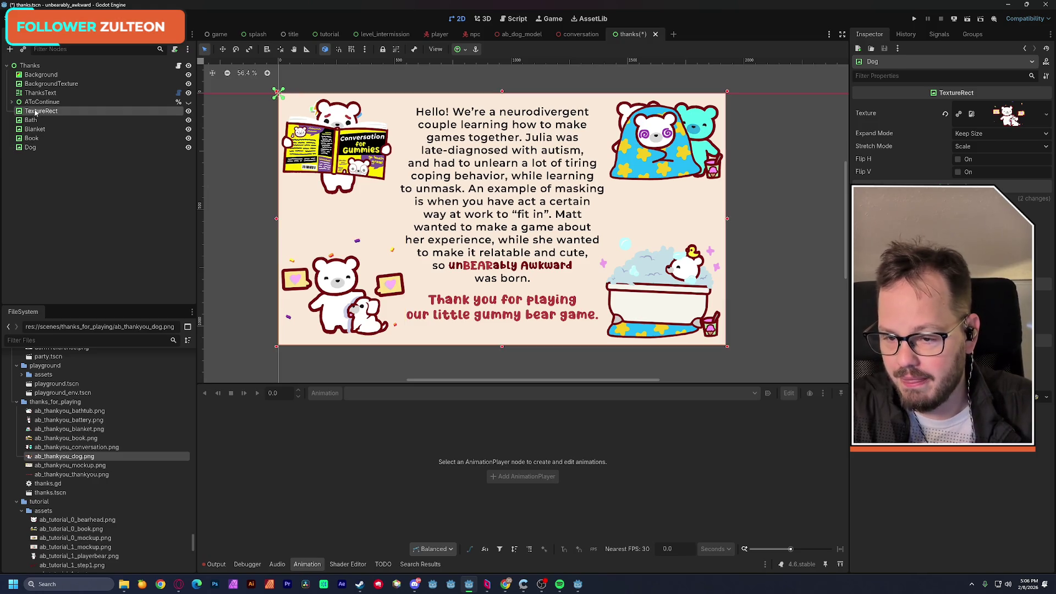
Move the TextureRect mockup just below BackgroundTexture in the Scene tree, leaving it visible
{"action": "left_click", "coordinate": [188, 112]}
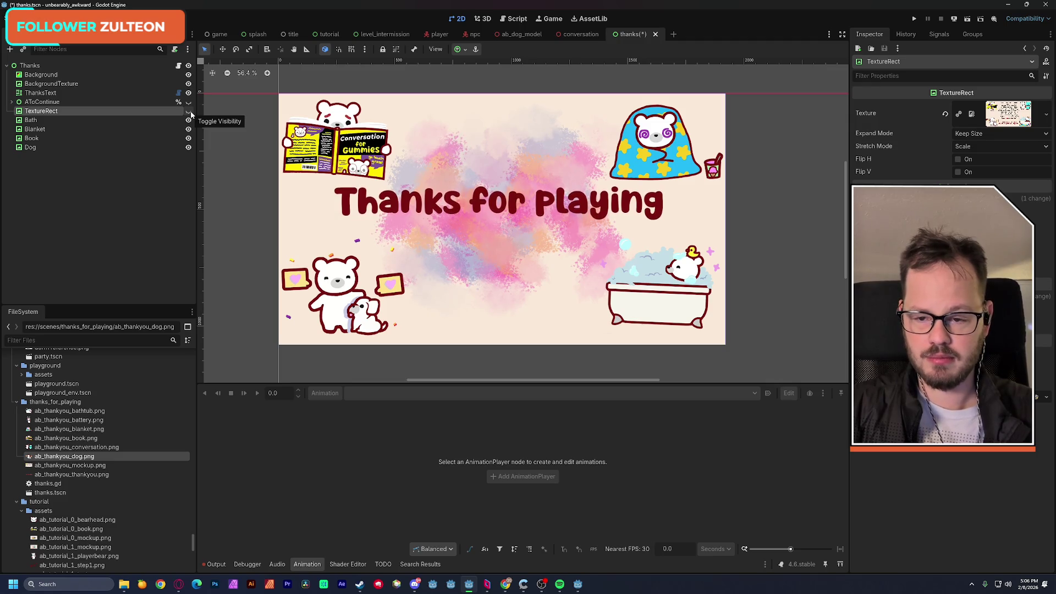
{"action": "left_click", "coordinate": [191, 114]}
{"action": "left_click", "coordinate": [191, 114]}
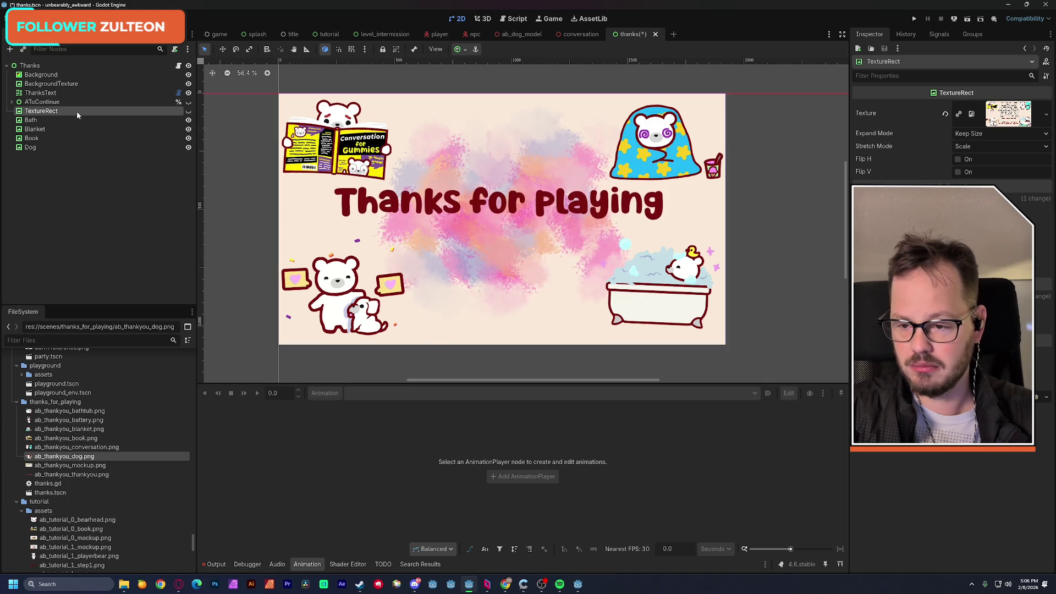
{"action": "left_click_drag", "start_coordinate": [46, 114], "coordinate": [61, 87]}
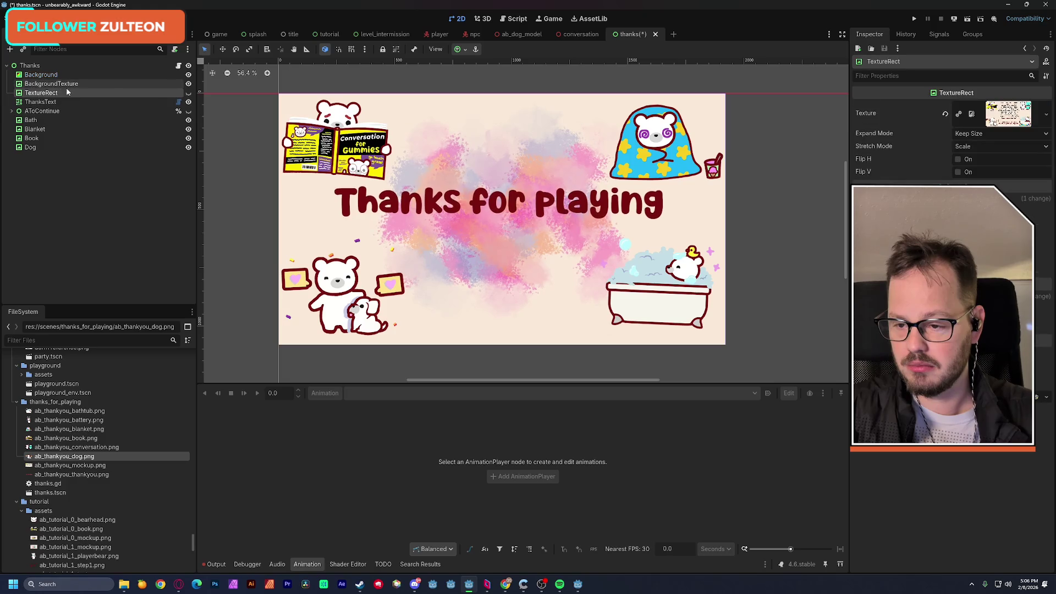
{"action": "left_click", "coordinate": [188, 93]}
{"action": "left_click", "coordinate": [188, 93]}
{"action": "left_click", "coordinate": [188, 93]}
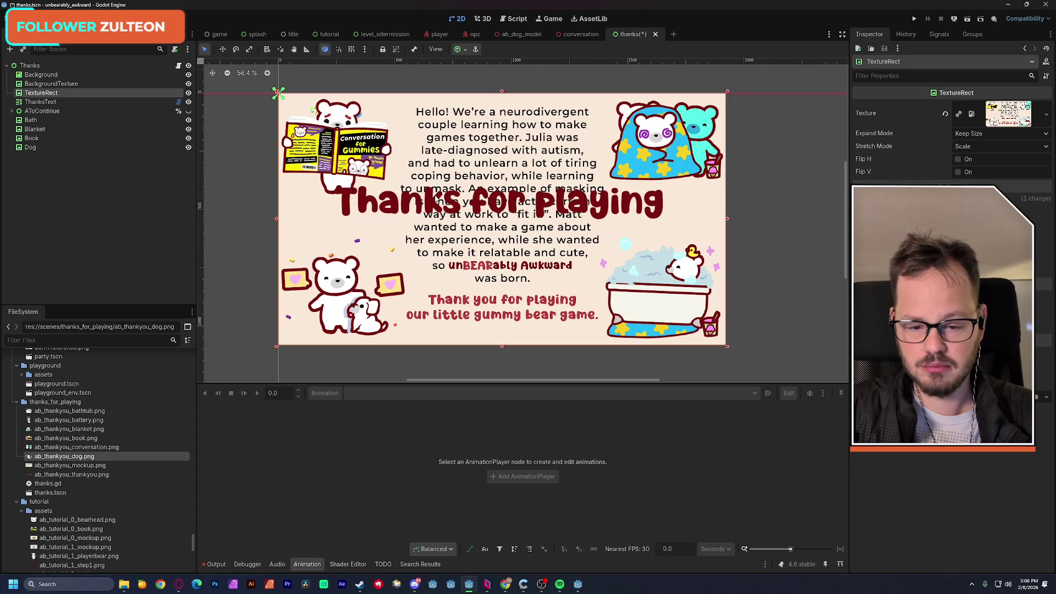
{"action": "left_click", "coordinate": [502, 218]}
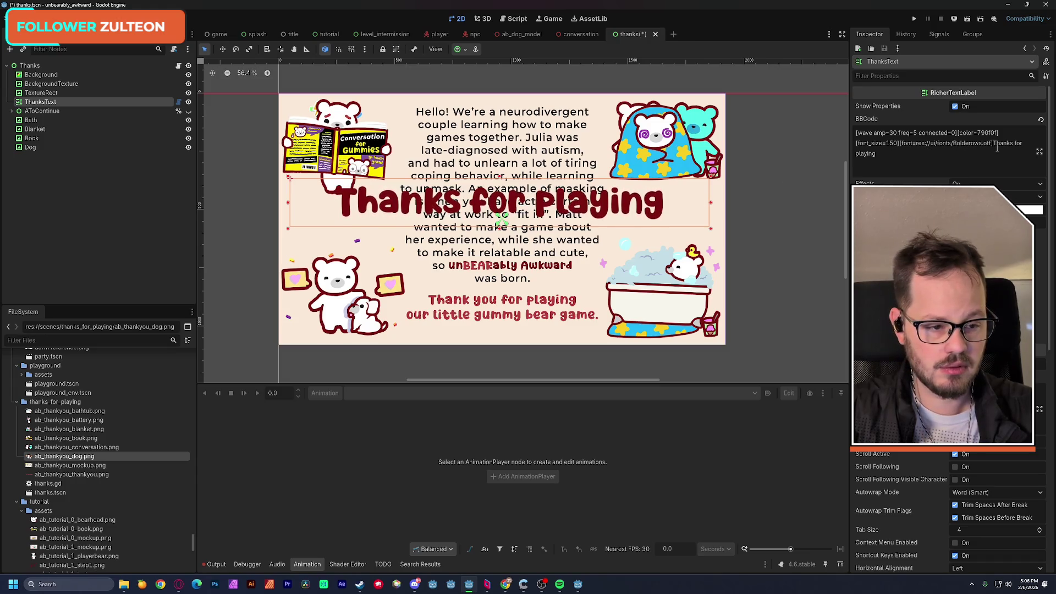
Change the ThanksText wording to 'Thank you for playing our little gummy bear game.'
{"action": "left_click_drag", "start_coordinate": [995, 144], "coordinate": [998, 151]}
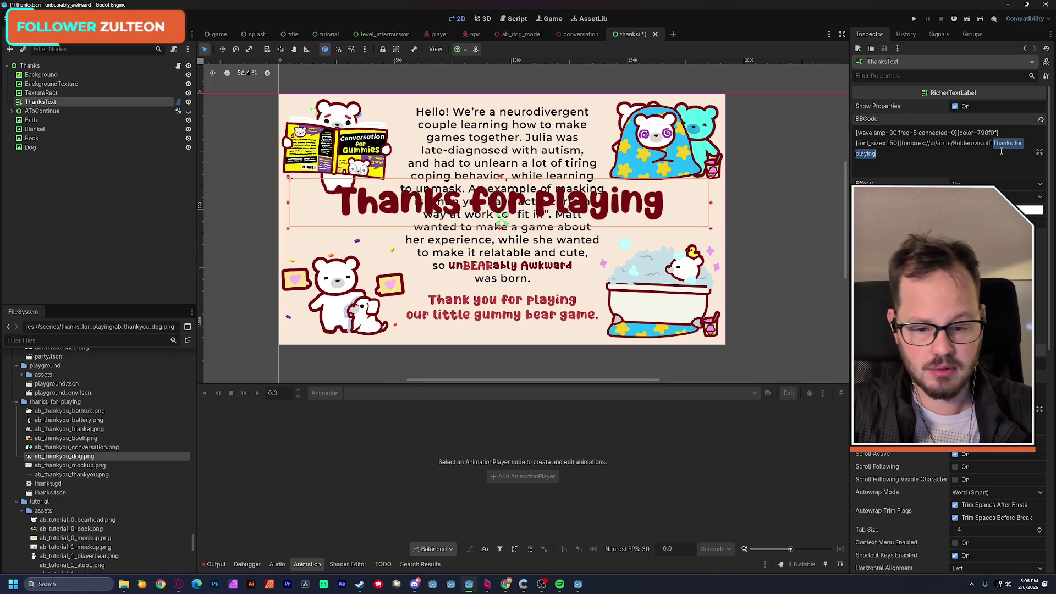
{"action": "type", "text": "Thank"}
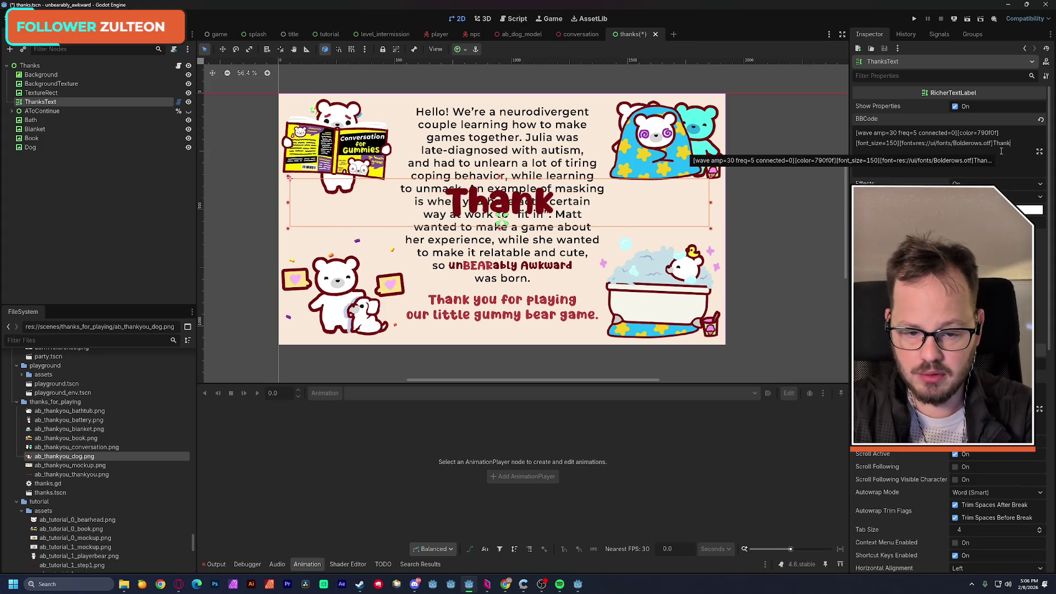
{"action": "type", "text": " you for pla"}
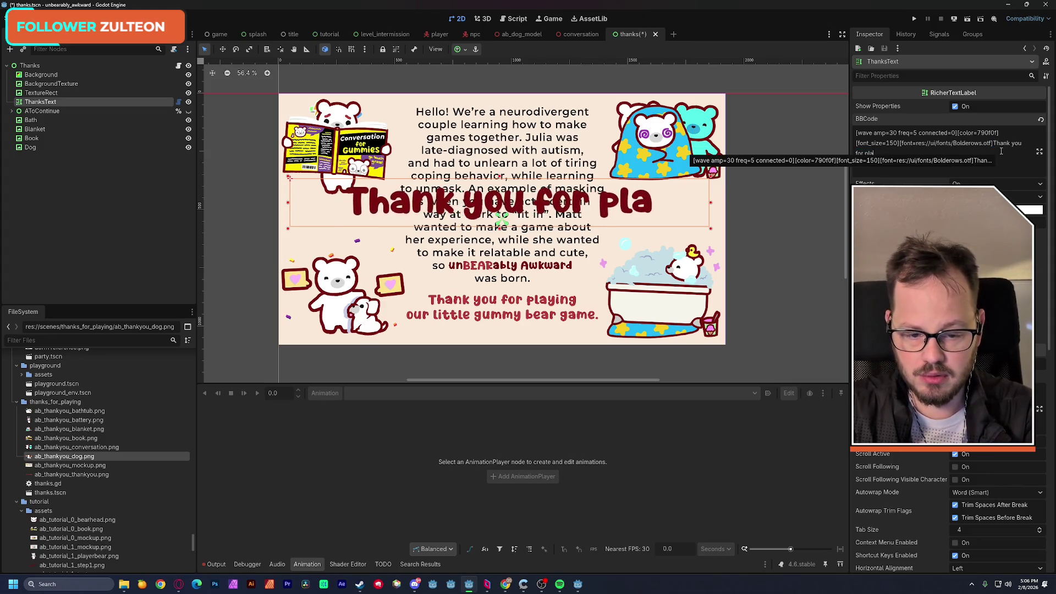
{"action": "type", "text": "our"}
{"action": "key", "text": "BackSpace"}
{"action": "key", "text": "BackSpace"}
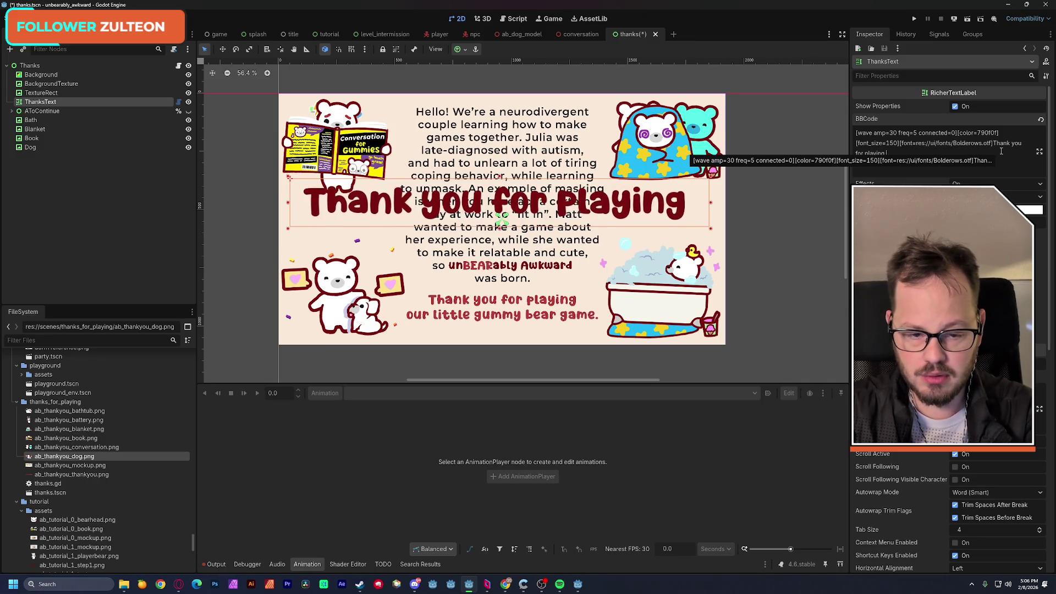
{"action": "type", "text": "our little gummy bear"}
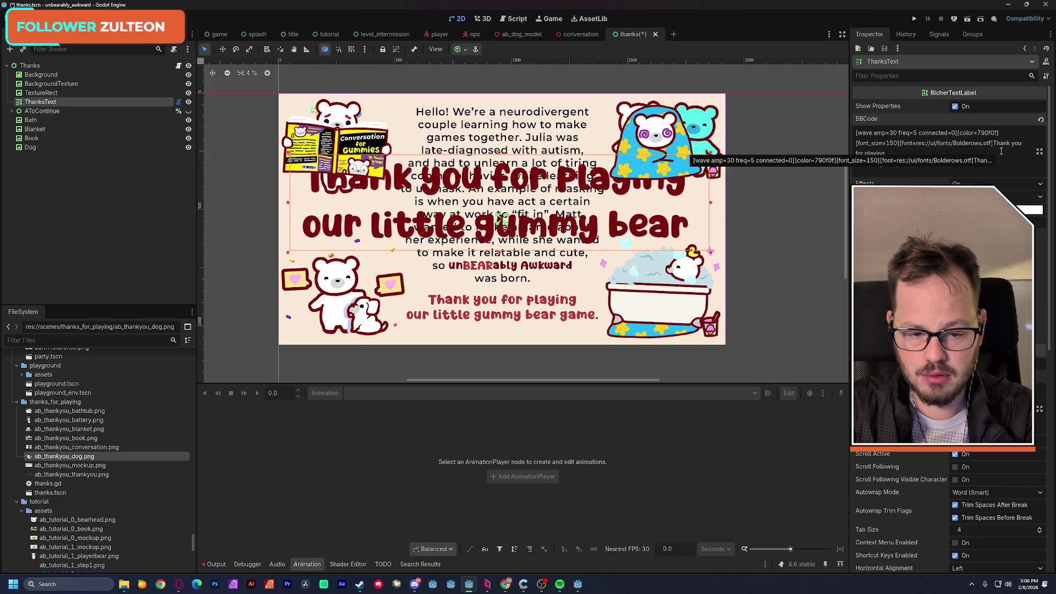
{"action": "type", "text": " game."}
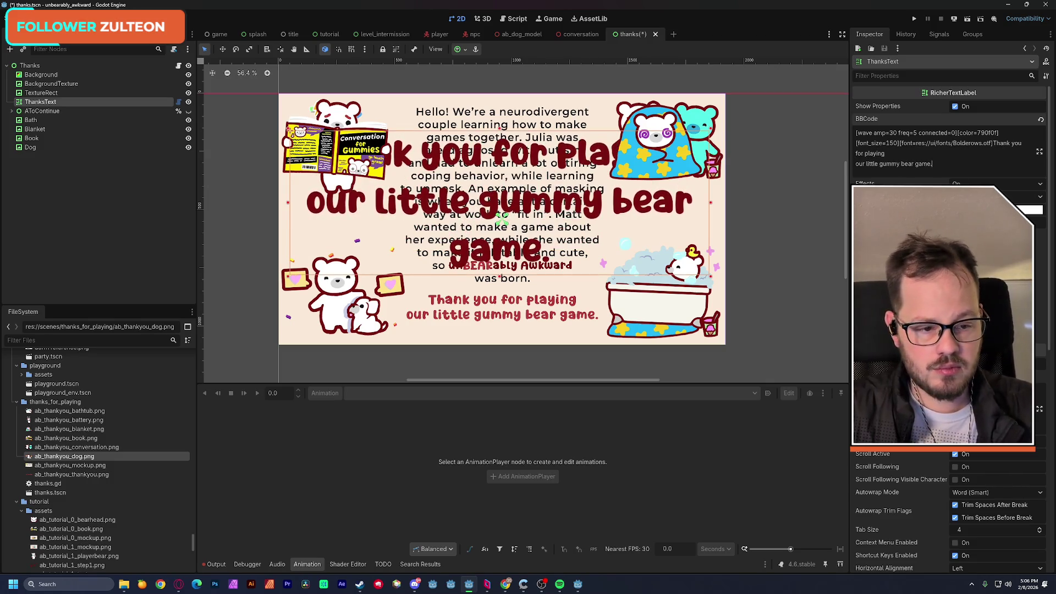
Set ThanksText's font size to 55 and move the label toward the bottom
{"action": "double_click", "coordinate": [895, 144]}
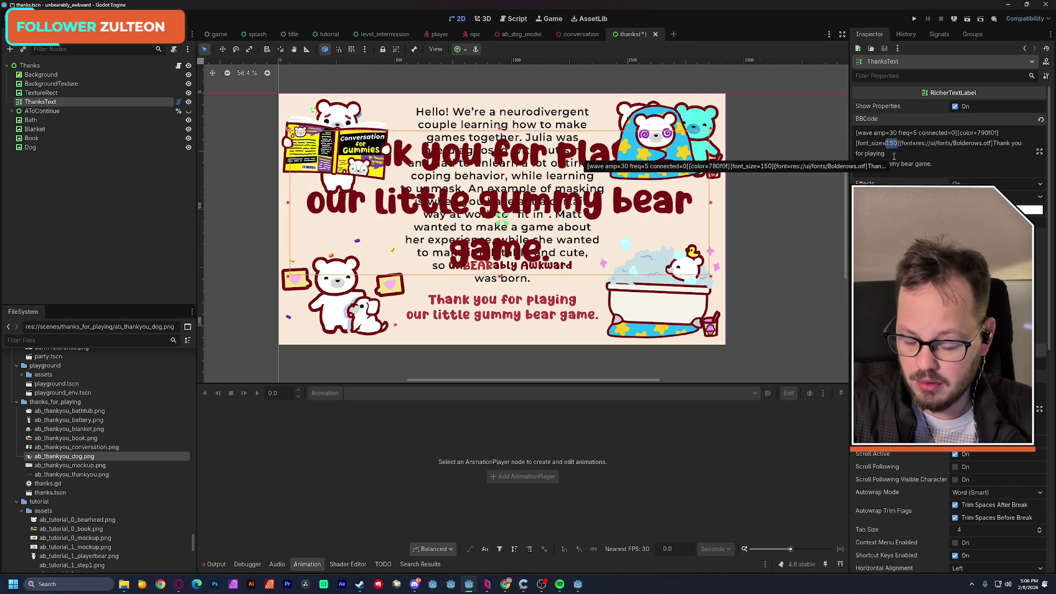
{"action": "type", "text": "45"}
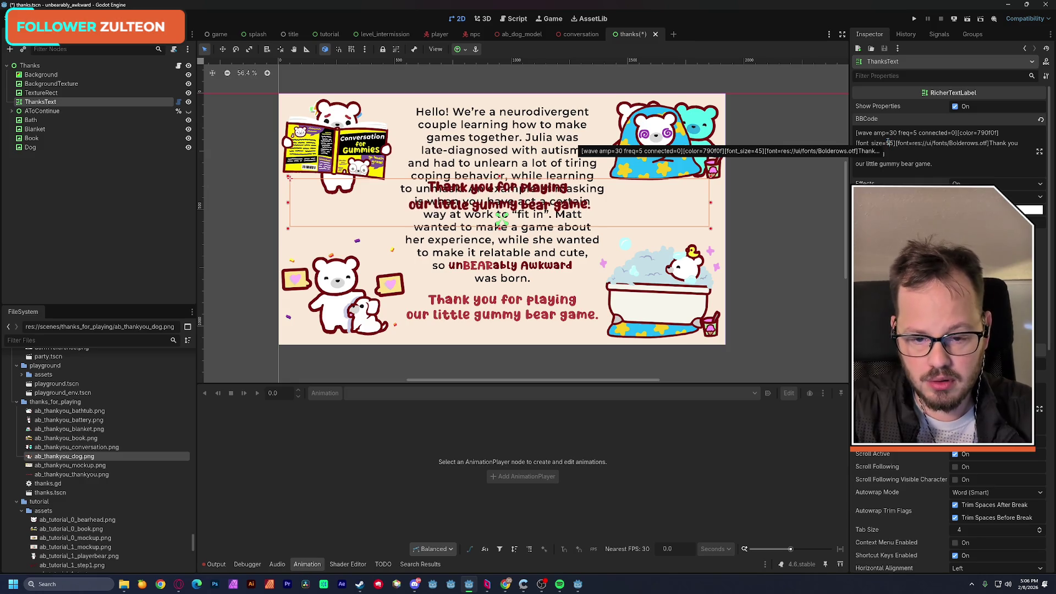
{"action": "key", "text": "BackSpace"}
{"action": "key", "text": "BackSpace"}
{"action": "type", "text": "55"}
{"action": "left_click_drag", "start_coordinate": [528, 223], "coordinate": [531, 273]}
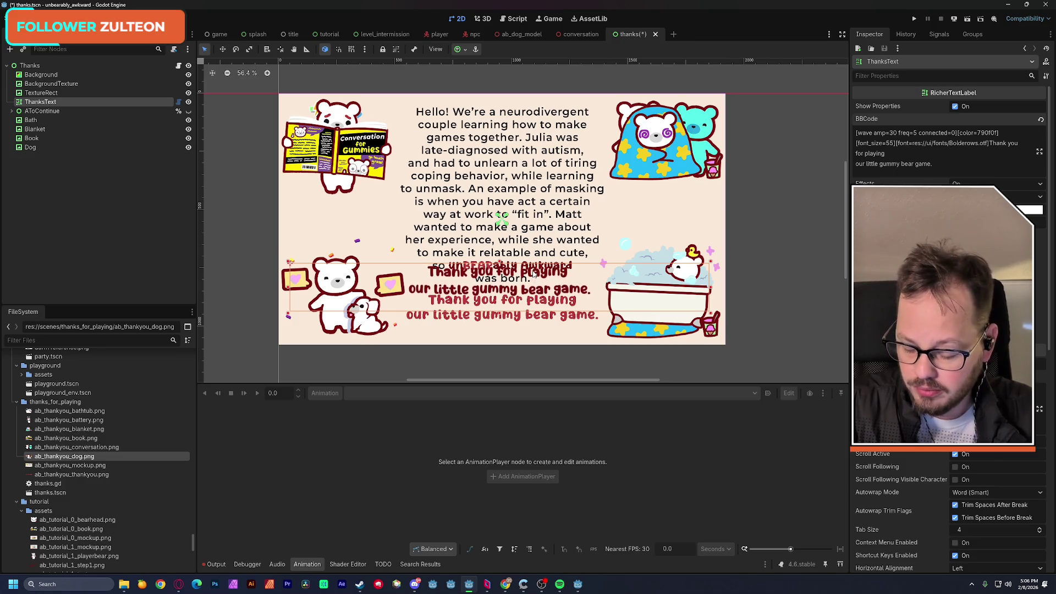
Change the label colour from 790f0f to b83d3d and nudge it lower
{"action": "left_click", "coordinate": [494, 316]}
{"action": "left_click", "coordinate": [609, 265]}
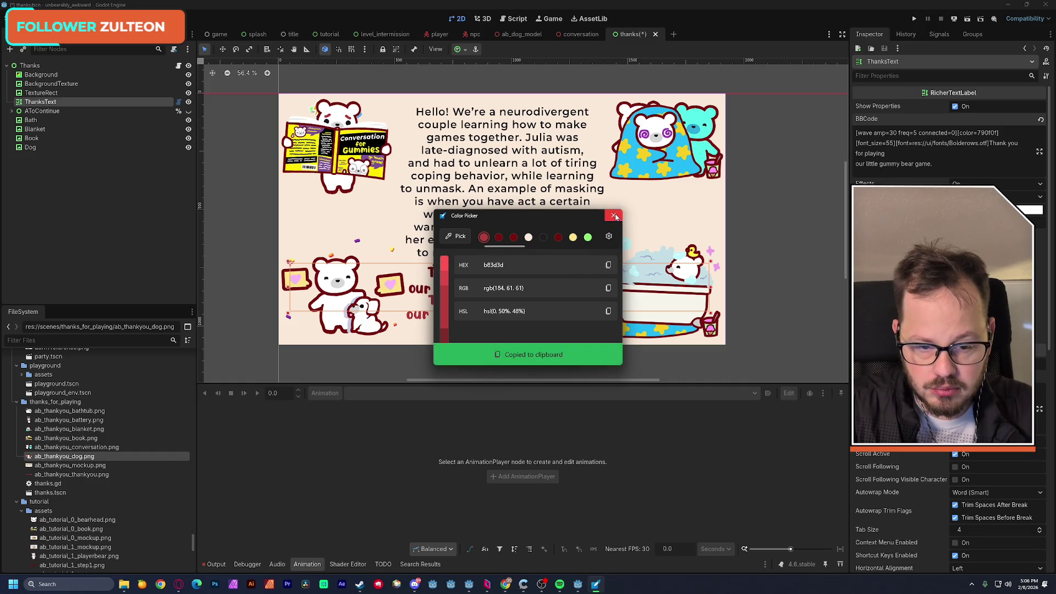
{"action": "left_click", "coordinate": [614, 215]}
{"action": "double_click", "coordinate": [987, 133]}
{"action": "key", "text": "ctrl+v"}
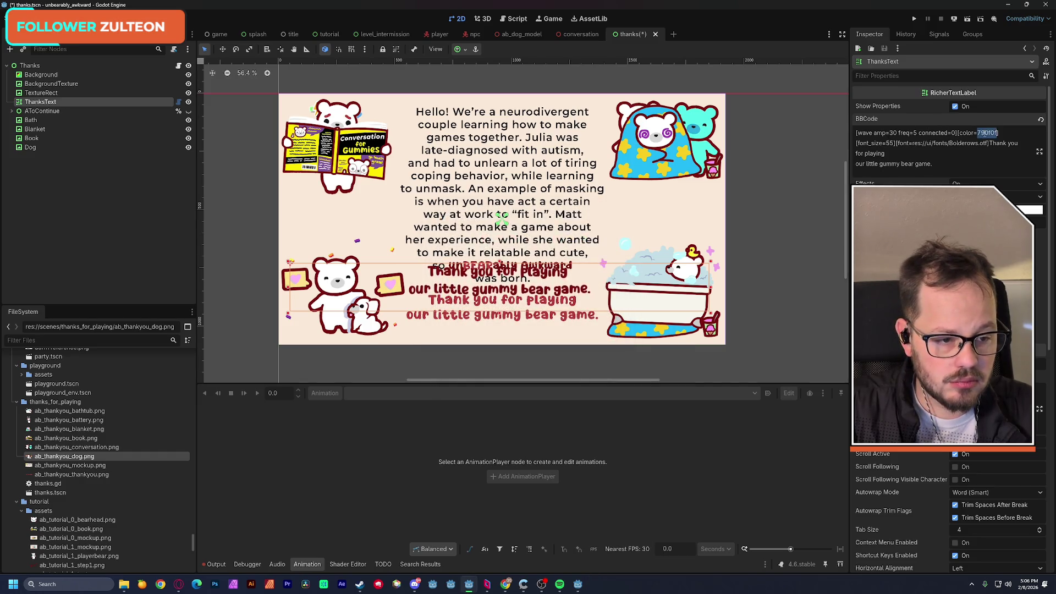
{"action": "left_click_drag", "start_coordinate": [539, 274], "coordinate": [538, 294]}
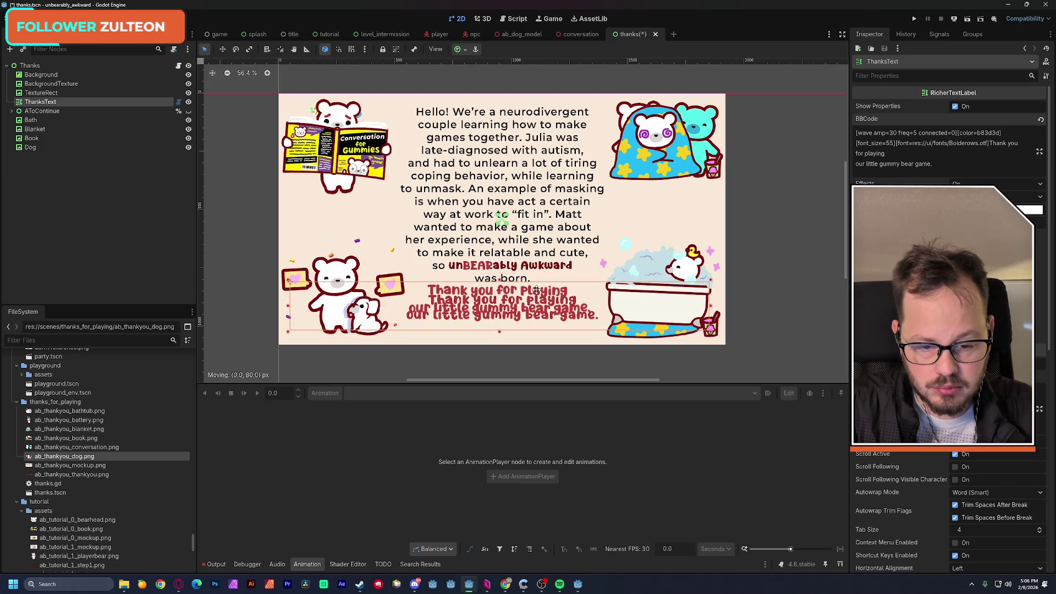
Raise the font size to 60 and move the thanks label slightly further down
{"action": "double_click", "coordinate": [890, 143]}
{"action": "type", "text": "60"}
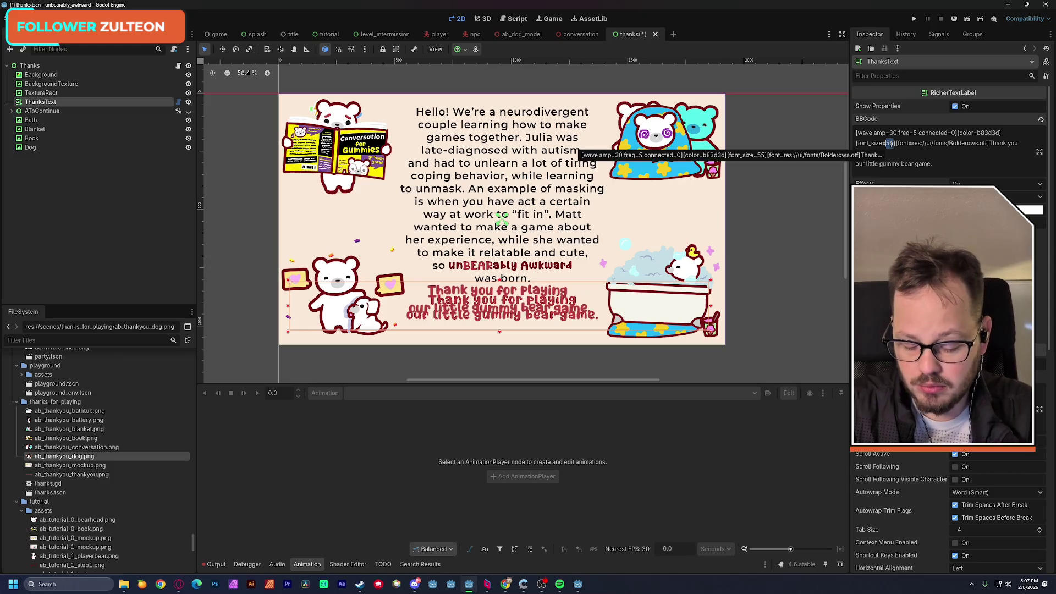
{"action": "left_click_drag", "start_coordinate": [548, 289], "coordinate": [549, 297]}
{"action": "left_click", "coordinate": [99, 238]}
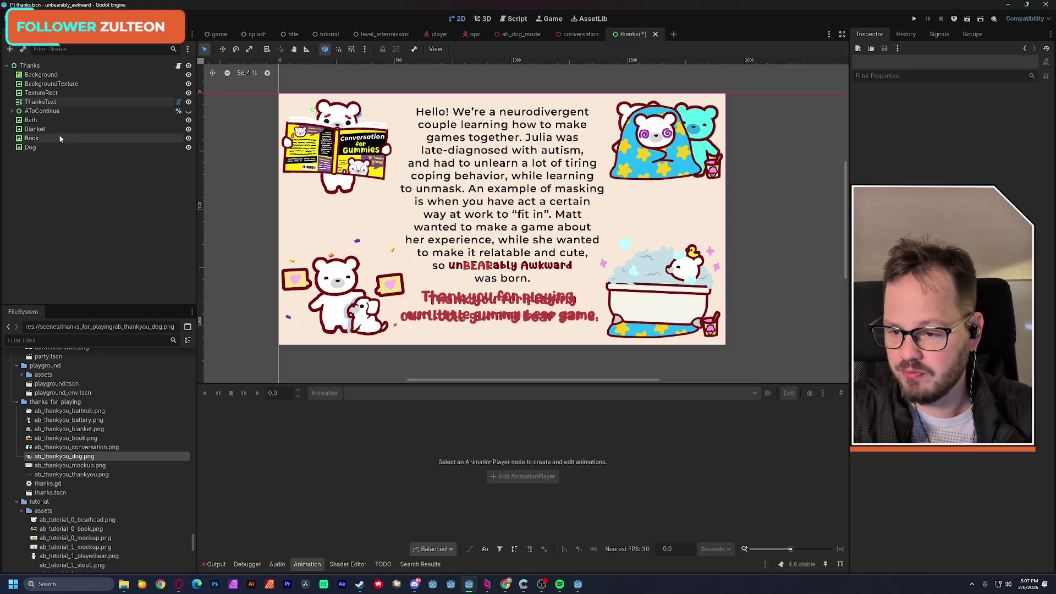
Duplicate ThanksText, move the copy up mid-screen, and paste the Hello! intro paragraph into it
{"action": "left_click", "coordinate": [40, 102]}
{"action": "key", "text": "ctrl+d"}
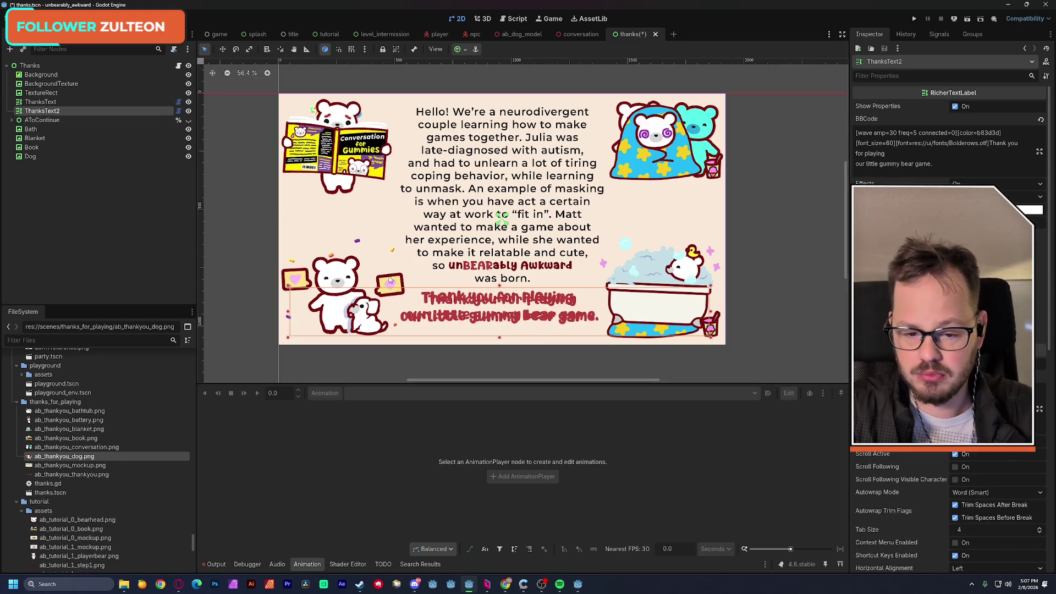
{"action": "left_click_drag", "start_coordinate": [446, 302], "coordinate": [446, 179]}
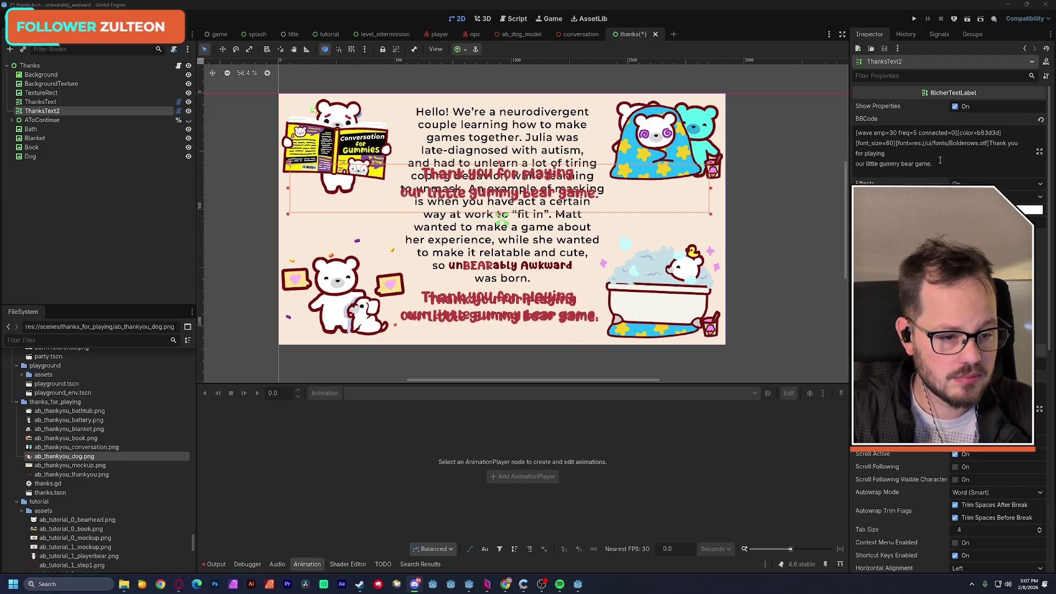
{"action": "left_click", "coordinate": [957, 156]}
{"action": "left_click_drag", "start_coordinate": [991, 145], "coordinate": [992, 164]}
{"action": "key", "text": "ctrl+v"}
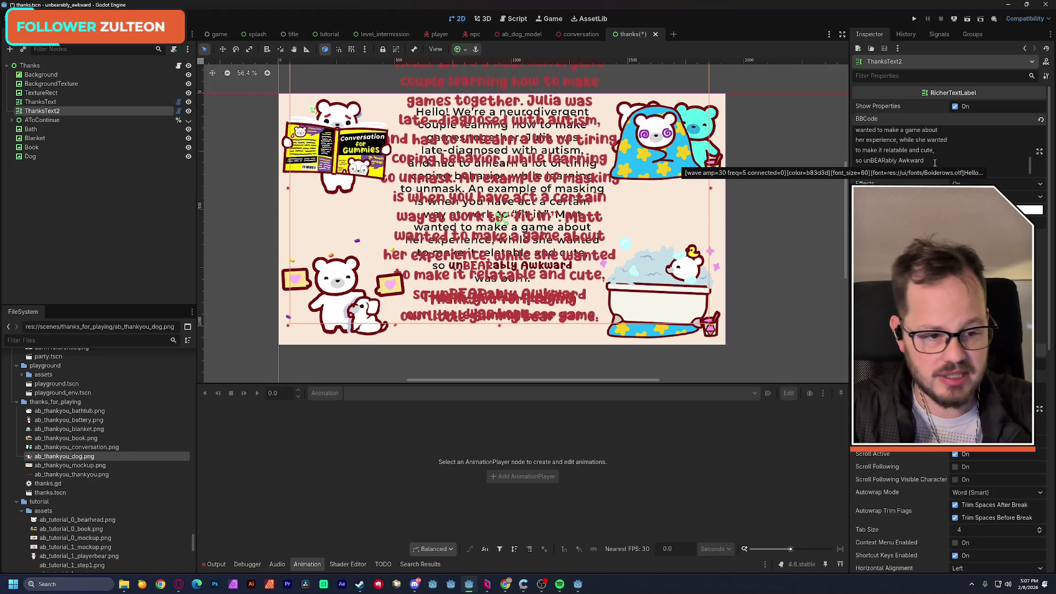
In ThanksText2's BBCode, change the colour to black, drop the wave tag and blank line, set size 45
{"action": "scroll", "coordinate": [935, 163], "scroll_direction": "up", "scroll_amount": 8}
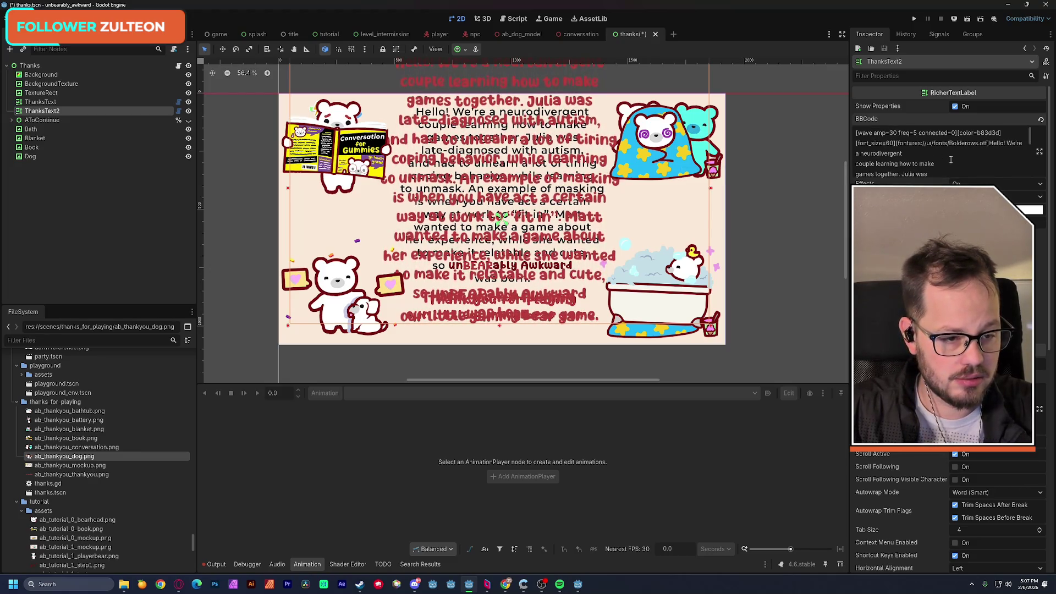
{"action": "left_click_drag", "start_coordinate": [980, 134], "coordinate": [1001, 134]}
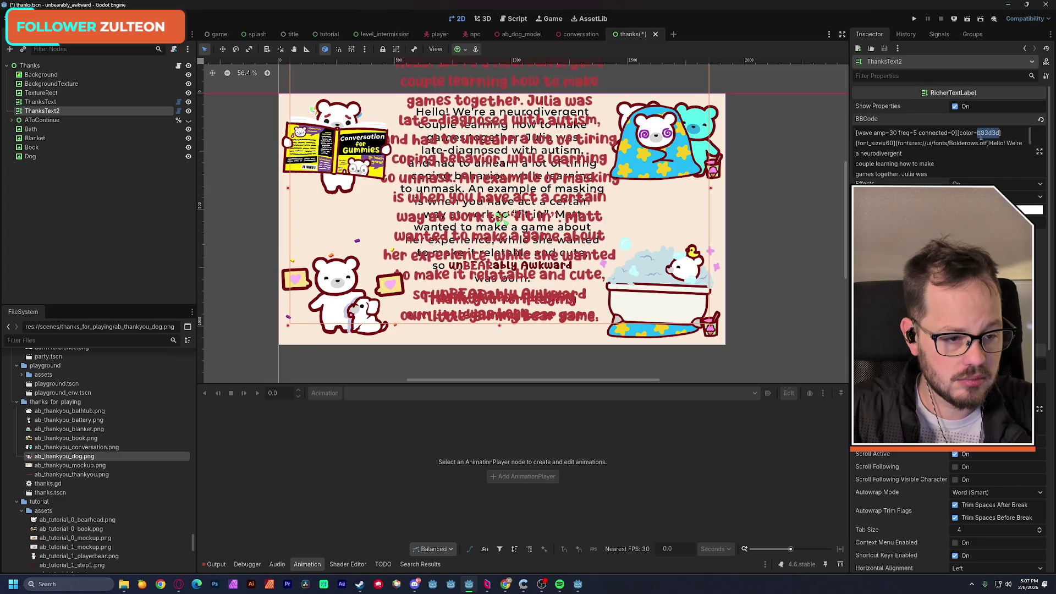
{"action": "key", "text": "BackSpace"}
{"action": "type", "text": "lack"}
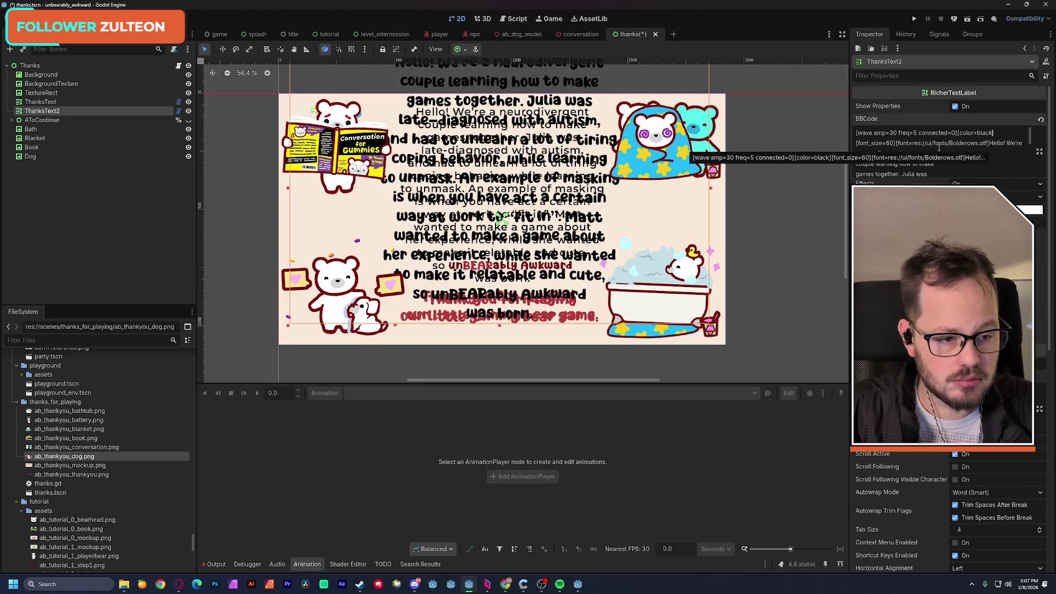
{"action": "left_click_drag", "start_coordinate": [958, 132], "coordinate": [818, 134]}
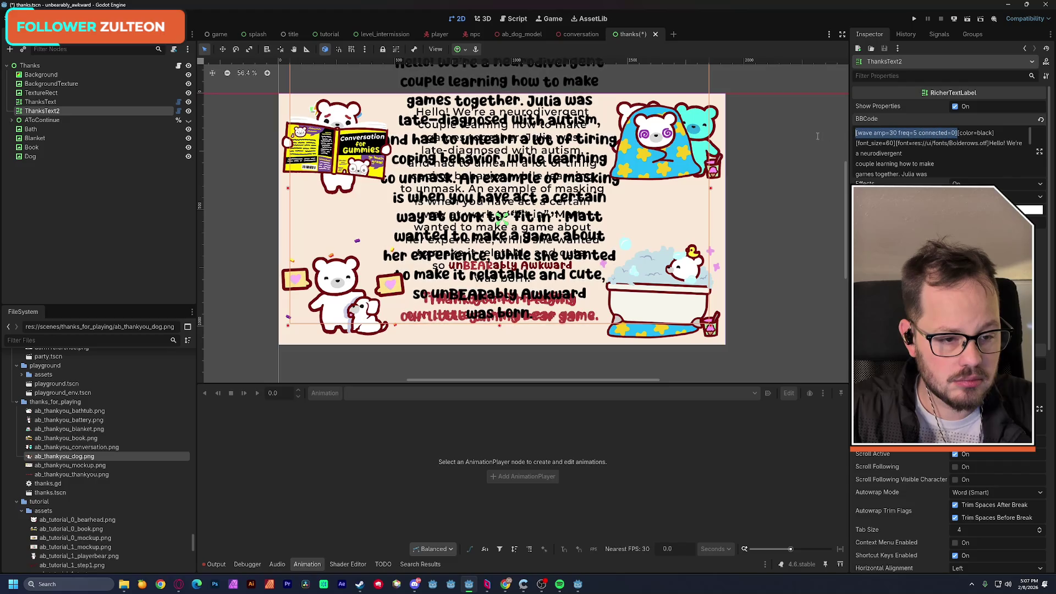
{"action": "key", "text": "BackSpace"}
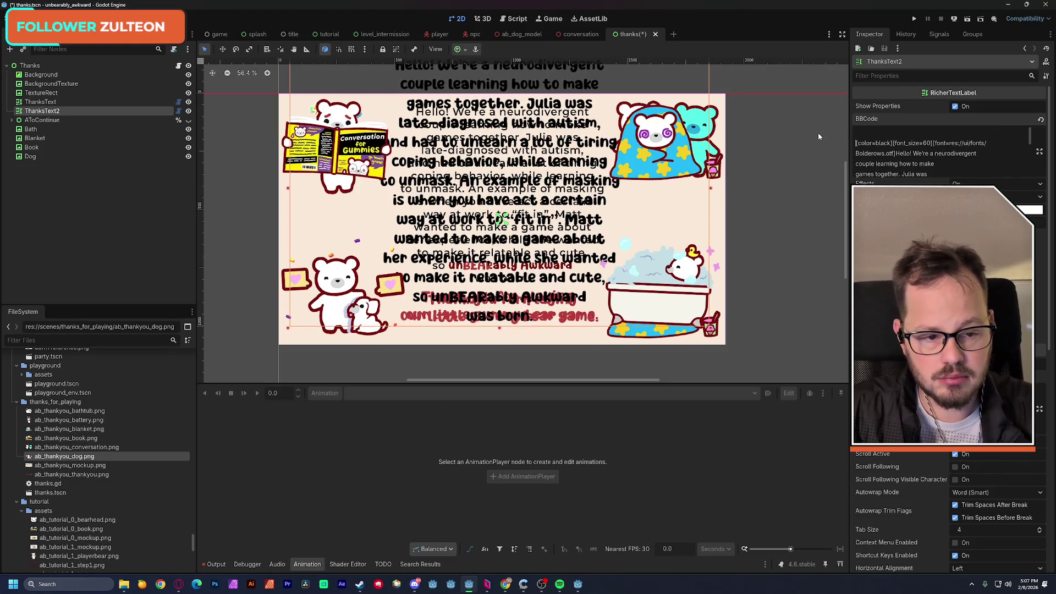
{"action": "key", "text": "Delete"}
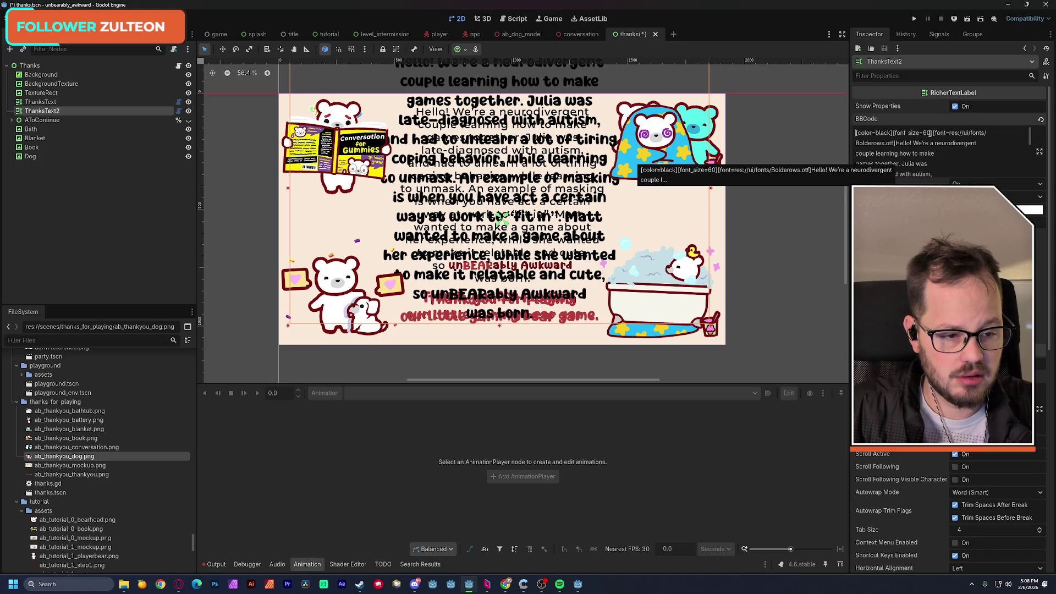
{"action": "key", "text": "BackSpace"}
{"action": "key", "text": "BackSpace"}
{"action": "type", "text": "45"}
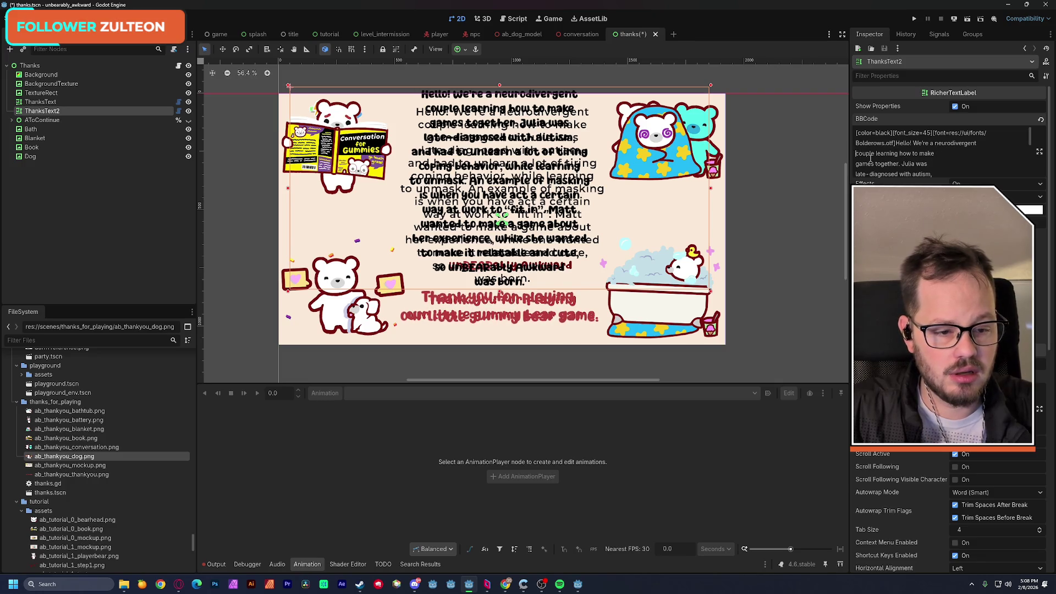
Join ThanksText2's broken lines at couple, games, late-diagnosed, had to unlearn, coping behavior and certain
{"action": "key", "text": "BackSpace"}
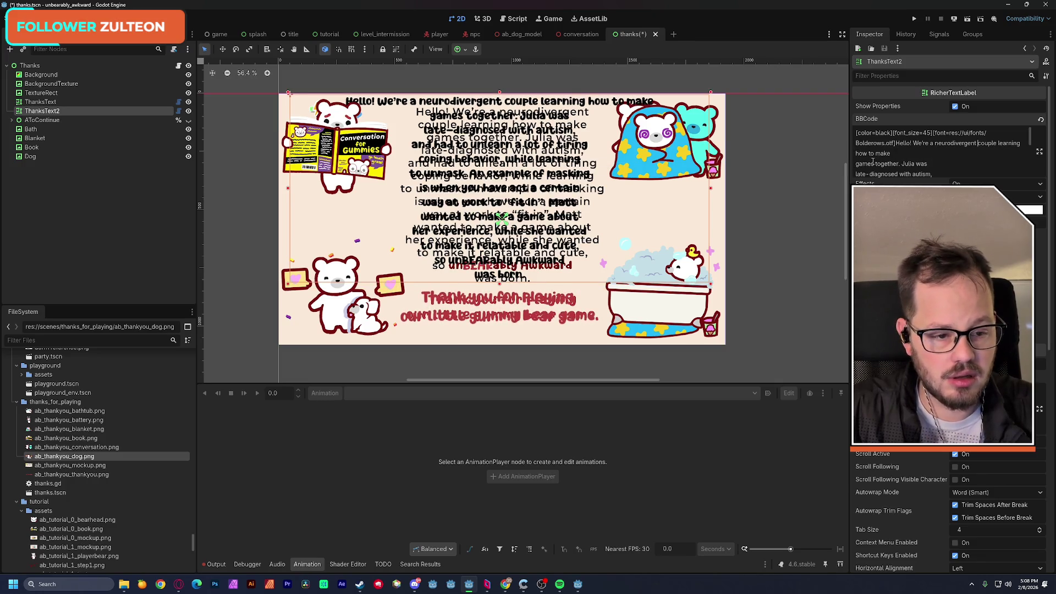
{"action": "key", "text": "BackSpace"}
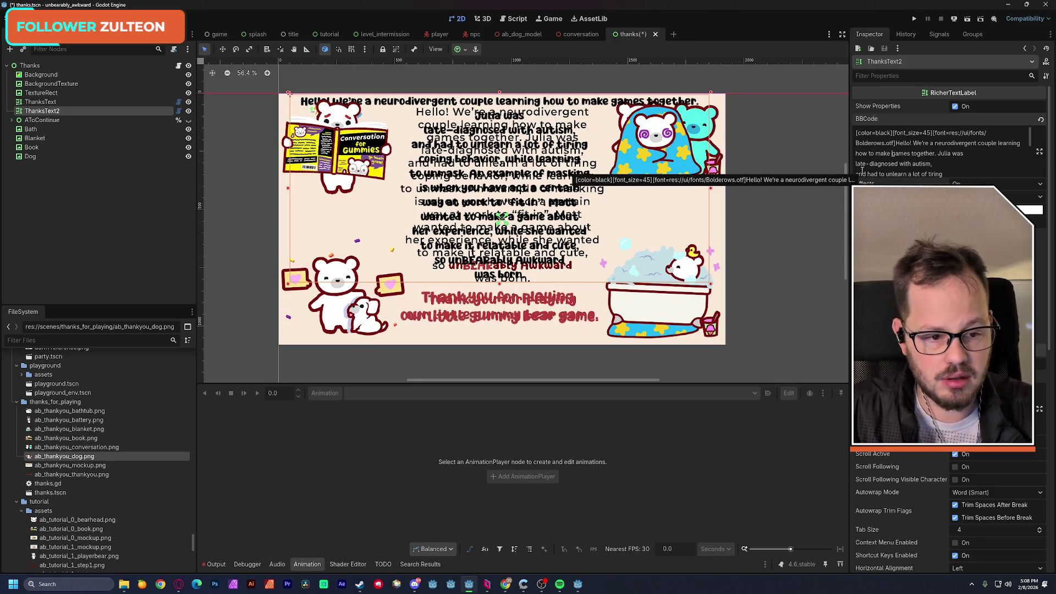
{"action": "left_click", "coordinate": [857, 165]}
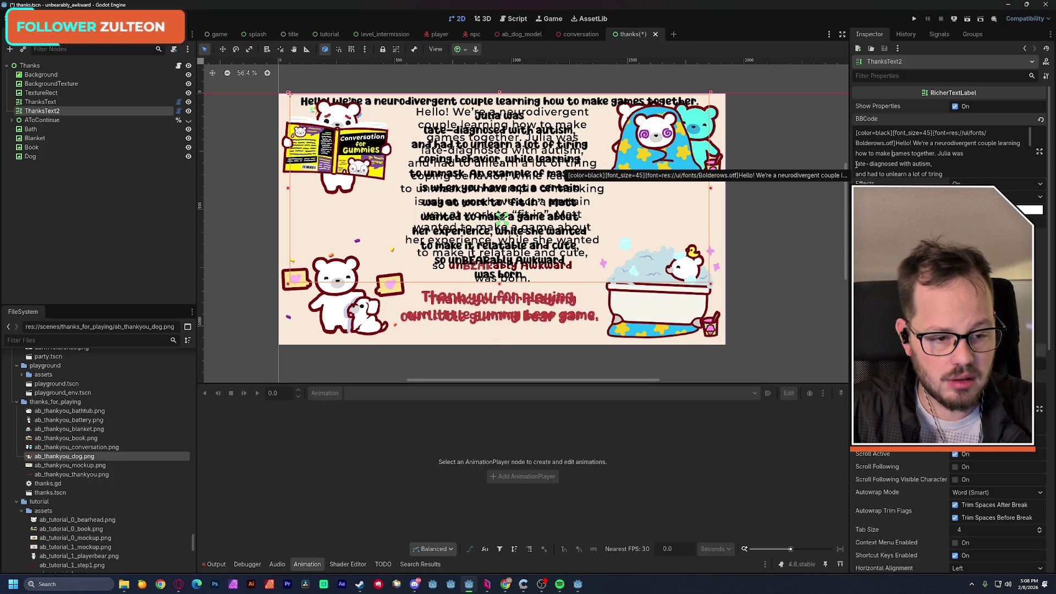
{"action": "key", "text": "BackSpace"}
{"action": "left_click", "coordinate": [857, 174]}
{"action": "key", "text": "BackSpace"}
{"action": "left_click", "coordinate": [972, 164]}
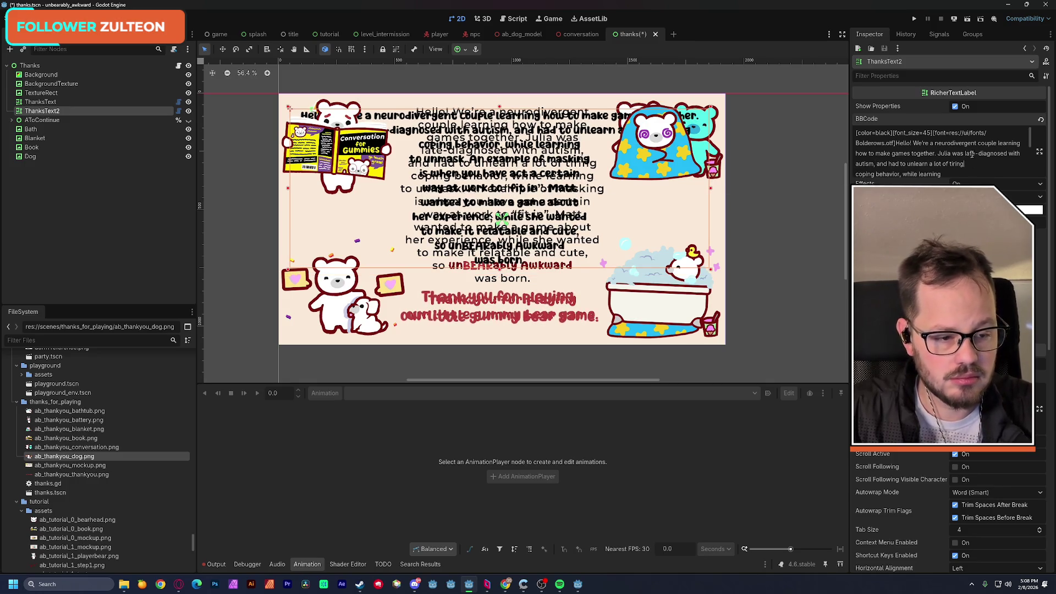
{"action": "key", "text": "Delete"}
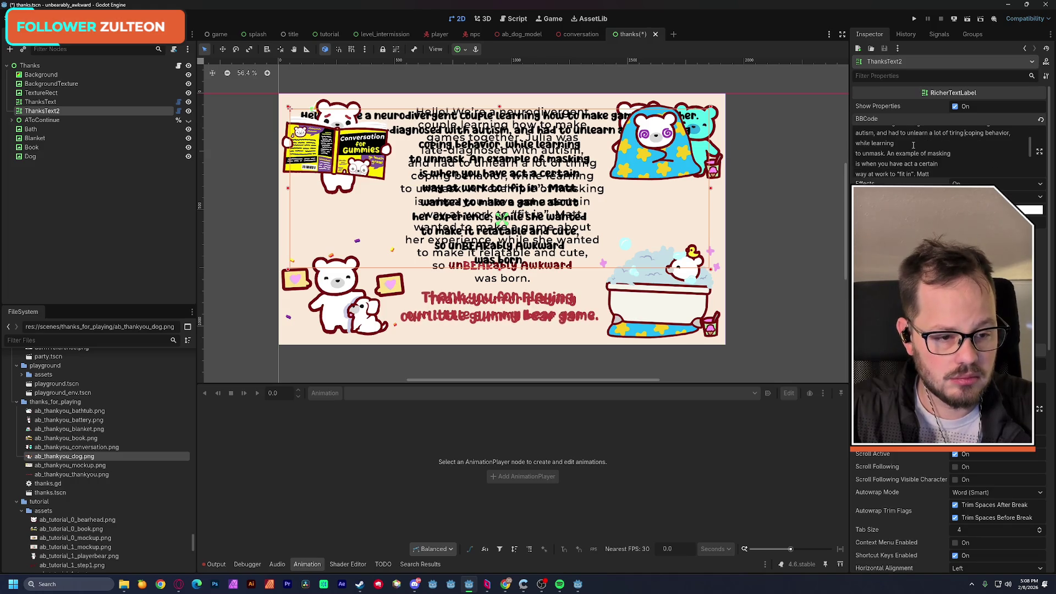
{"action": "key", "text": "Delete"}
{"action": "left_click", "coordinate": [951, 153]}
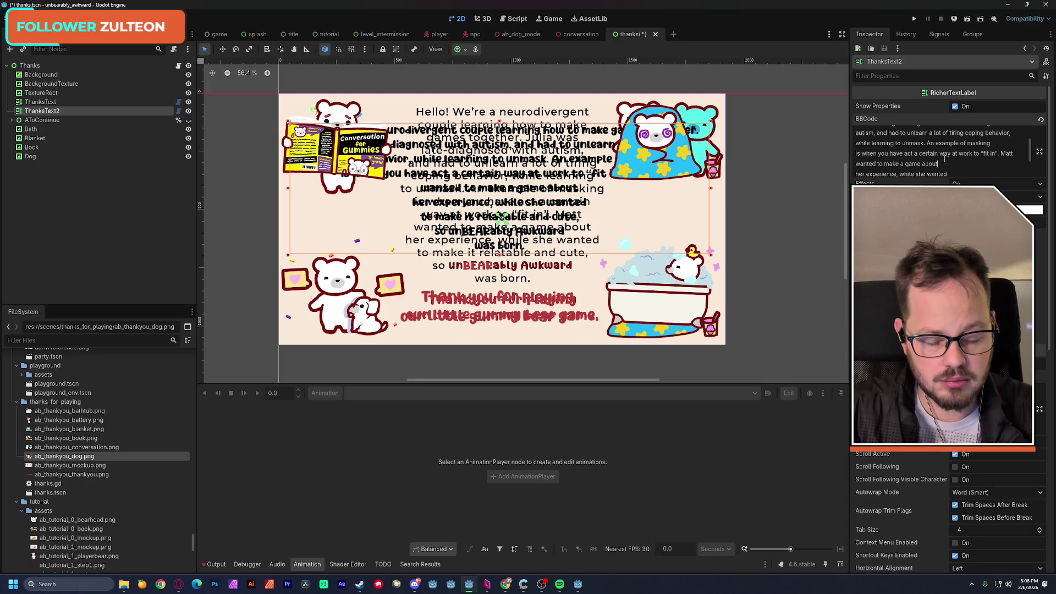
{"action": "key", "text": "Delete"}
Join 'to make it relatable', 'so unBEARably Awkward' and 'was born.' onto their previous lines
{"action": "key", "text": "Down"}
{"action": "scroll", "coordinate": [980, 160], "scroll_direction": "down", "scroll_amount": 1}
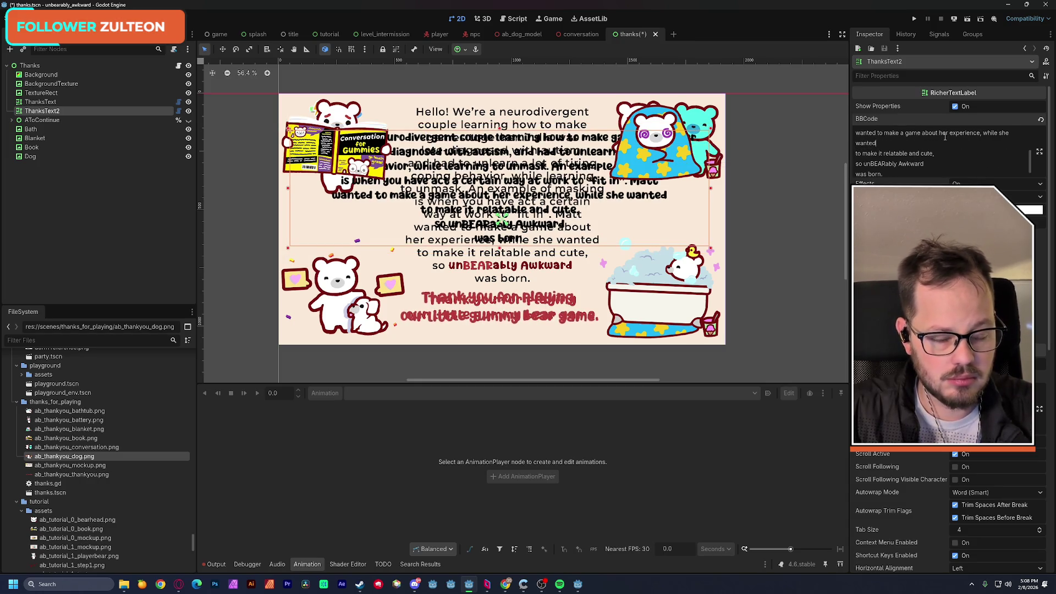
{"action": "key", "text": "Delete"}
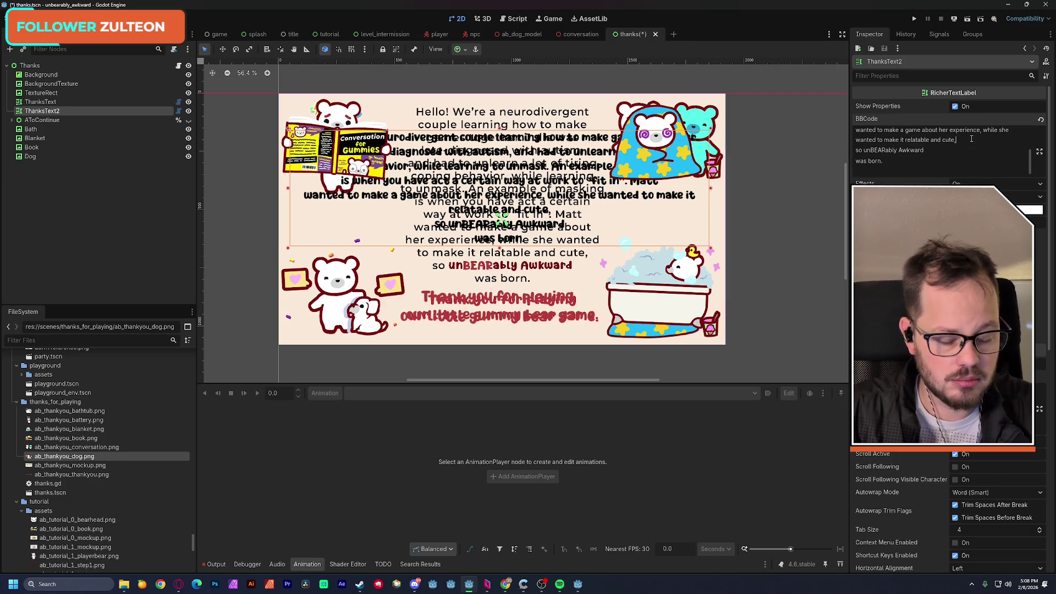
{"action": "key", "text": "Delete"}
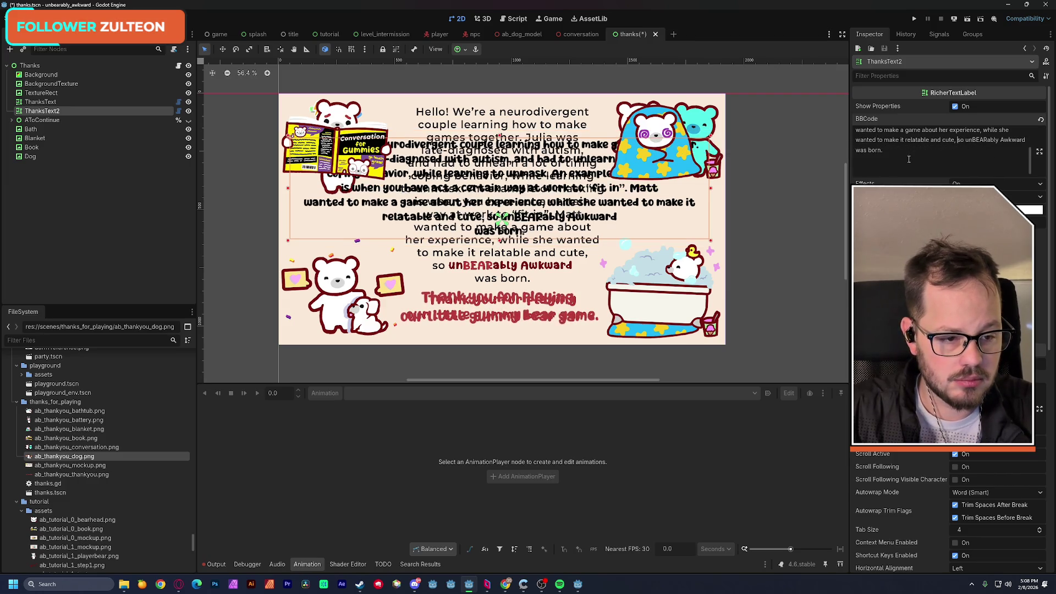
{"action": "left_click", "coordinate": [857, 151]}
{"action": "key", "text": "BackSpace"}
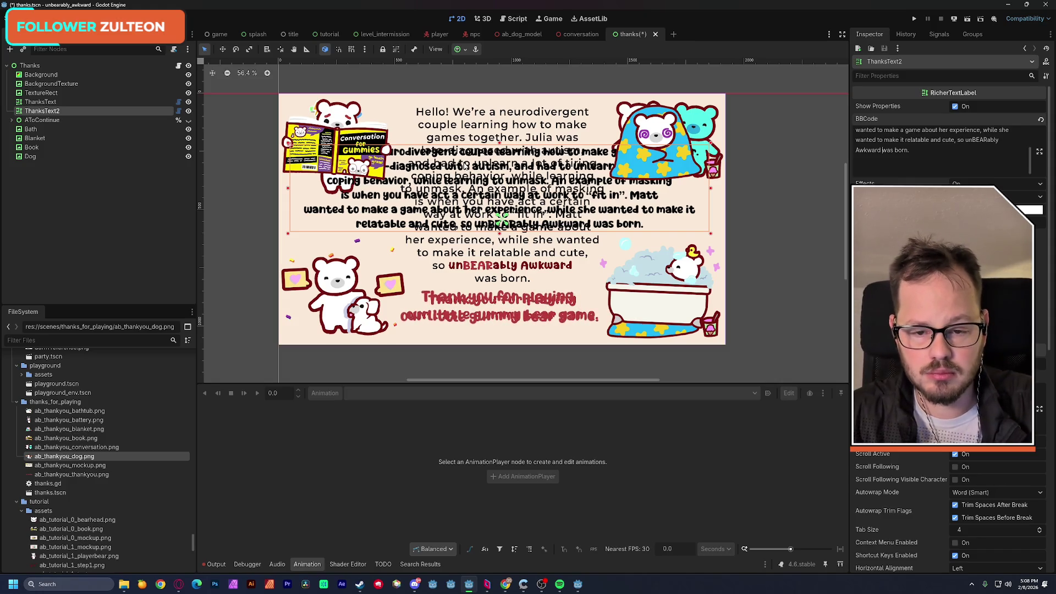
Insert a line break before 'couple' while repositioning the ThanksText2 block
{"action": "mouse_move", "coordinate": [466, 156]}
{"action": "left_mouse_down"}
{"action": "mouse_move", "coordinate": [466, 110]}
{"action": "mouse_move", "coordinate": [467, 138]}
{"action": "left_mouse_up"}
{"action": "scroll", "coordinate": [947, 152], "scroll_direction": "up", "scroll_amount": 5}
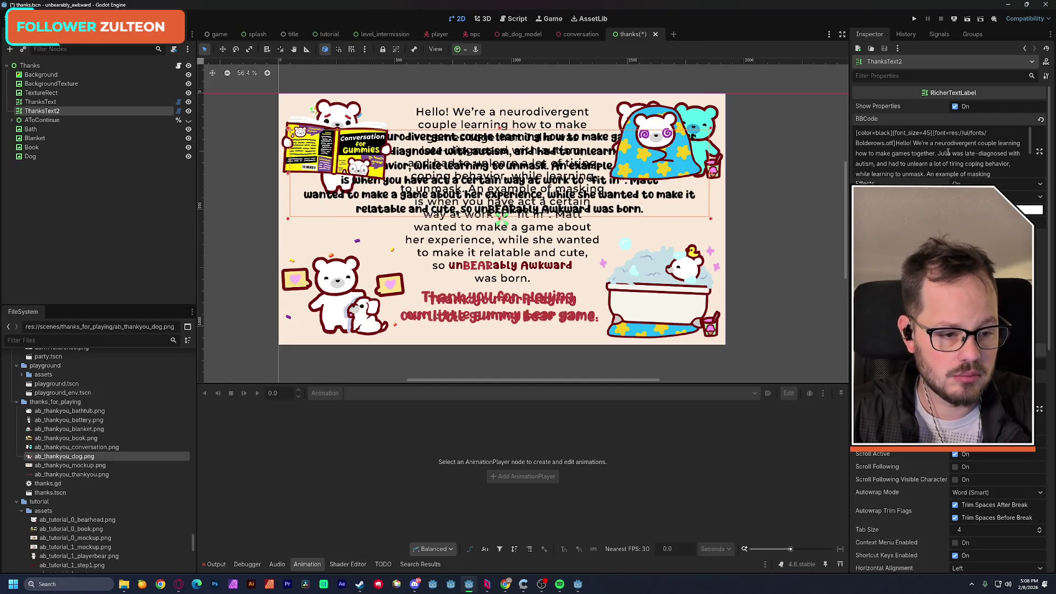
{"action": "left_click", "coordinate": [980, 144]}
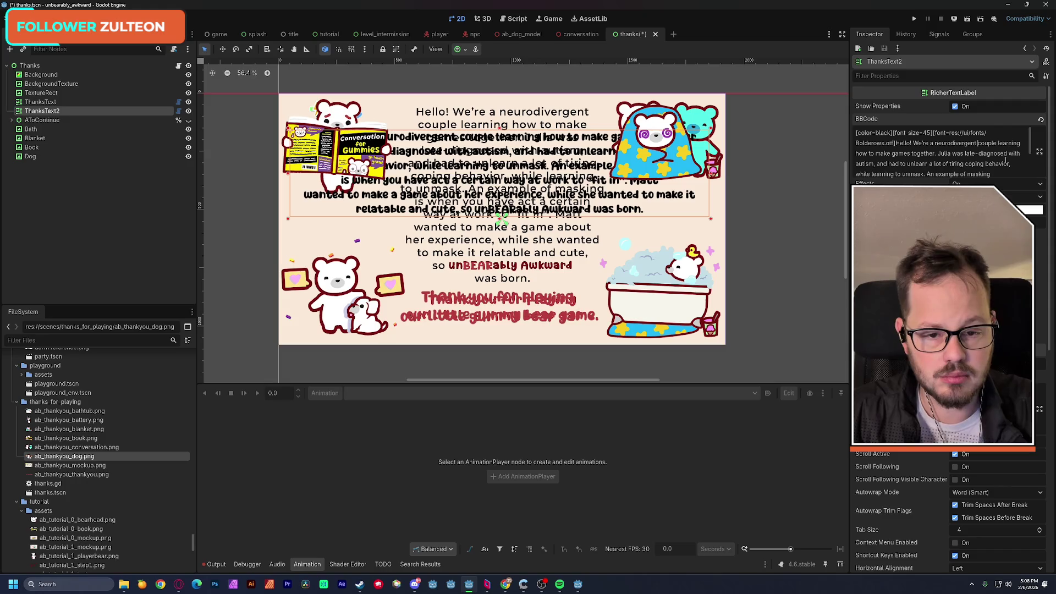
{"action": "key", "text": "Return"}
{"action": "left_click_drag", "start_coordinate": [556, 134], "coordinate": [556, 211]}
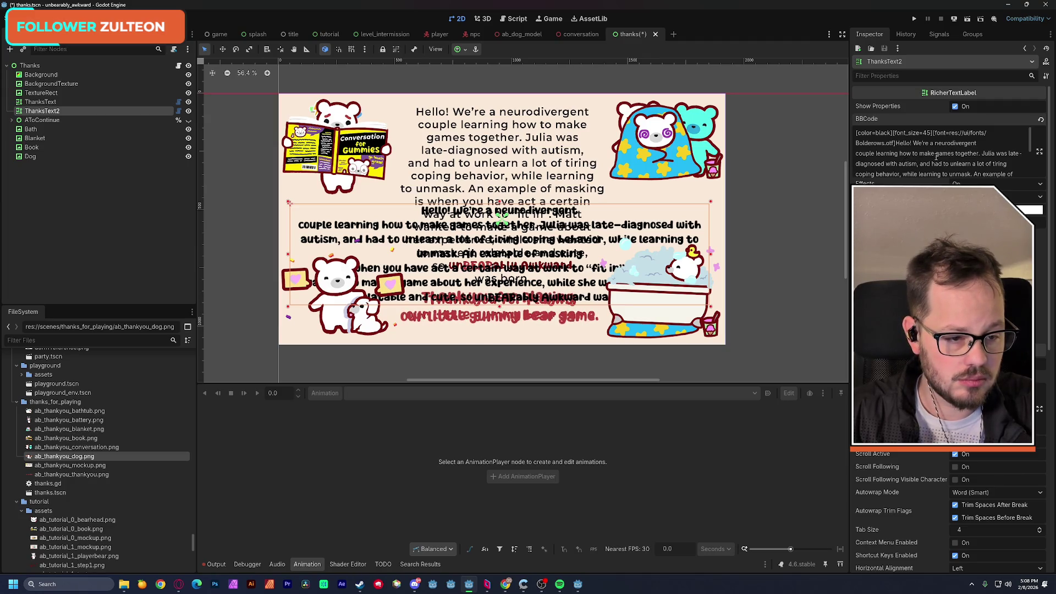
Add line breaks before 'games', 'late-diagnosed' and 'and had to unlearn', moving the block down
{"action": "left_click", "coordinate": [935, 154]}
{"action": "key", "text": "Return"}
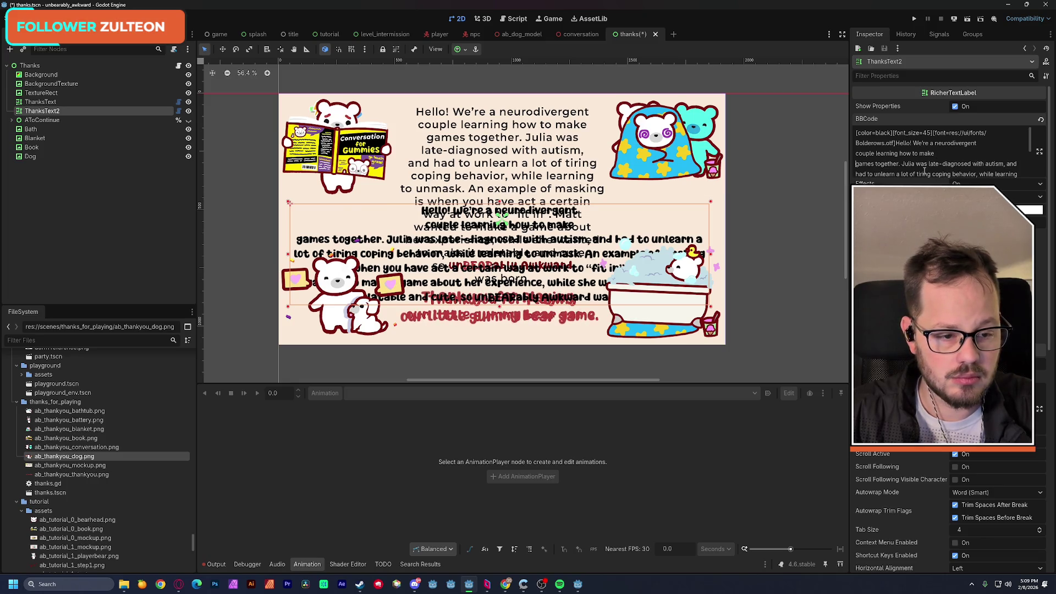
{"action": "key", "text": "Delete"}
{"action": "key", "text": "Return"}
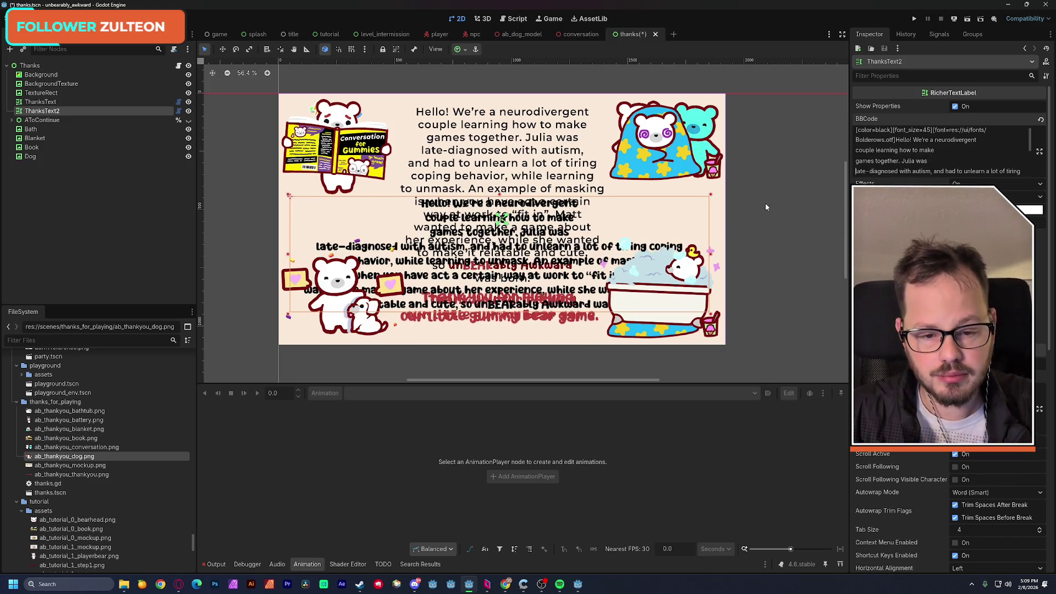
{"action": "mouse_move", "coordinate": [566, 206]}
{"action": "left_mouse_down"}
{"action": "mouse_move", "coordinate": [565, 248]}
{"action": "mouse_move", "coordinate": [566, 111]}
{"action": "left_mouse_up"}
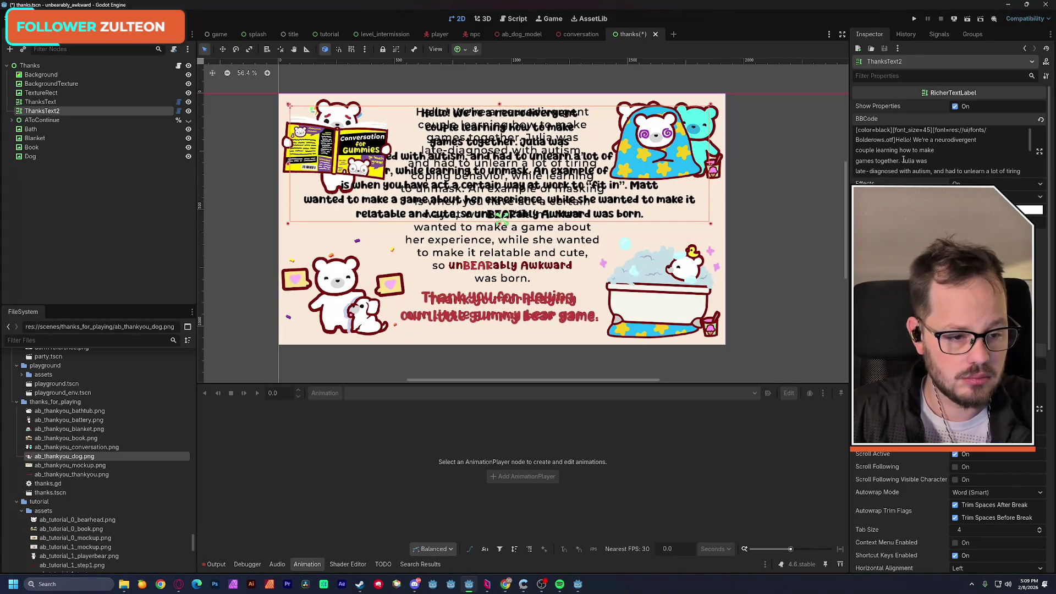
{"action": "left_click", "coordinate": [934, 173]}
{"action": "key", "text": "Return"}
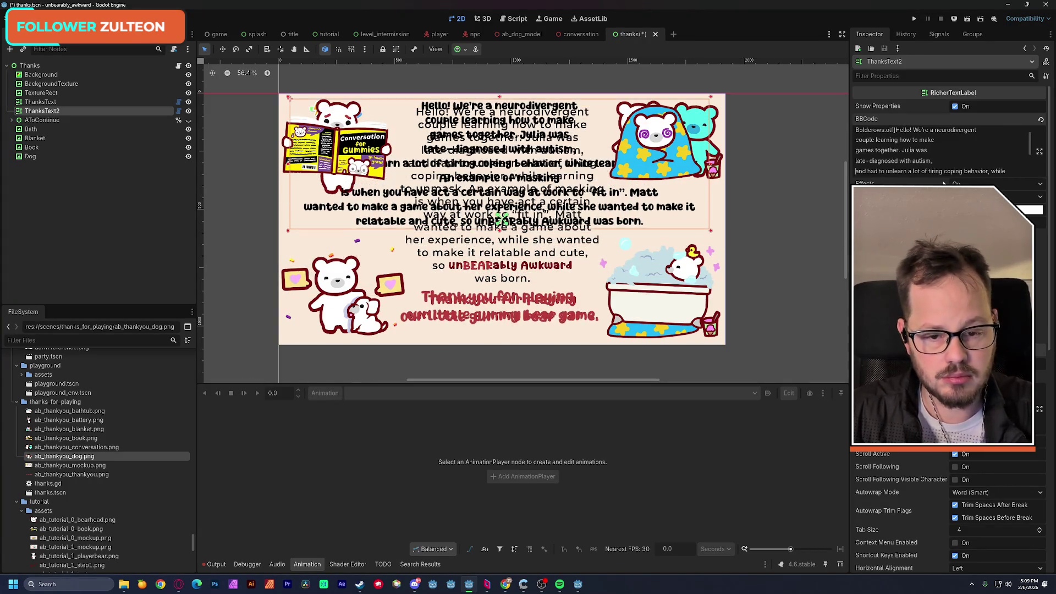
{"action": "left_click_drag", "start_coordinate": [552, 117], "coordinate": [558, 274]}
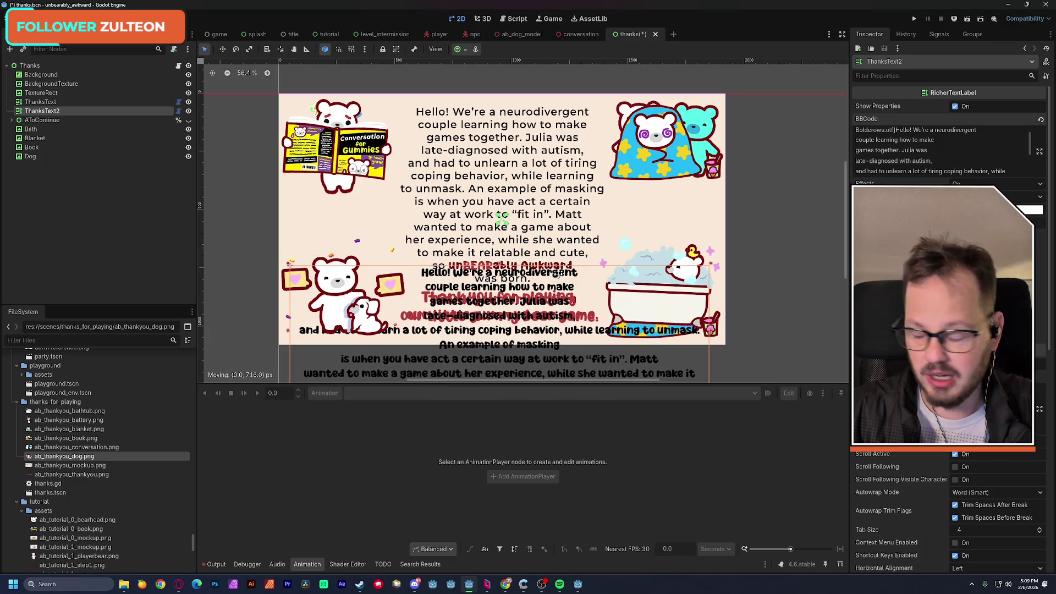
Move ThanksText2 back up, hide the TextureRect mockup, and break lines before 'coping' and 'to unmask'
{"action": "mouse_move", "coordinate": [558, 274]}
{"action": "left_mouse_down"}
{"action": "mouse_move", "coordinate": [564, 100]}
{"action": "mouse_move", "coordinate": [556, 113]}
{"action": "left_mouse_up"}
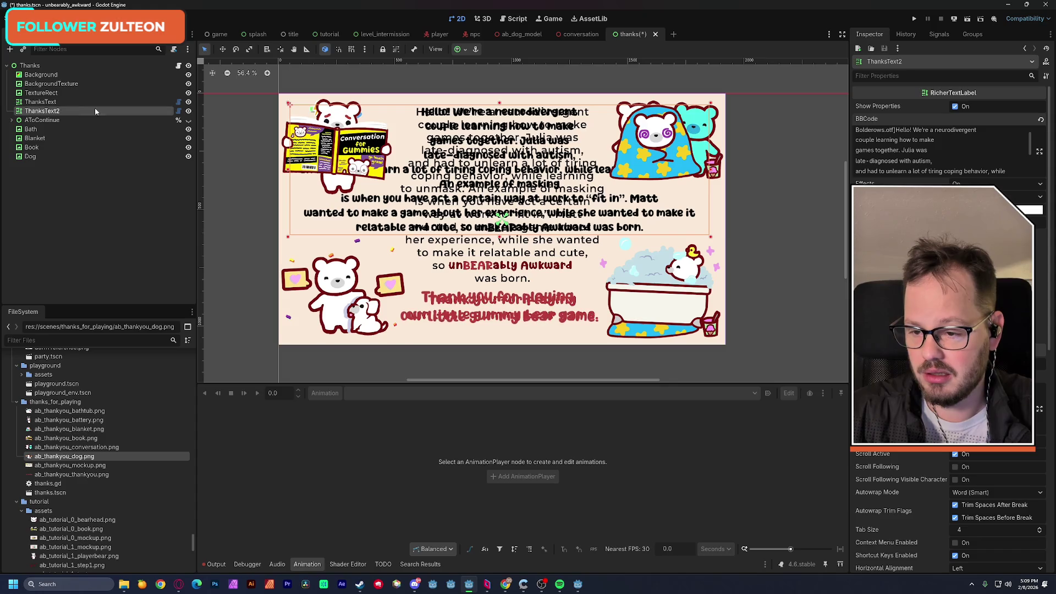
{"action": "left_click", "coordinate": [187, 94]}
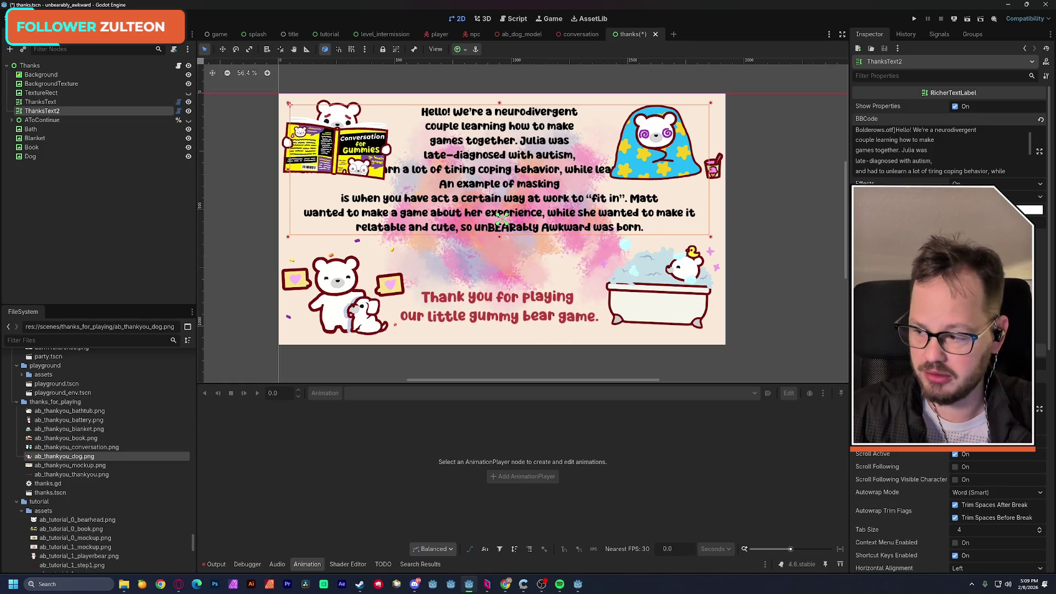
{"action": "scroll", "coordinate": [943, 158], "scroll_direction": "down", "scroll_amount": 2}
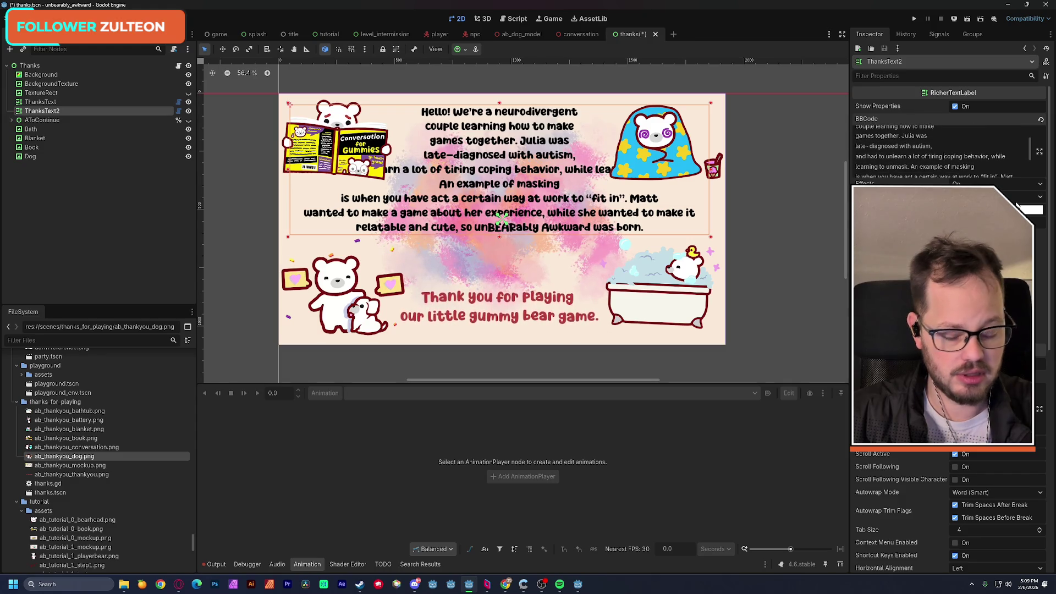
{"action": "left_click", "coordinate": [945, 158]}
{"action": "key", "text": "Return"}
{"action": "scroll", "coordinate": [1029, 149], "scroll_direction": "down", "scroll_amount": 2}
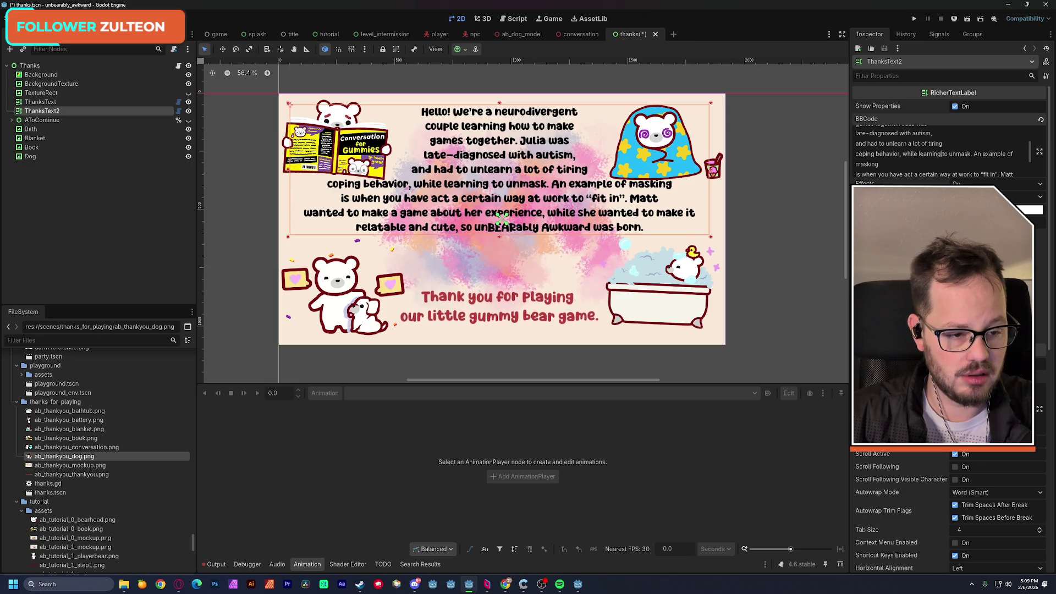
{"action": "key", "text": "Return"}
{"action": "scroll", "coordinate": [935, 170], "scroll_direction": "down", "scroll_amount": 2}
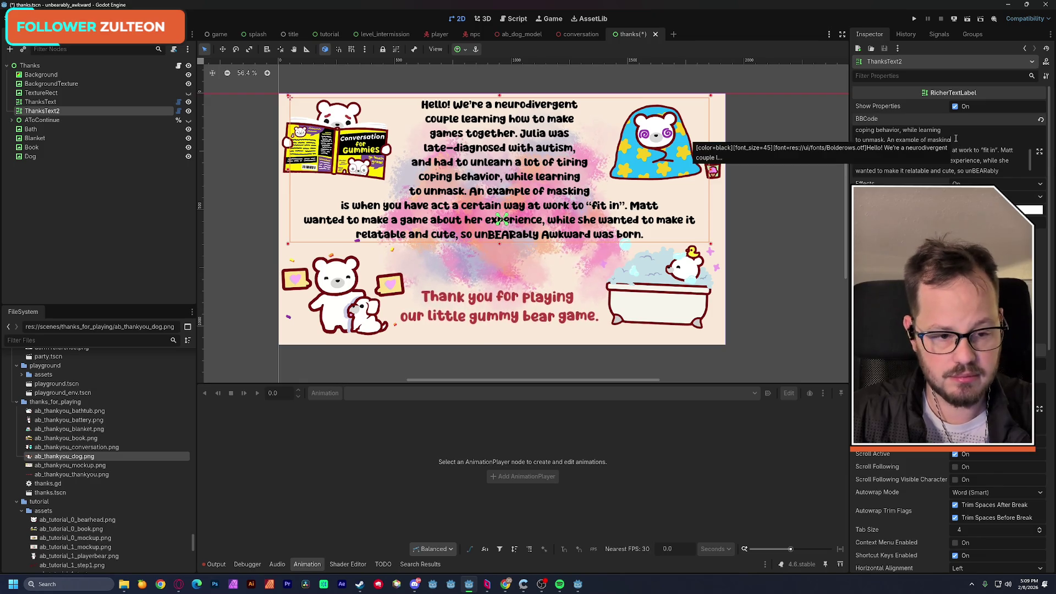
{"action": "key", "text": "Return"}
{"action": "scroll", "coordinate": [911, 144], "scroll_direction": "up", "scroll_amount": 1}
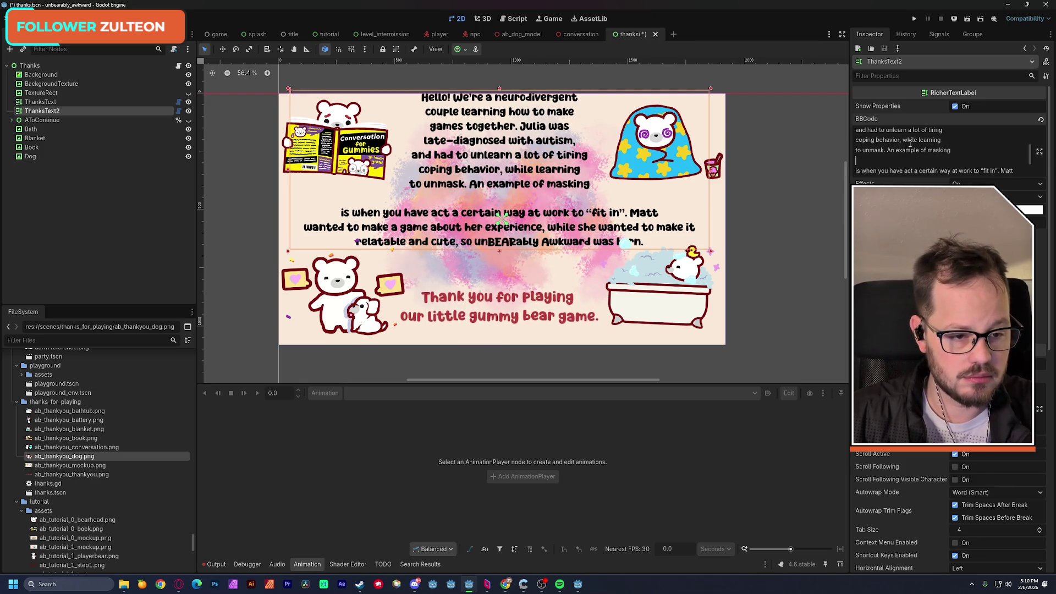
Break lines after certain, about, while she wanted, relatable and cute; put 'was born.' alone
{"action": "key", "text": "BackSpace"}
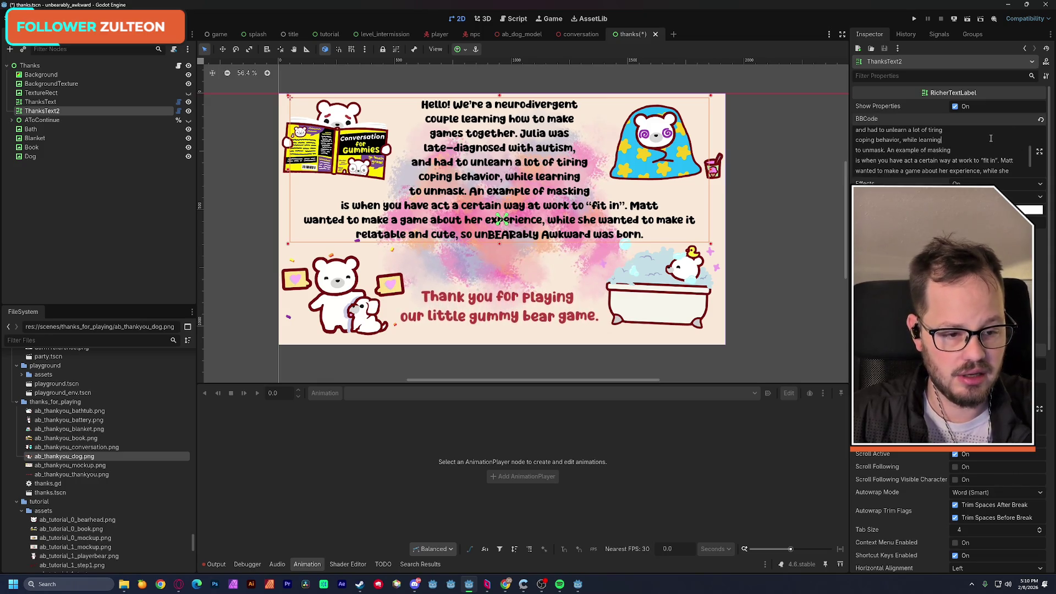
{"action": "key", "text": "BackSpace"}
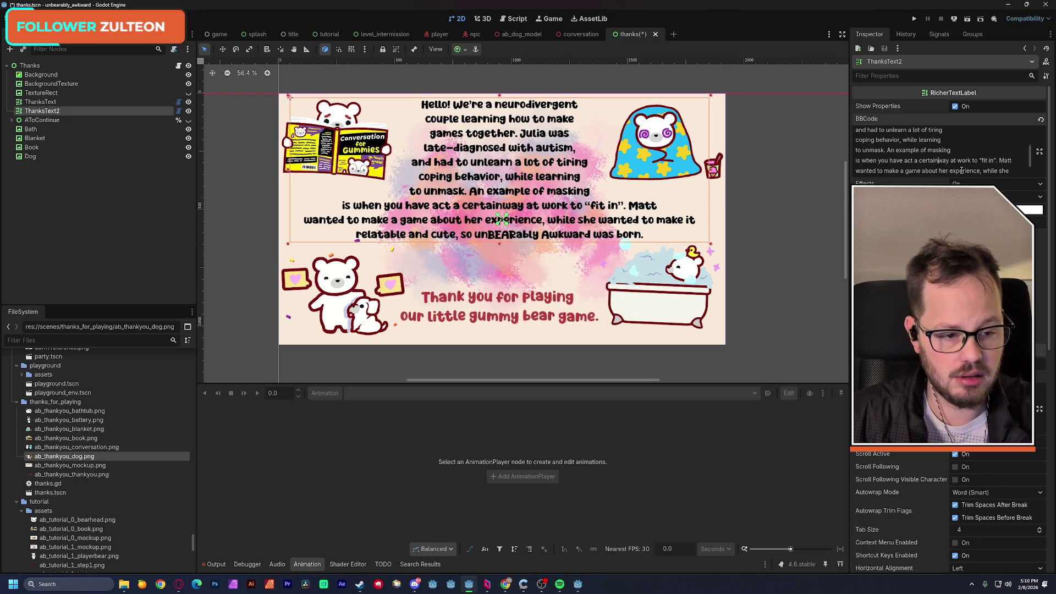
{"action": "key", "text": "Return"}
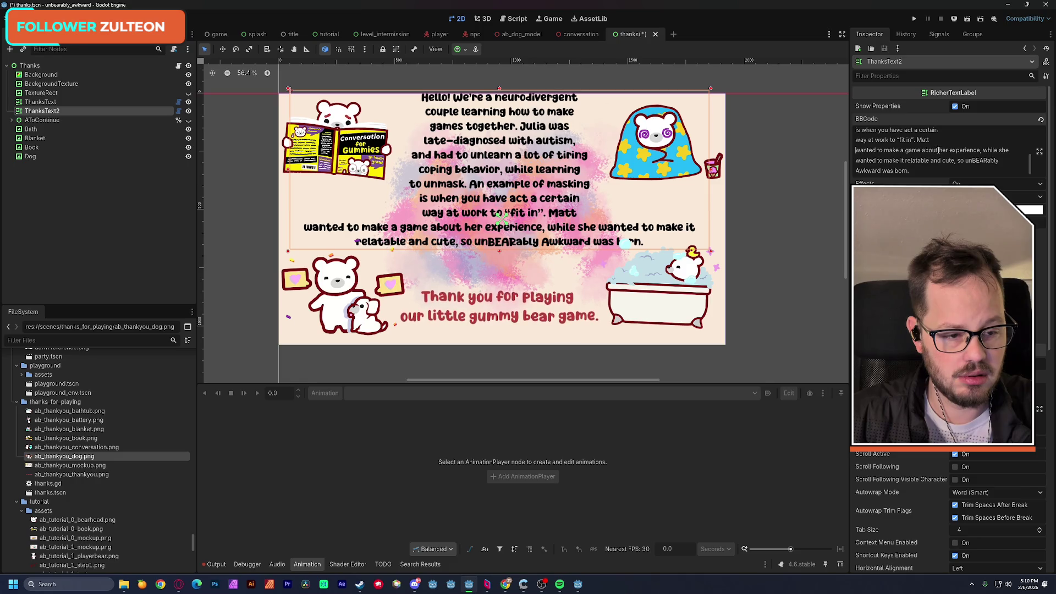
{"action": "key", "text": "BackSpace"}
{"action": "key", "text": "Return"}
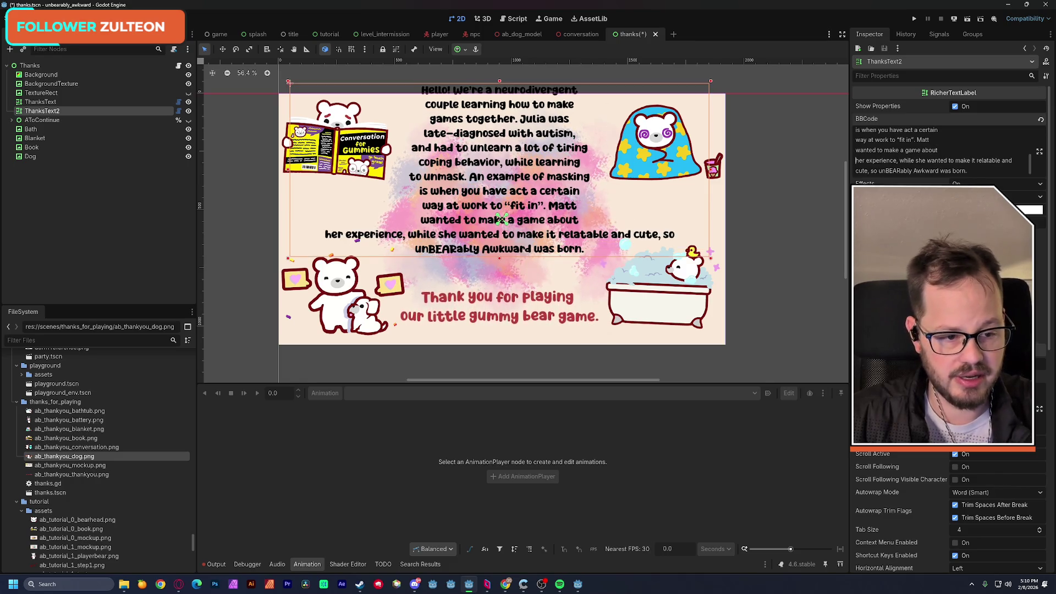
{"action": "key", "text": "BackSpace"}
{"action": "key", "text": "Return"}
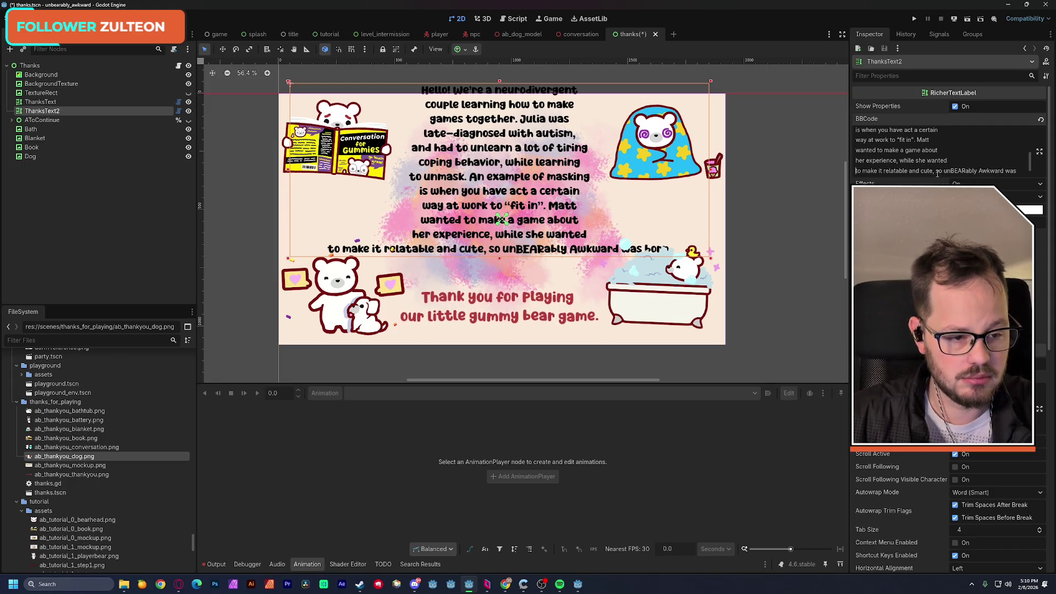
{"action": "key", "text": "BackSpace"}
{"action": "key", "text": "Return"}
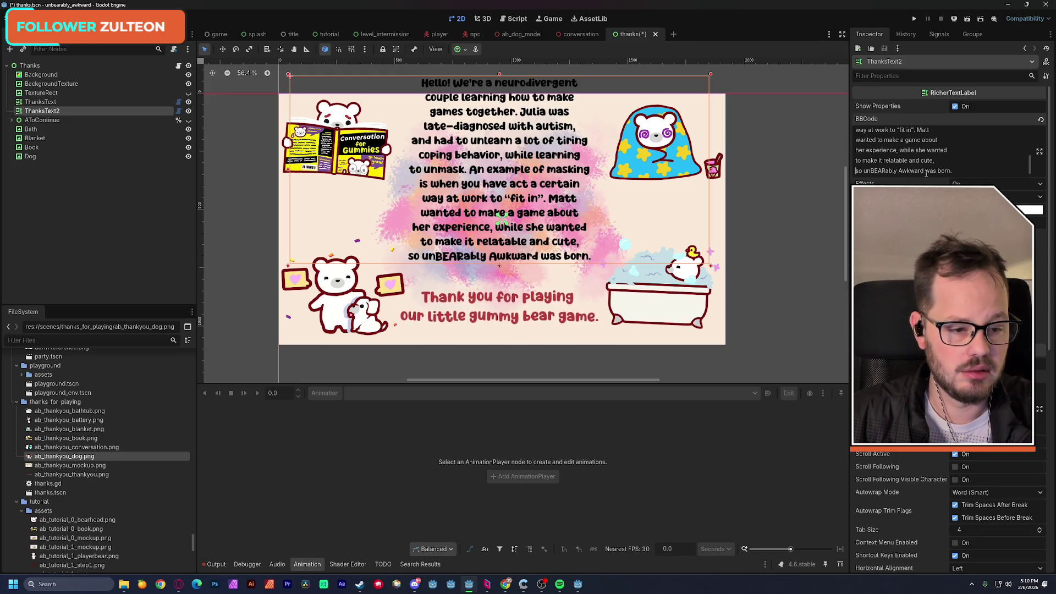
{"action": "key", "text": "Return"}
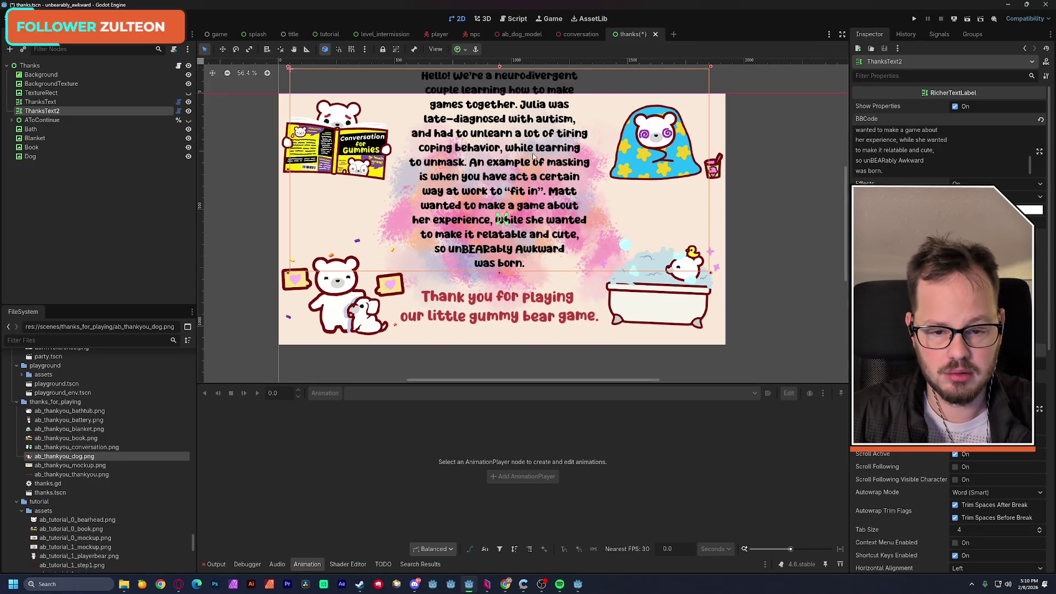
{"action": "left_click_drag", "start_coordinate": [534, 137], "coordinate": [530, 163]}
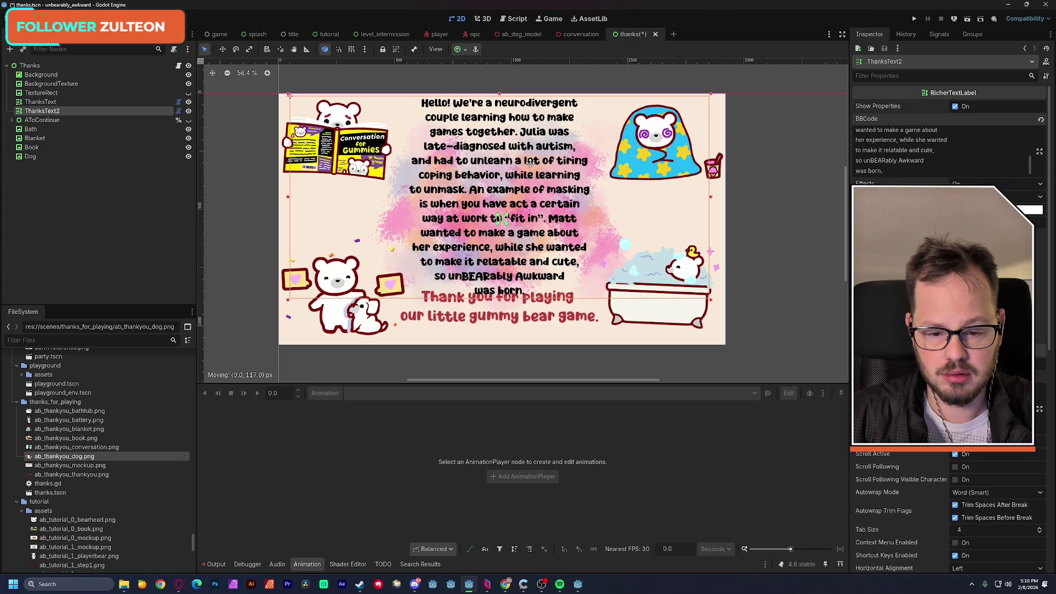
Shrink ThanksText2's font size from 45 to 40 and lower the paragraph slightly
{"action": "left_click_drag", "start_coordinate": [529, 164], "coordinate": [530, 165]}
{"action": "scroll", "coordinate": [922, 159], "scroll_direction": "up", "scroll_amount": 5}
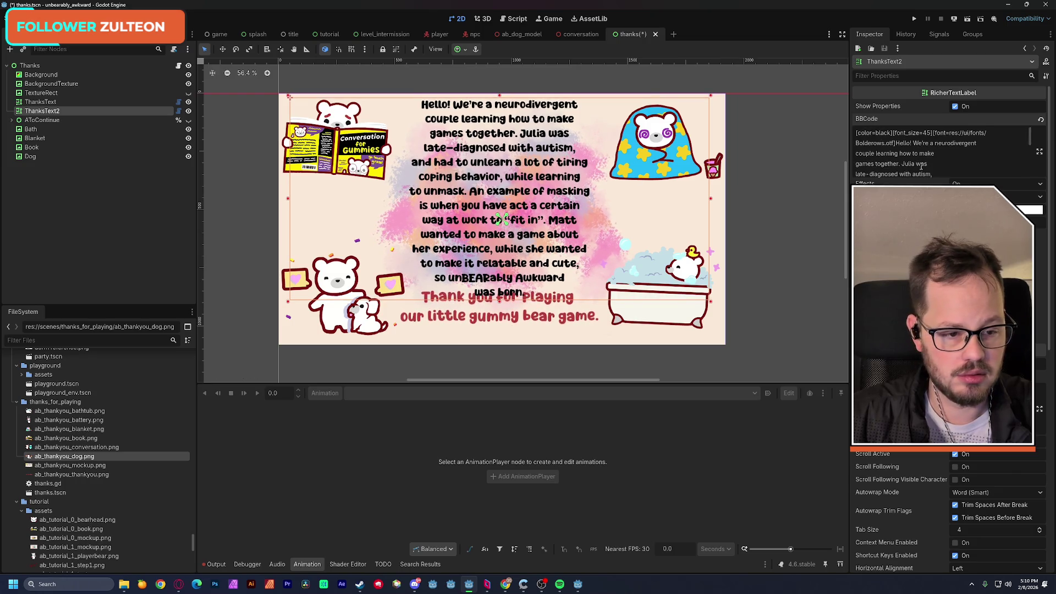
{"action": "double_click", "coordinate": [929, 133]}
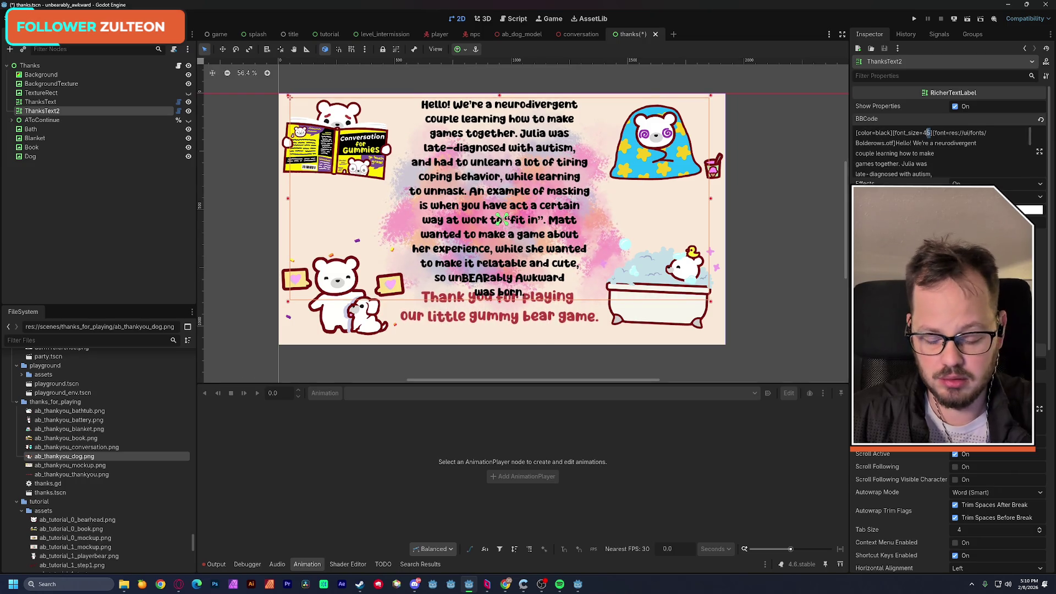
{"action": "type", "text": "40"}
{"action": "left_click_drag", "start_coordinate": [524, 168], "coordinate": [523, 169]}
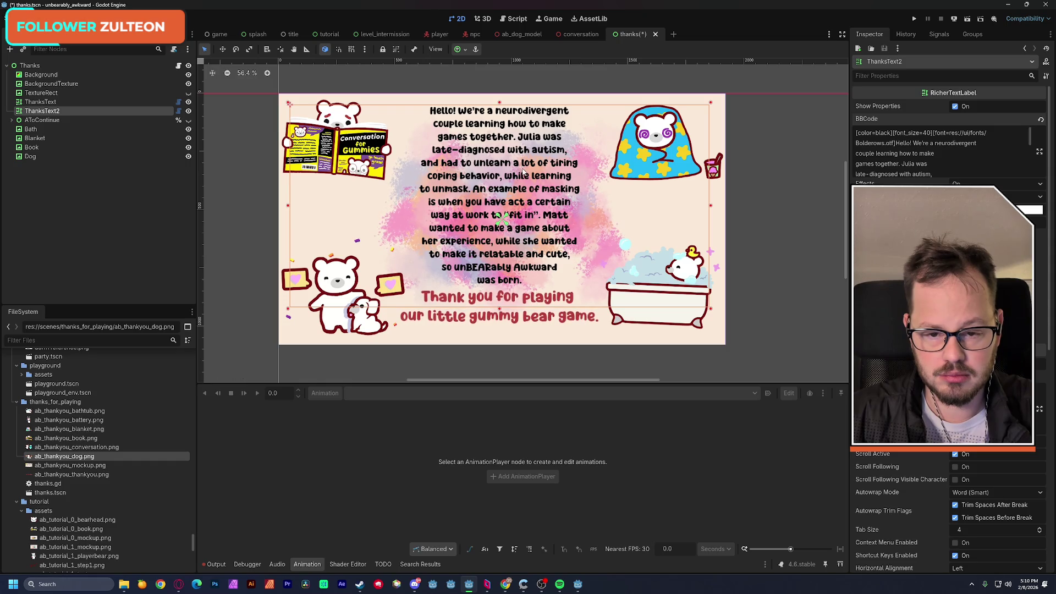
{"action": "left_click", "coordinate": [239, 169]}
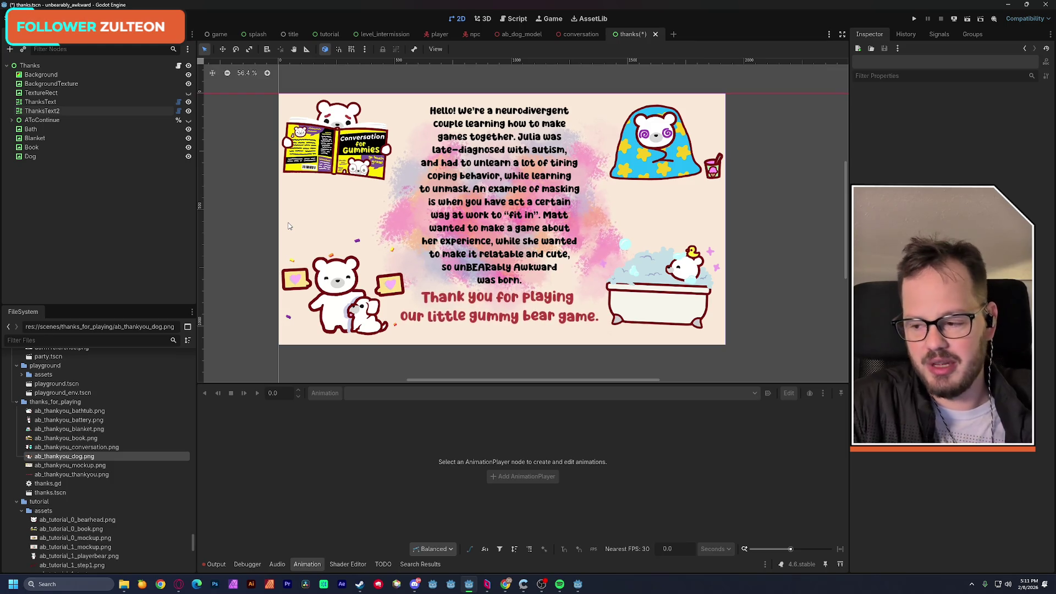
{"action": "key", "text": "alt+Tab"}
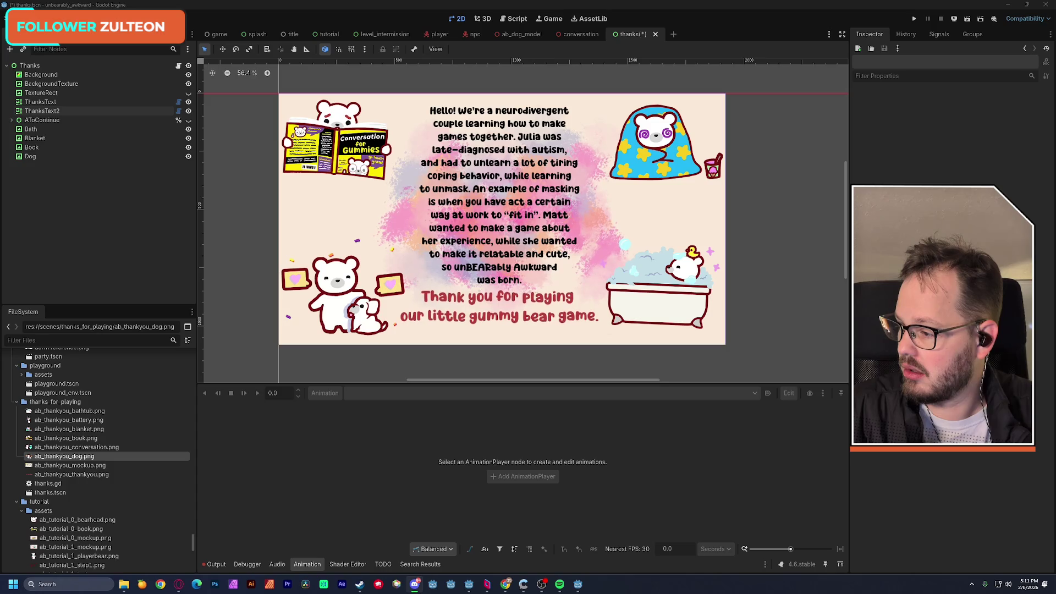
{"action": "left_click", "coordinate": [260, 326]}
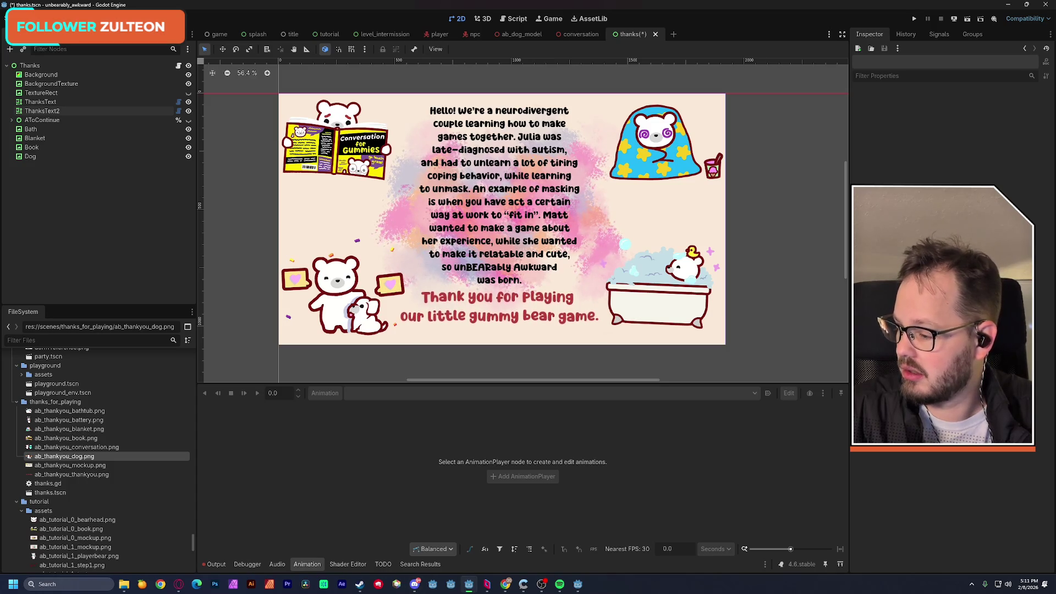
Filter the FileSystem for 'font' and open the ui/fonts folder in File Explorer
{"action": "scroll", "coordinate": [131, 471], "scroll_direction": "down", "scroll_amount": 10}
{"action": "left_click", "coordinate": [68, 340]}
{"action": "type", "text": "font"}
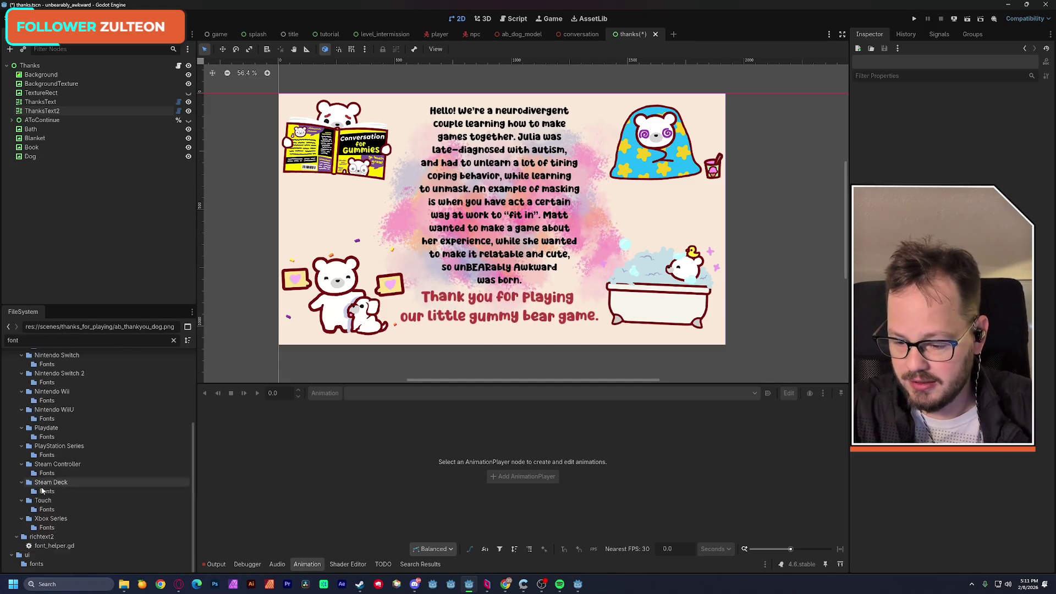
{"action": "left_click", "coordinate": [37, 564]}
{"action": "left_click", "coordinate": [173, 341]}
{"action": "double_click", "coordinate": [38, 511]}
{"action": "right_click", "coordinate": [39, 511]}
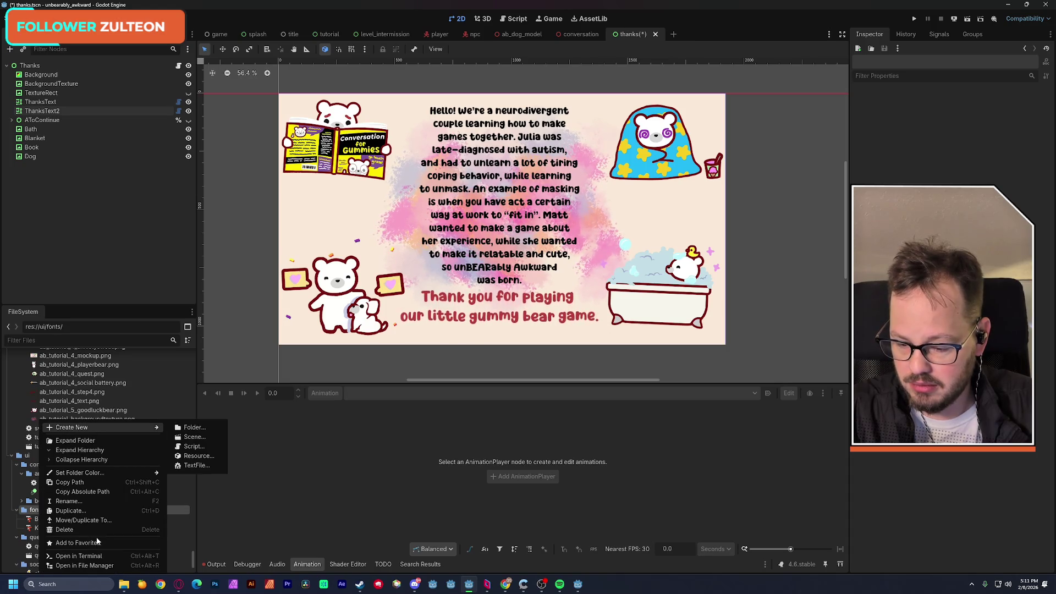
{"action": "left_click", "coordinate": [97, 557]}
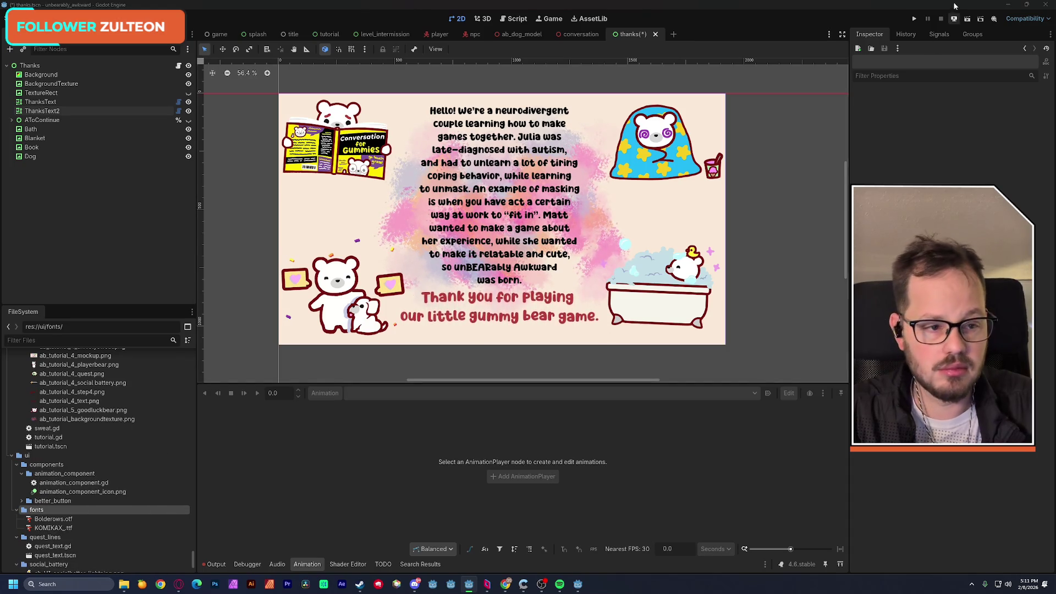
{"action": "left_click", "coordinate": [1010, 6]}
{"action": "mouse_move", "coordinate": [495, 203]}
{"action": "left_mouse_down"}
{"action": "mouse_move", "coordinate": [711, 236]}
{"action": "mouse_move", "coordinate": [619, 226]}
{"action": "left_mouse_up"}
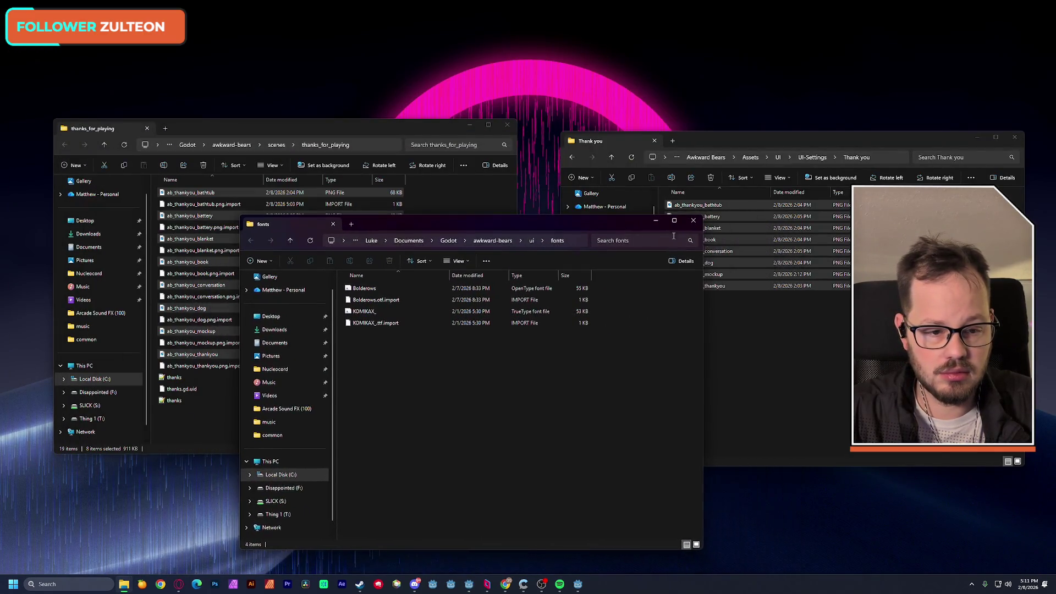
Copy Montserrat-SemiBold from the art assets' UI/fonts folder into the project's ui/fonts folder, then return to Godot
{"action": "left_click", "coordinate": [770, 358]}
{"action": "left_click", "coordinate": [778, 158]}
{"action": "double_click", "coordinate": [715, 205]}
{"action": "left_click", "coordinate": [688, 228]}
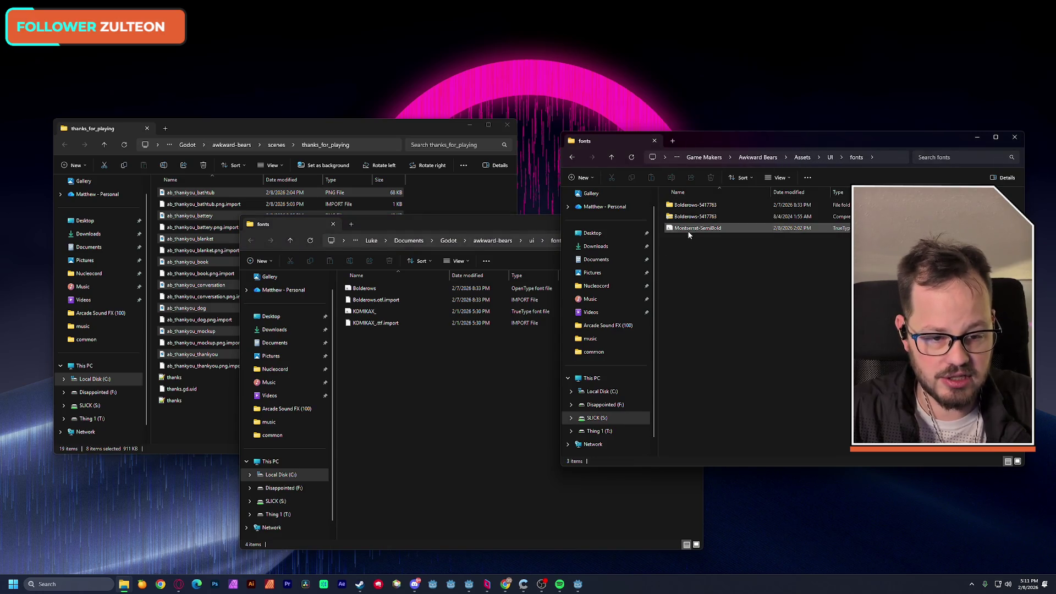
{"action": "key", "text": "ctrl+c"}
{"action": "left_click", "coordinate": [451, 365]}
{"action": "key", "text": "ctrl+v"}
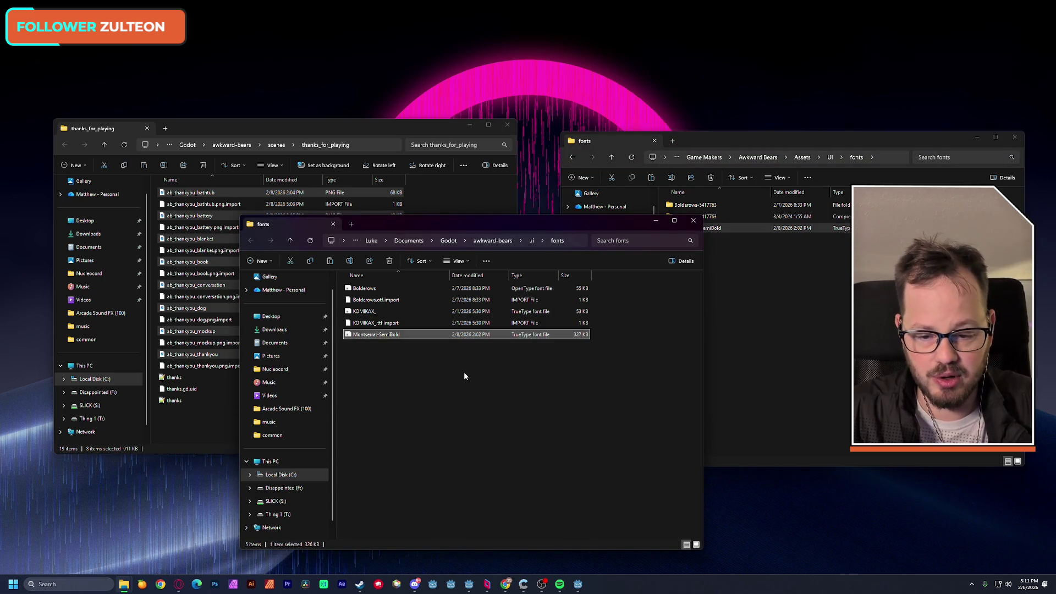
{"action": "left_click", "coordinate": [177, 417]}
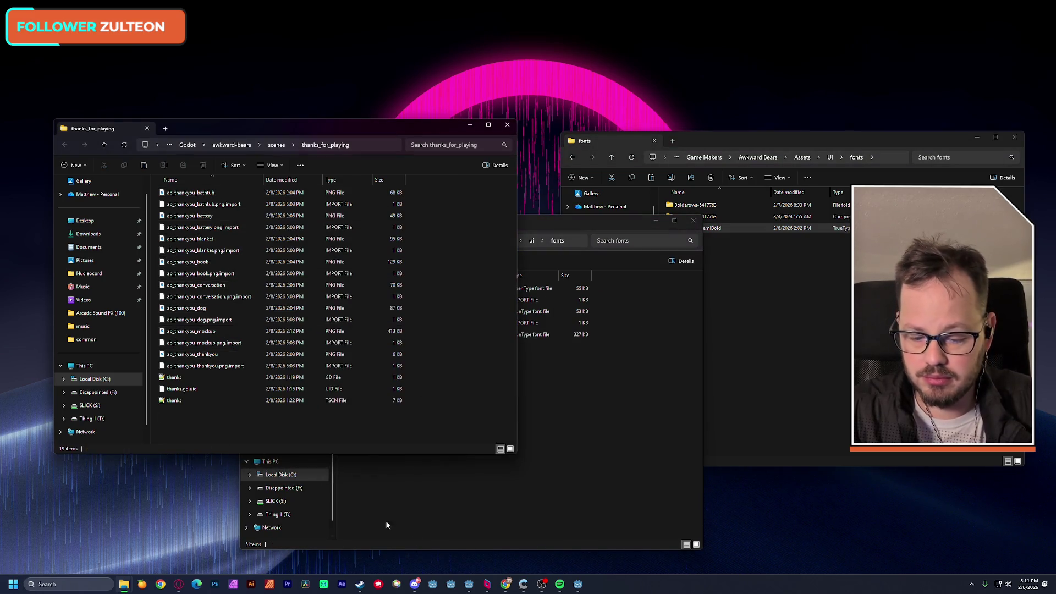
{"action": "mouse_move", "coordinate": [506, 588]}
{"action": "left_click", "coordinate": [469, 584]}
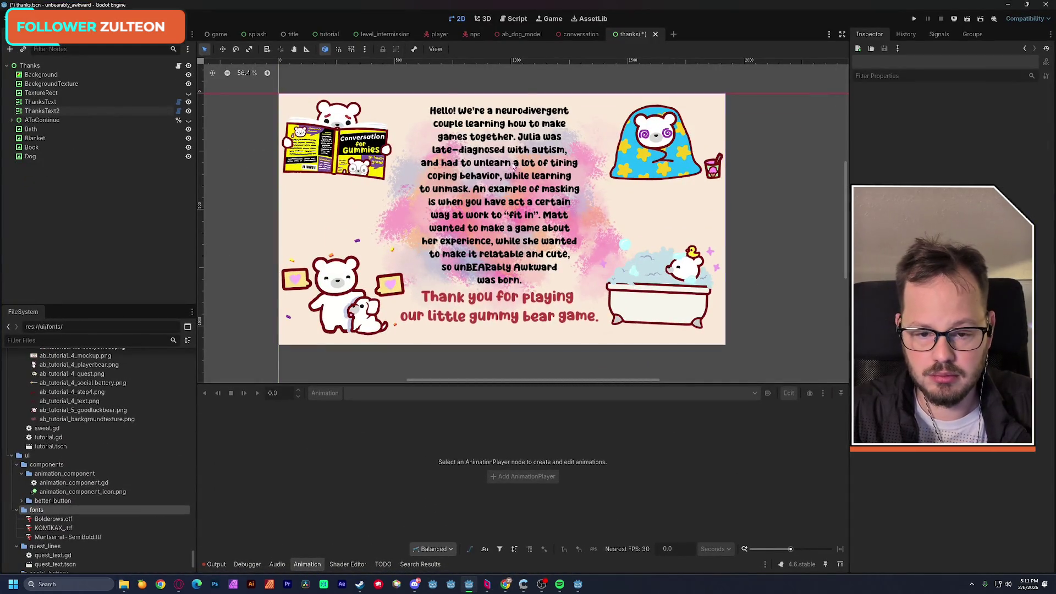
Replace the Bolderows path in ThanksText2's BBCode with Montserrat-SemiBold.ttf's path and drag the paragraph lower
{"action": "left_click", "coordinate": [563, 163]}
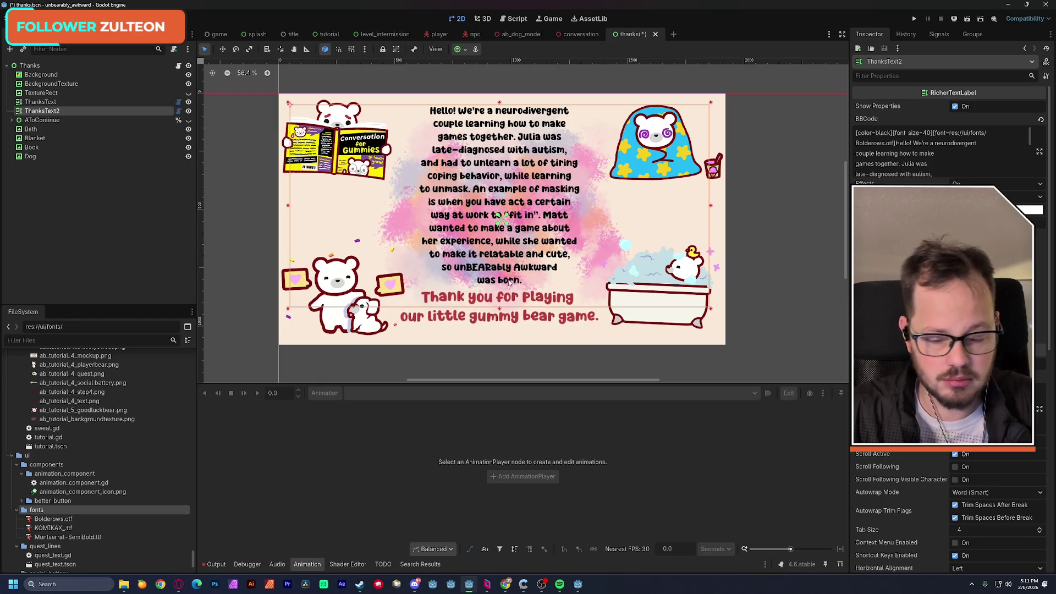
{"action": "right_click", "coordinate": [67, 537]}
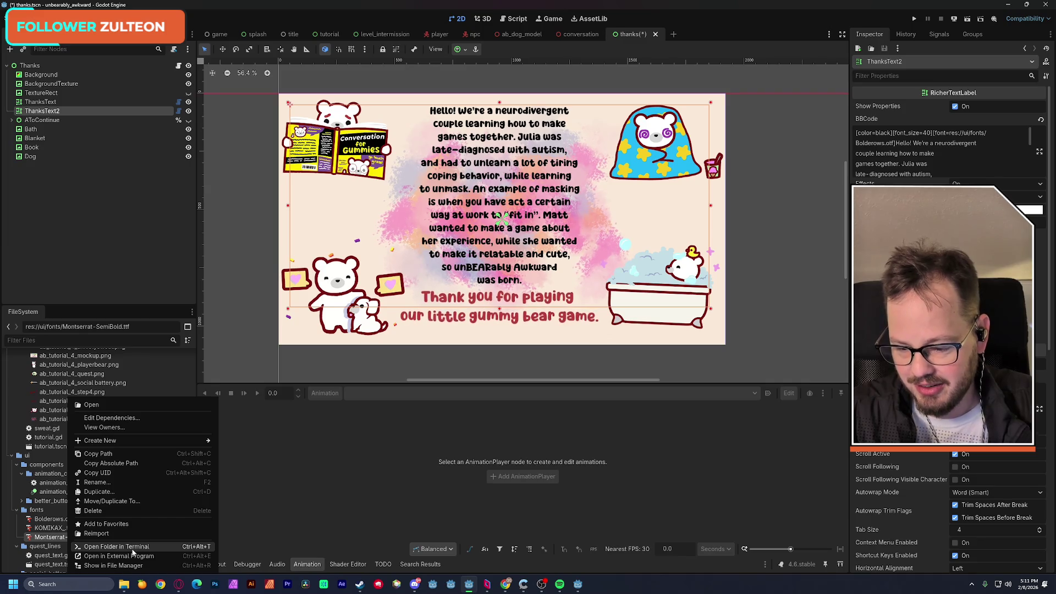
{"action": "left_click", "coordinate": [139, 454]}
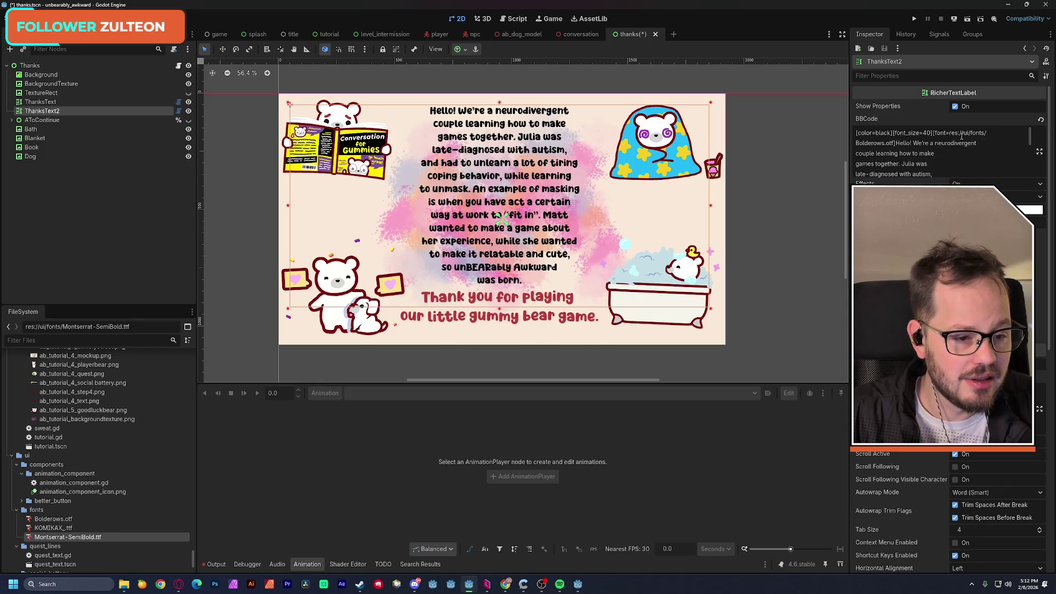
{"action": "left_click_drag", "start_coordinate": [951, 134], "coordinate": [895, 144]}
{"action": "key", "text": "ctrl+v"}
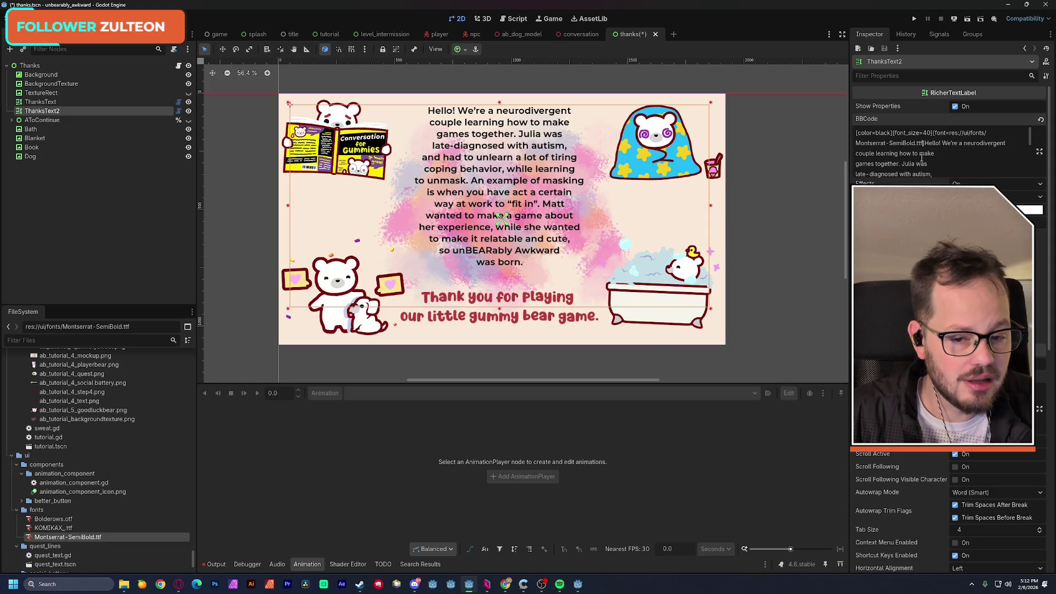
{"action": "left_click_drag", "start_coordinate": [531, 205], "coordinate": [528, 216]}
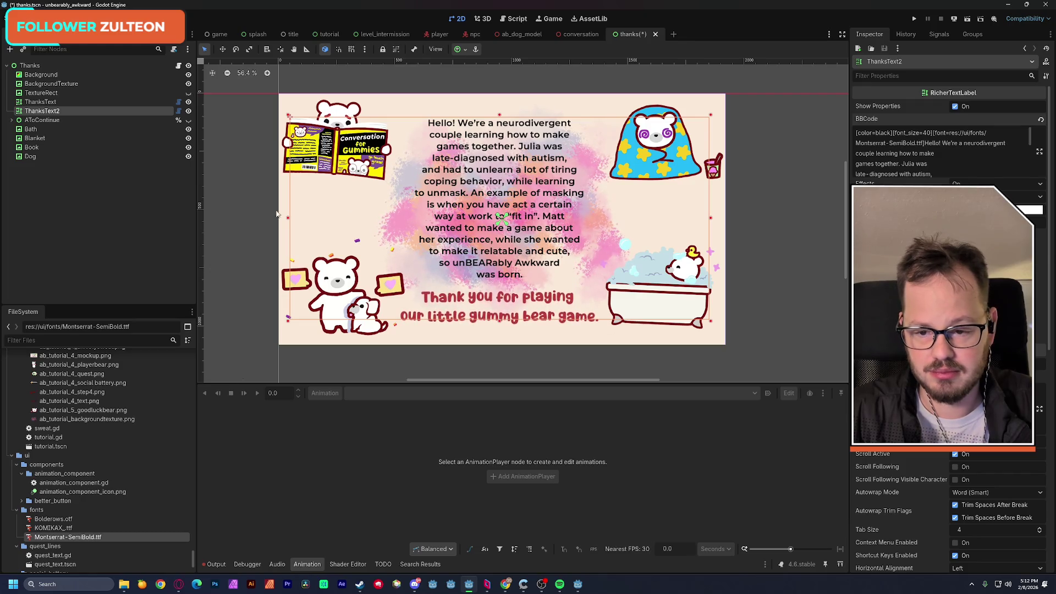
{"action": "left_click", "coordinate": [256, 217]}
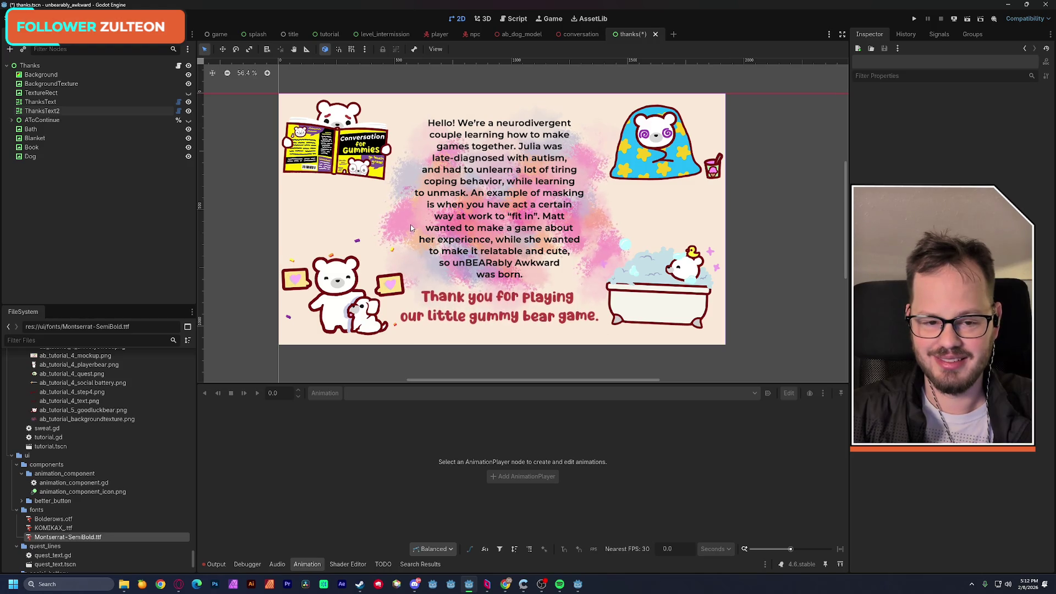
Reposition the blanket bear, book, dog and bathtub pictures on the thanks screen
{"action": "left_click", "coordinate": [650, 163]}
{"action": "left_click_drag", "start_coordinate": [651, 162], "coordinate": [651, 189]}
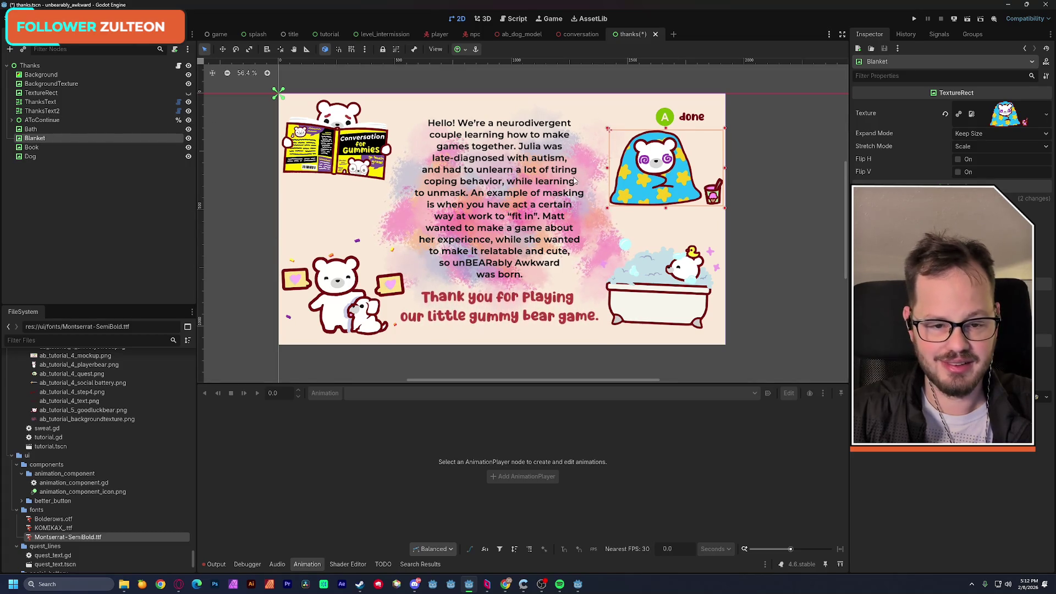
{"action": "key", "text": "shift+Down"}
{"action": "key", "text": "shift+Down"}
{"action": "left_click_drag", "start_coordinate": [298, 156], "coordinate": [323, 167]}
{"action": "left_click_drag", "start_coordinate": [342, 306], "coordinate": [341, 275]}
{"action": "left_click_drag", "start_coordinate": [654, 299], "coordinate": [653, 306]}
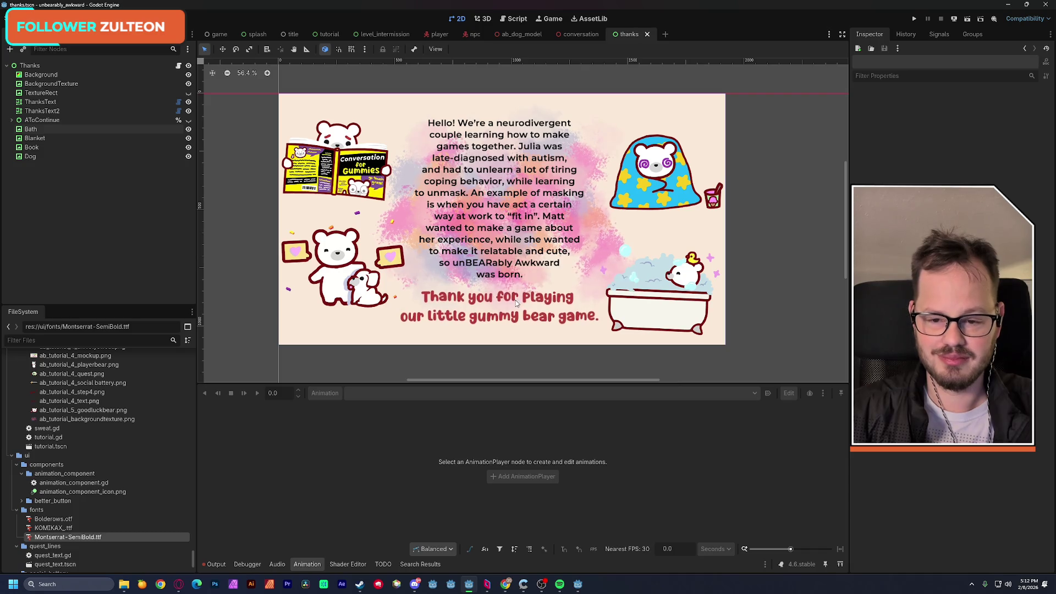
Move the Book picture up 78 px, save the thanks scene, and open thanks.gd
{"action": "left_click_drag", "start_coordinate": [331, 167], "coordinate": [331, 149]}
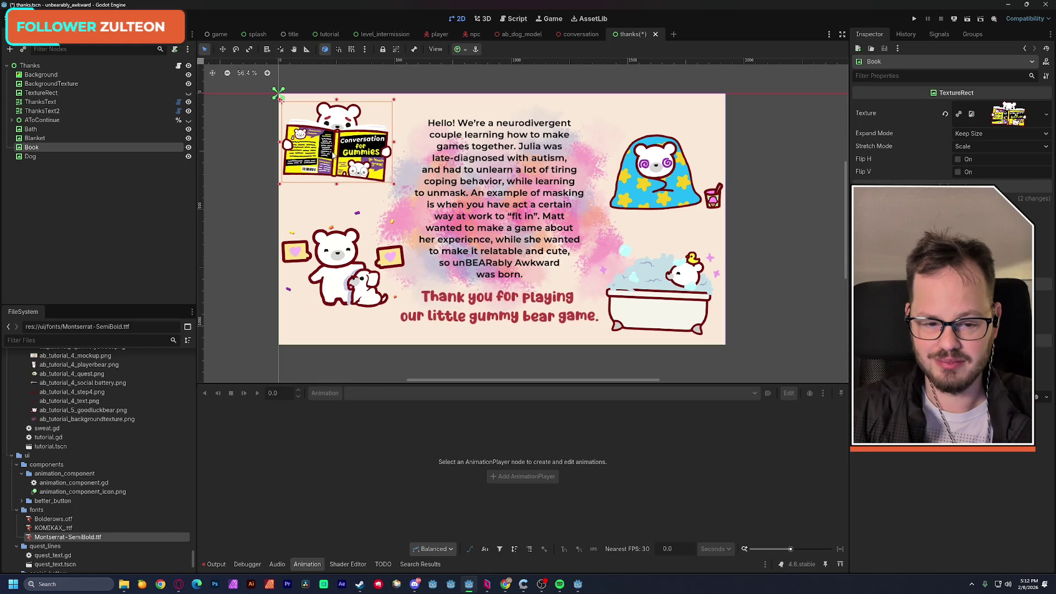
{"action": "key", "text": "ctrl+s"}
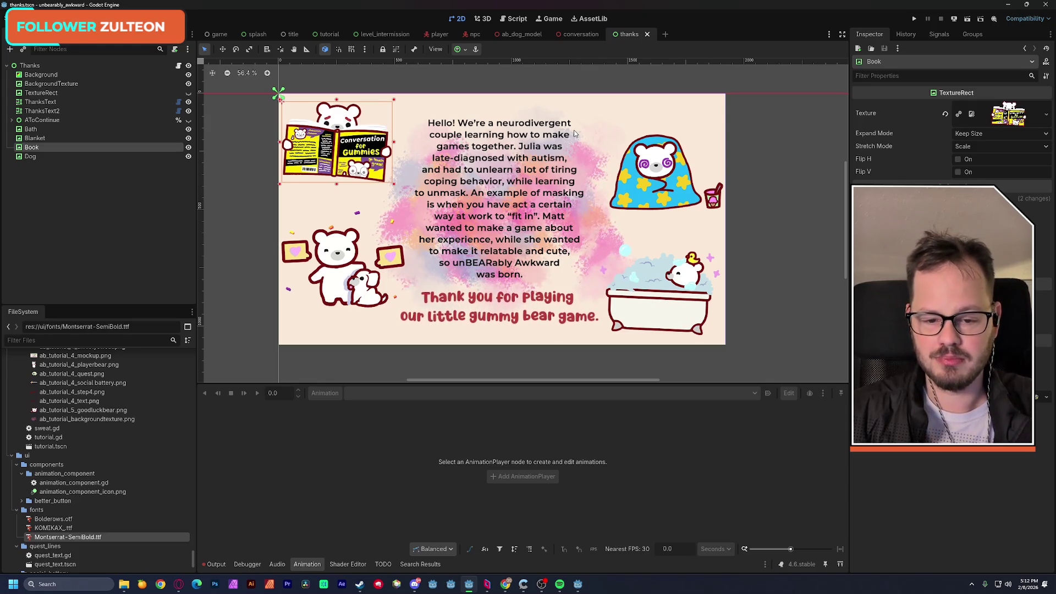
{"action": "left_click", "coordinate": [178, 66]}
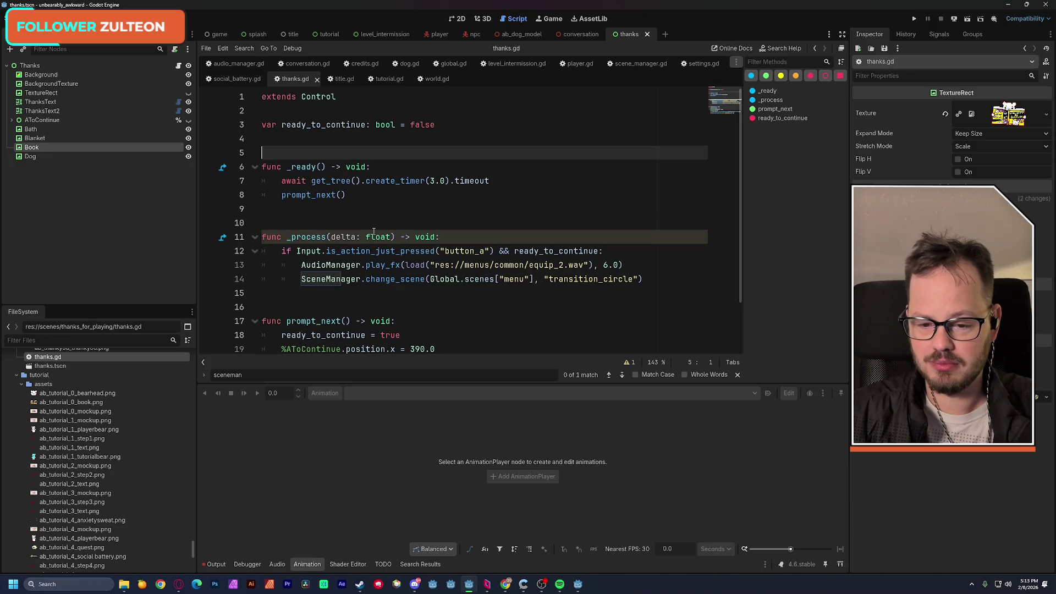
Run the current scene and play through the tutorial steps into the park level
{"action": "left_click", "coordinate": [307, 112]}
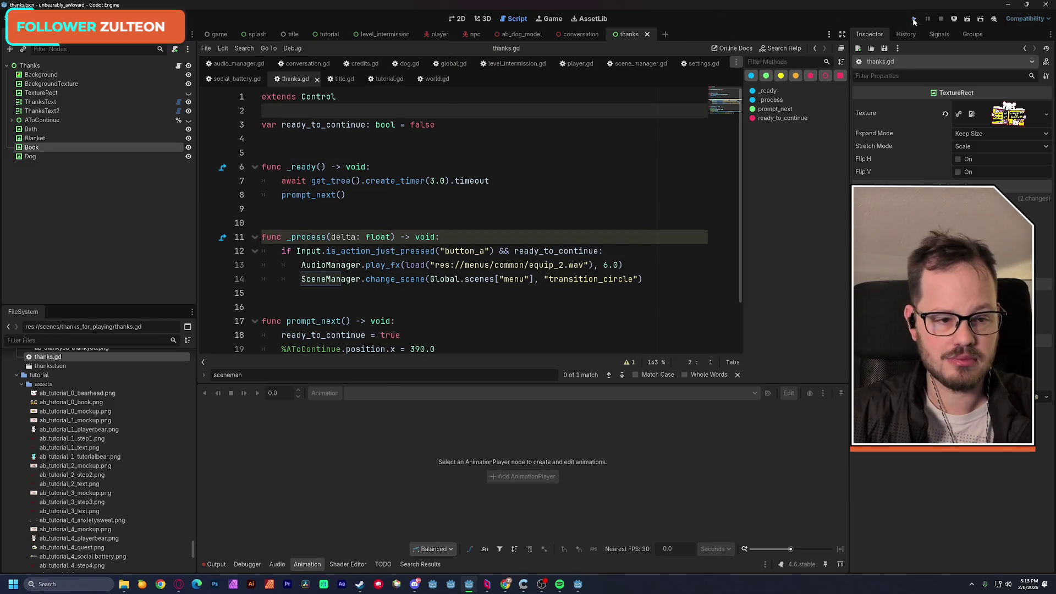
{"action": "left_click", "coordinate": [914, 19]}
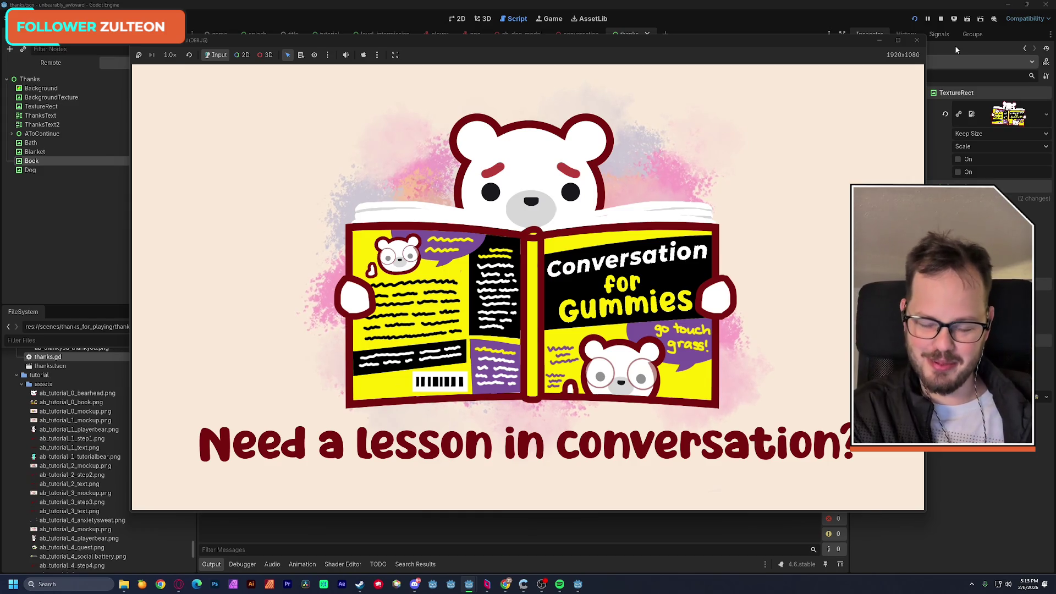
{"action": "key", "text": "space"}
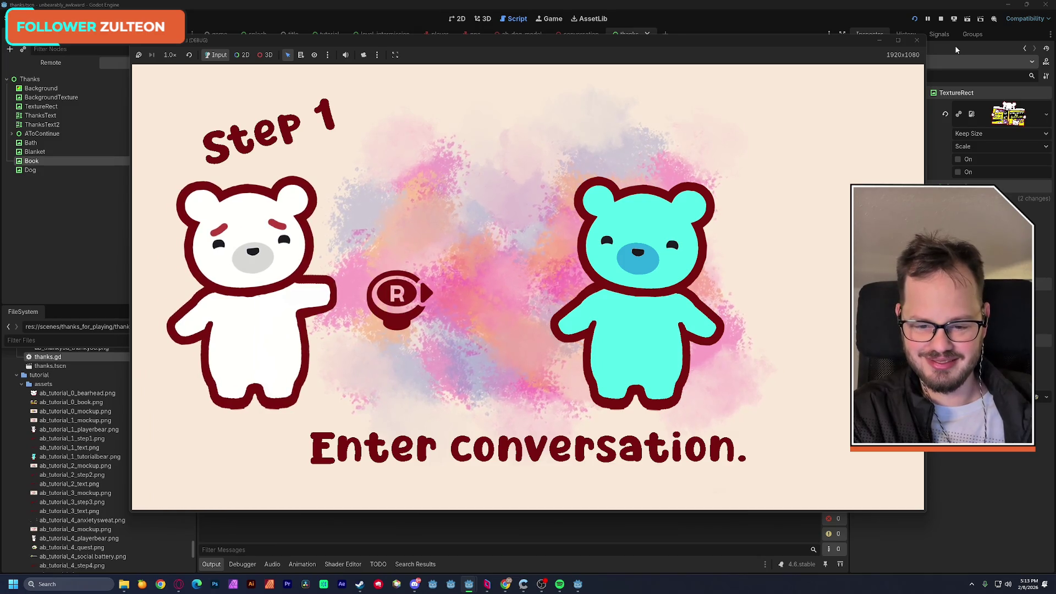
{"action": "key", "text": "Right"}
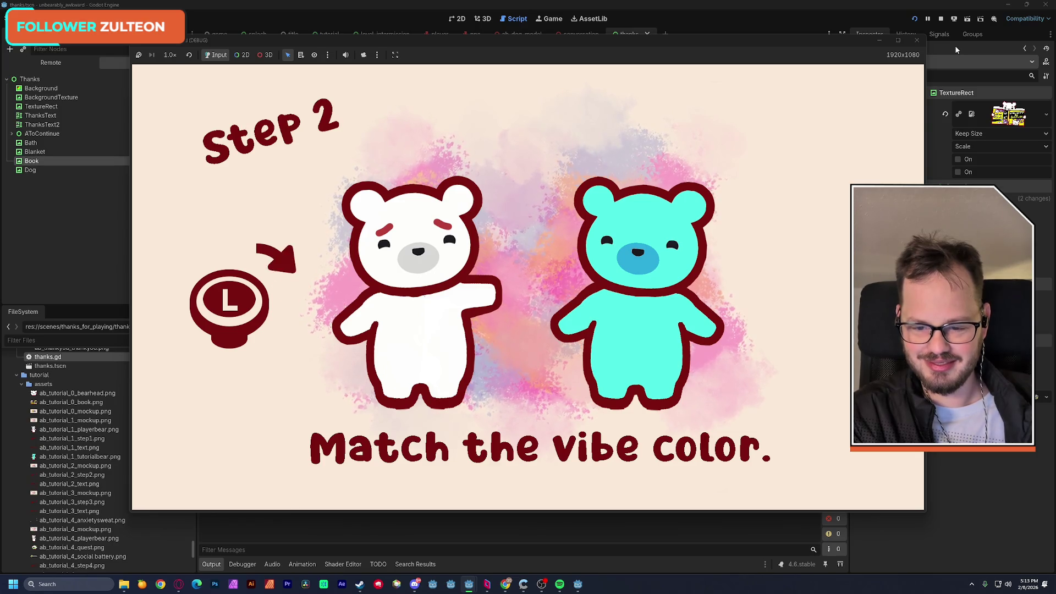
{"action": "key", "text": "l"}
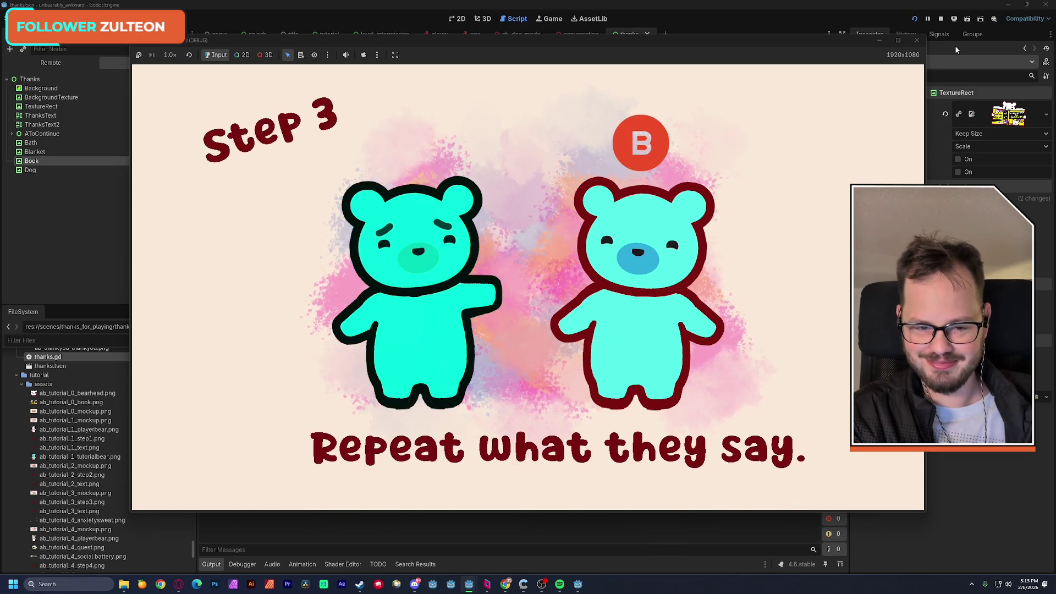
{"action": "key", "text": "b"}
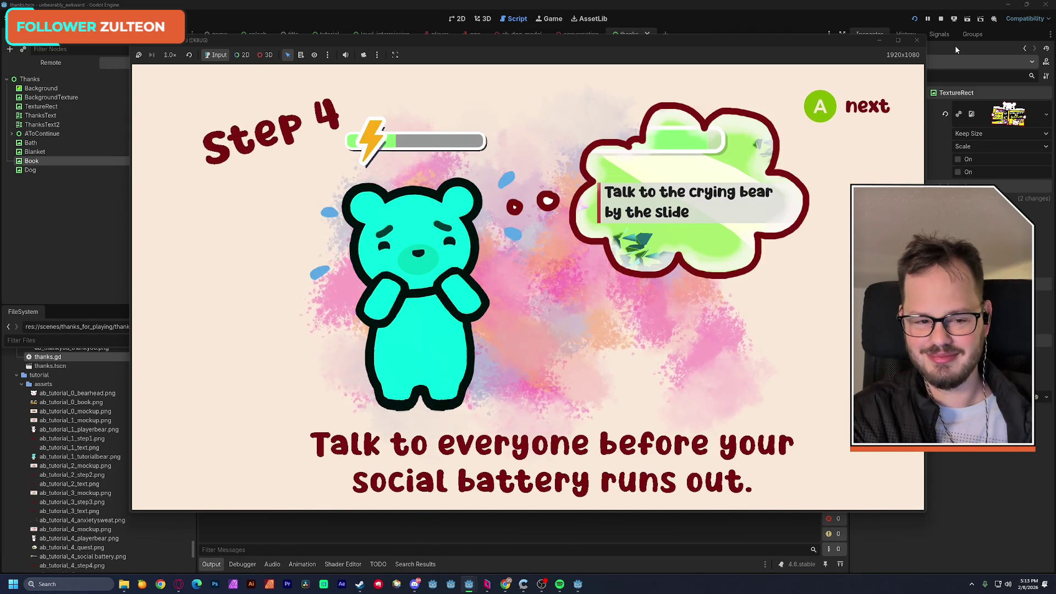
{"action": "key", "text": "a"}
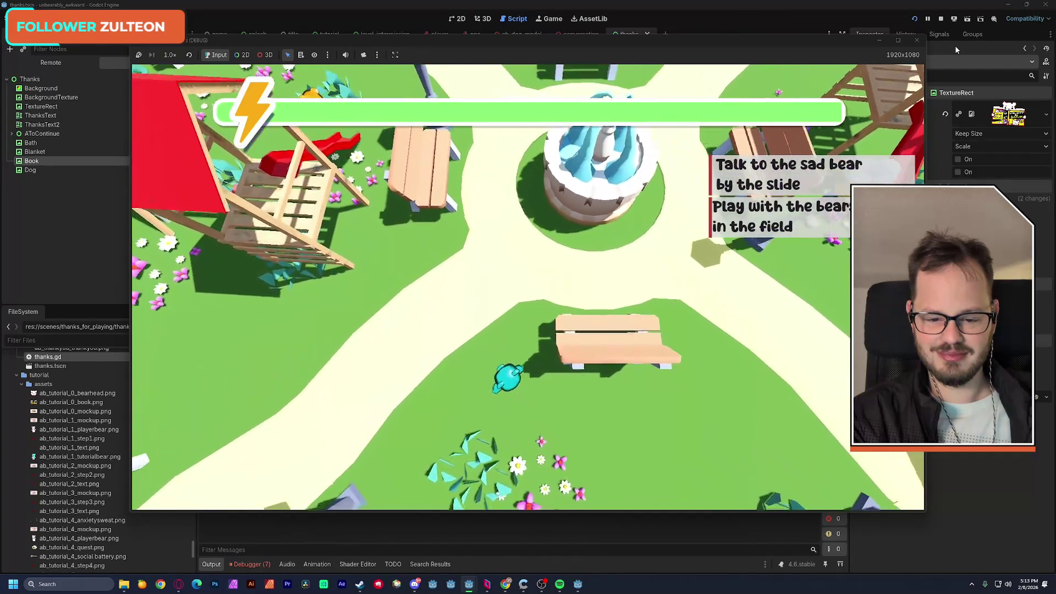
Walk the player bear north to the orange bear and start a conversation
{"action": "key", "text": "w"}
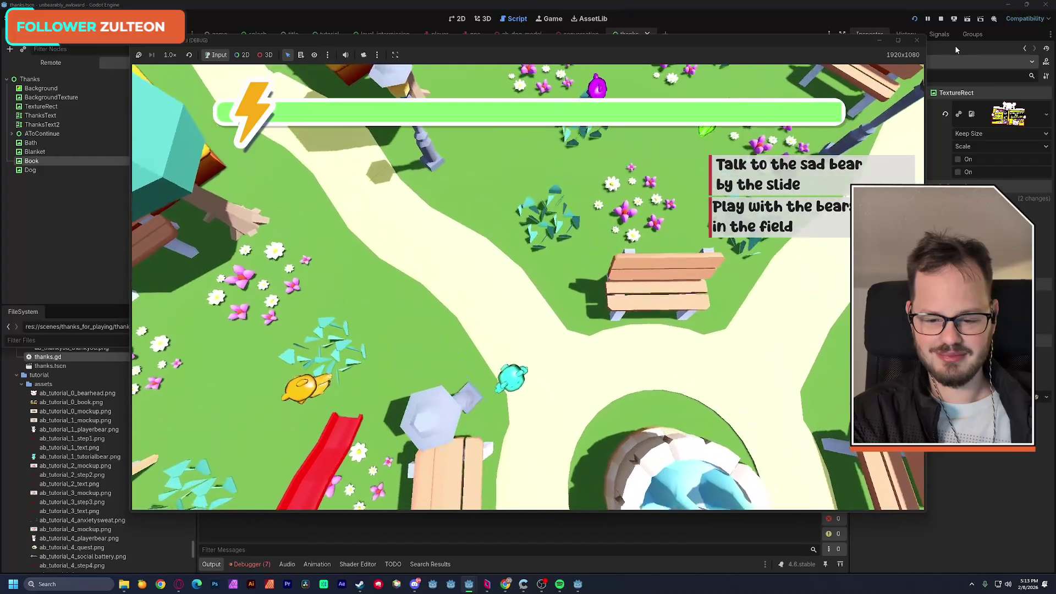
{"action": "key", "text": "w"}
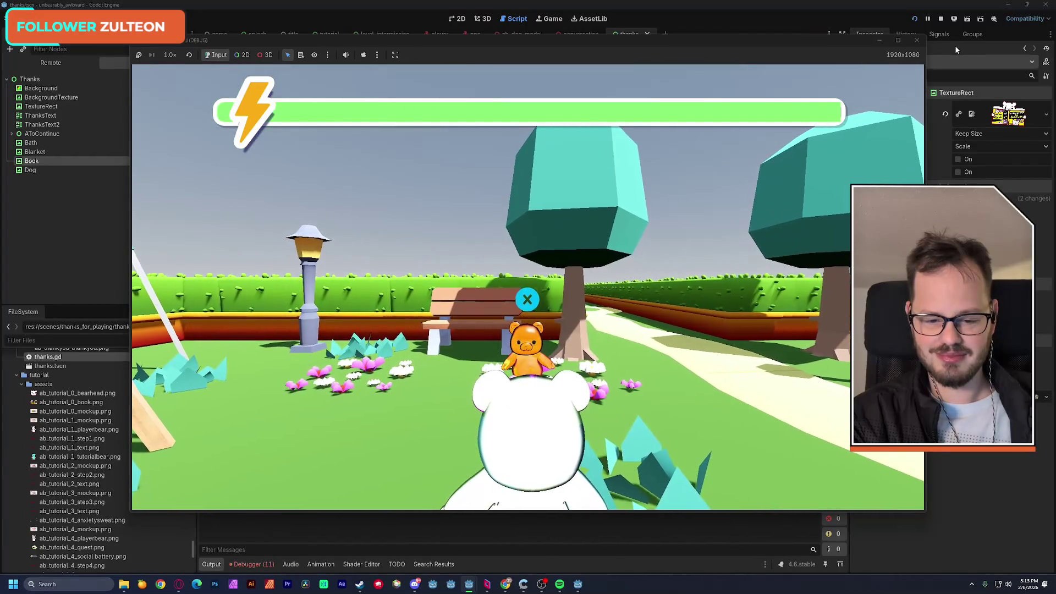
{"action": "key", "text": "x"}
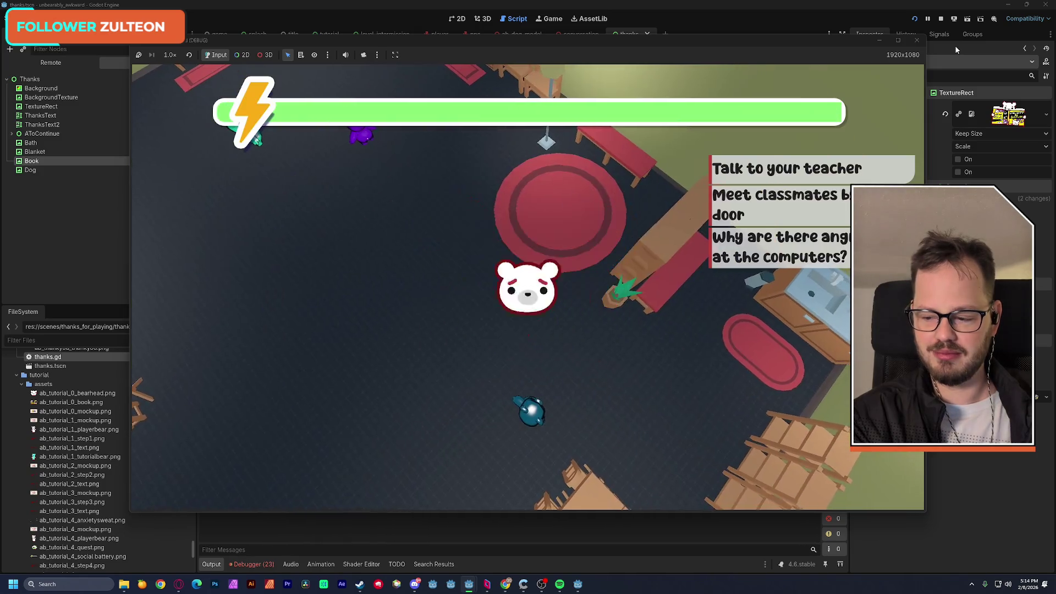
Walk the player bear up-left through the classroom and interact with the bear ahead
{"action": "key", "text": "w"}
{"action": "key", "text": "a"}
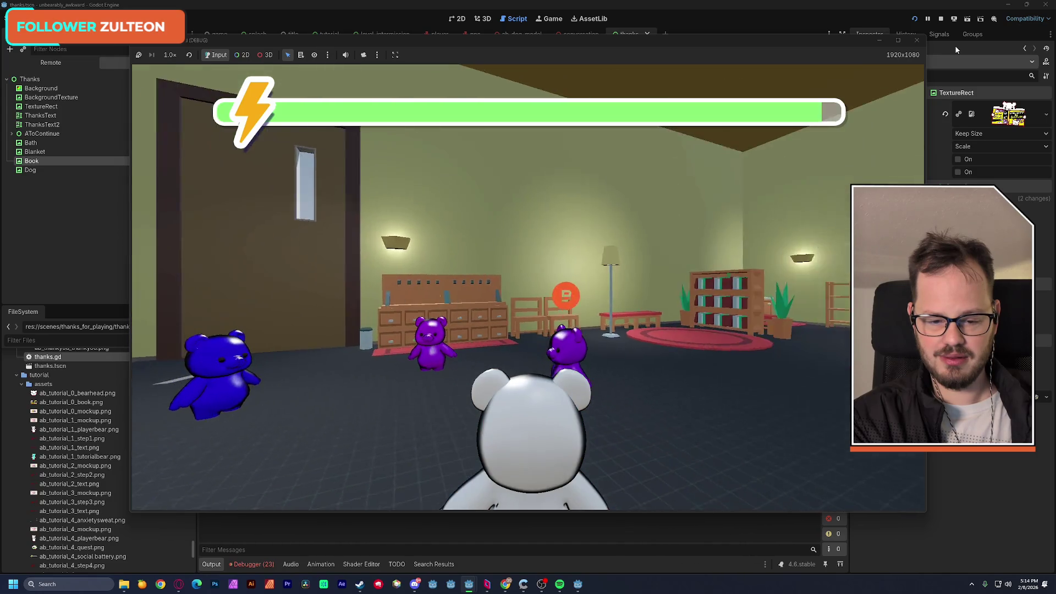
{"action": "key", "text": "space"}
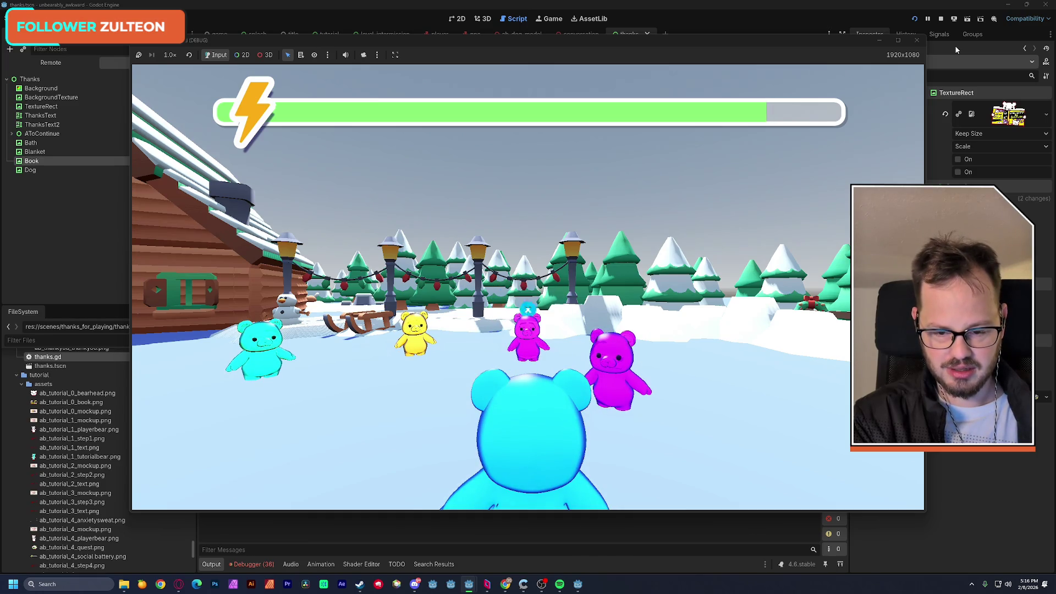
Cycle the player bear's vibe colour through magenta, white, red and yellow while turning toward the log house
{"action": "key", "text": "x"}
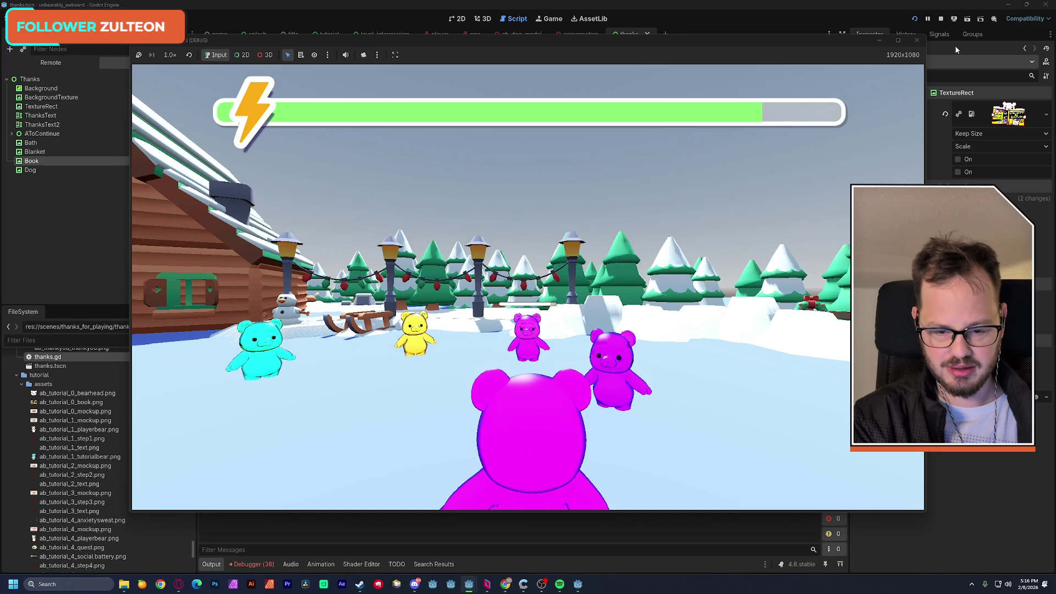
{"action": "key", "text": "x"}
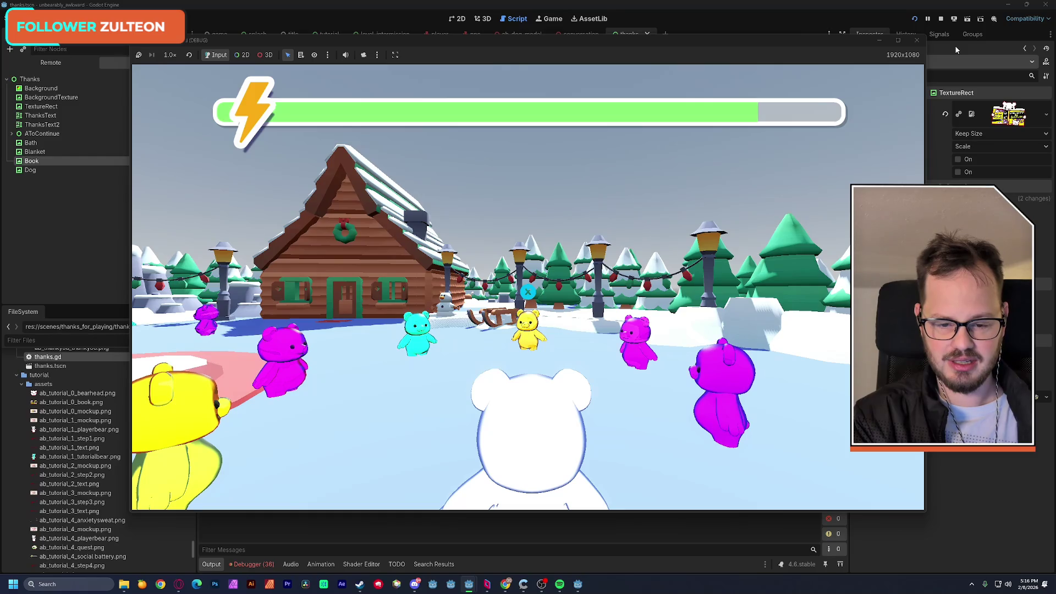
{"action": "key", "text": "x"}
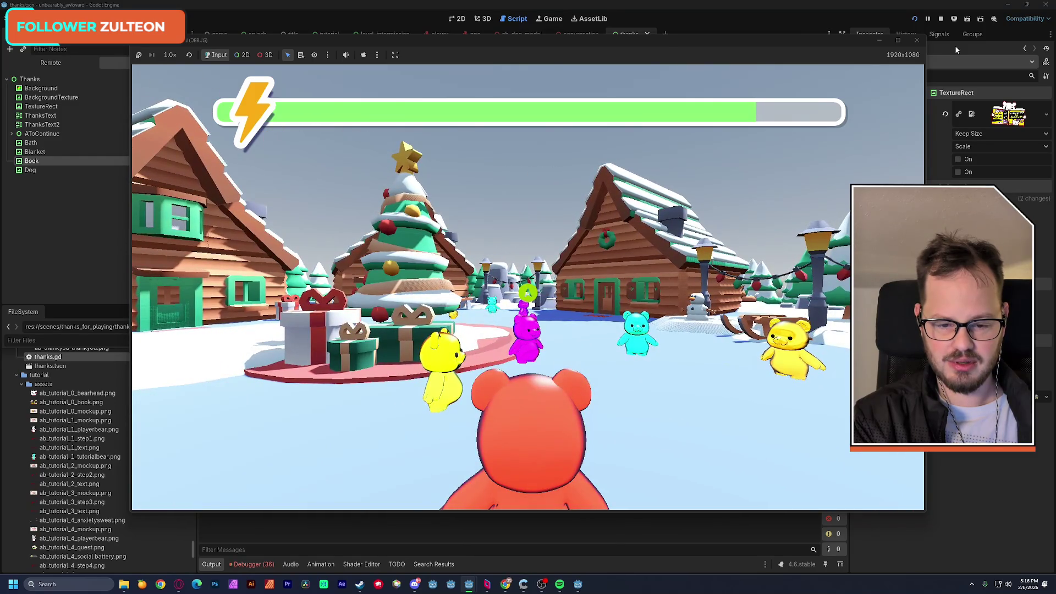
{"action": "key", "text": "x"}
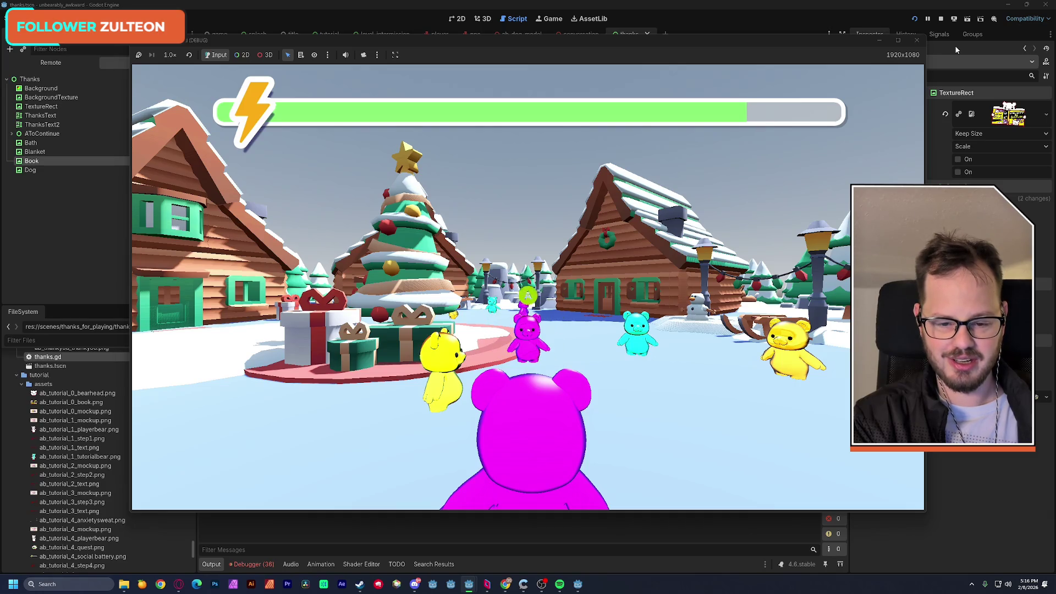
{"action": "key", "text": "d"}
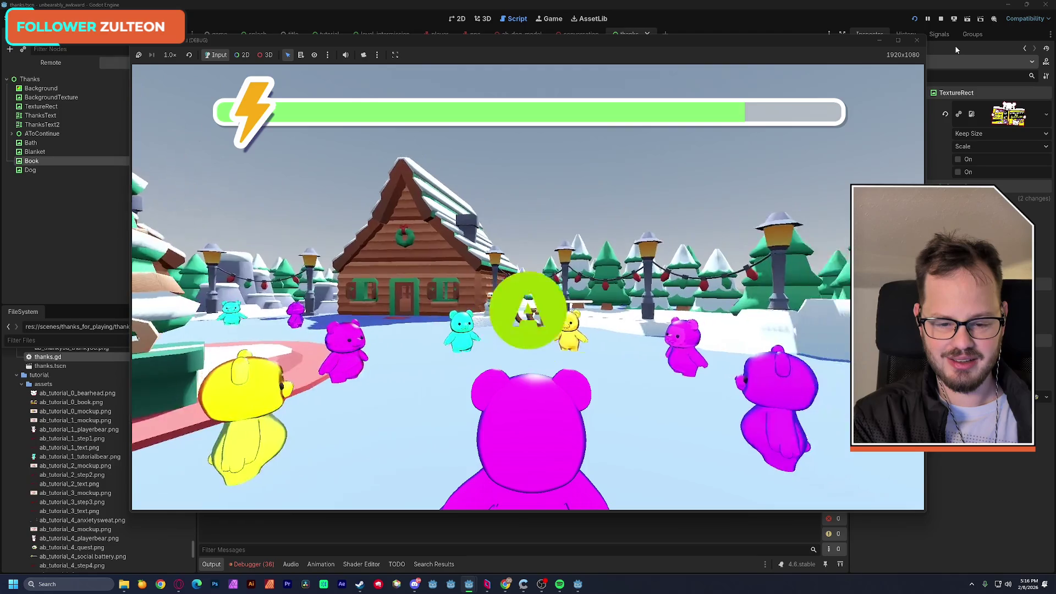
{"action": "key", "text": "x"}
{"action": "key", "text": "x"}
{"action": "key", "text": "x"}
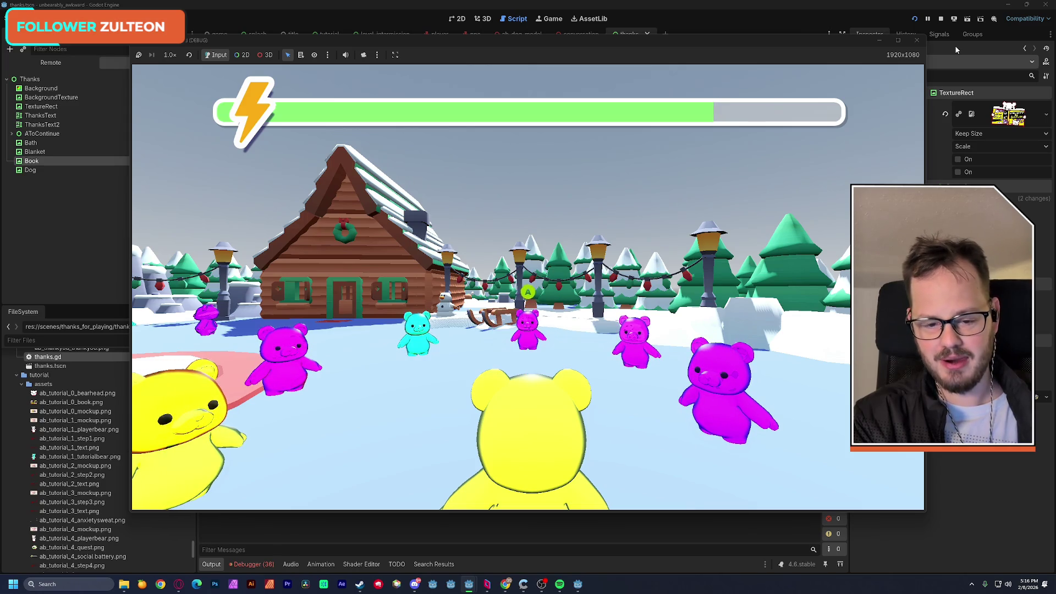
{"action": "key", "text": "a"}
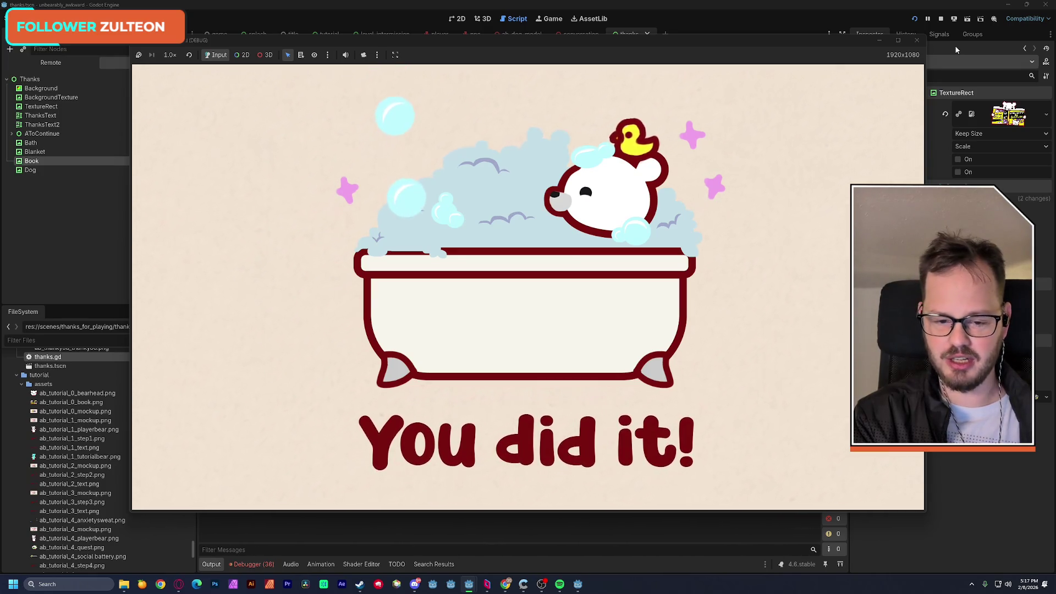
Continue past the You did it!, Self care and thanks-for-playing screens to the title menu
{"action": "key", "text": "Return"}
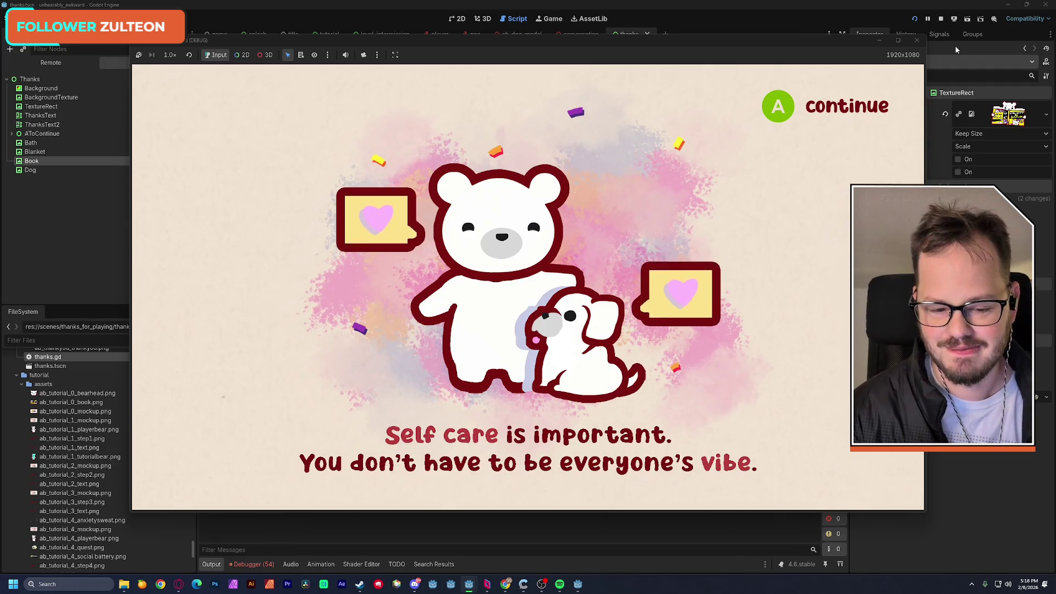
{"action": "key", "text": "Return"}
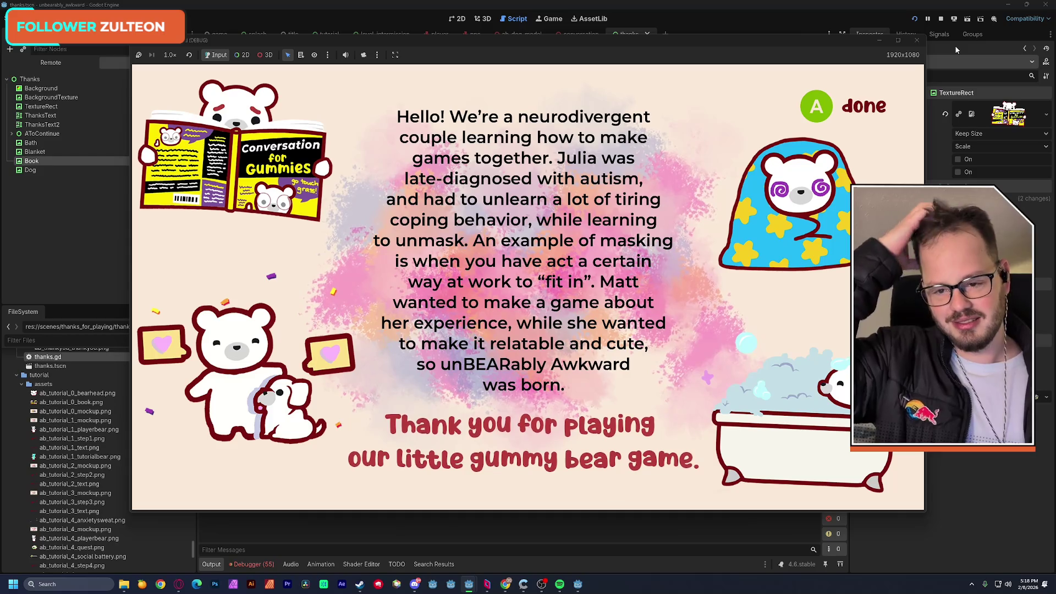
{"action": "key", "text": "a"}
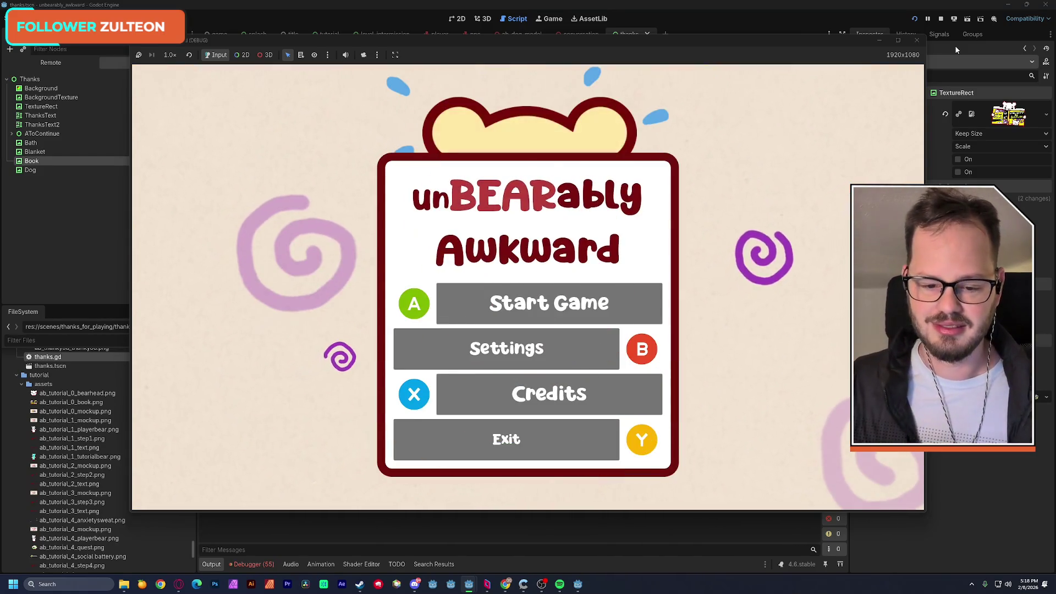
From the title menu, open Audio Settings and back, view the thanks screen, then stop the game
{"action": "key", "text": "b"}
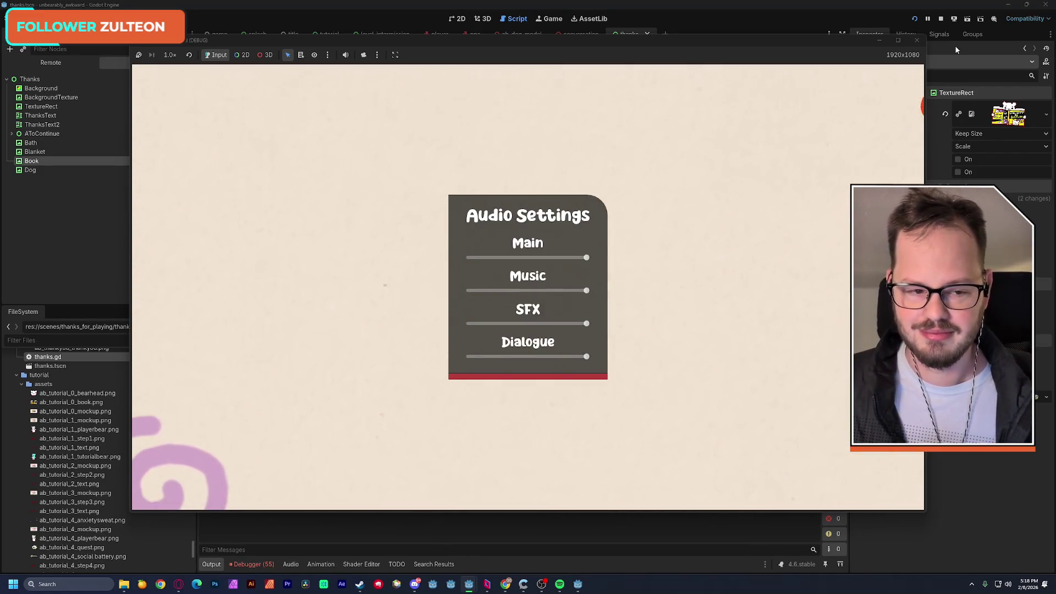
{"action": "key", "text": "b"}
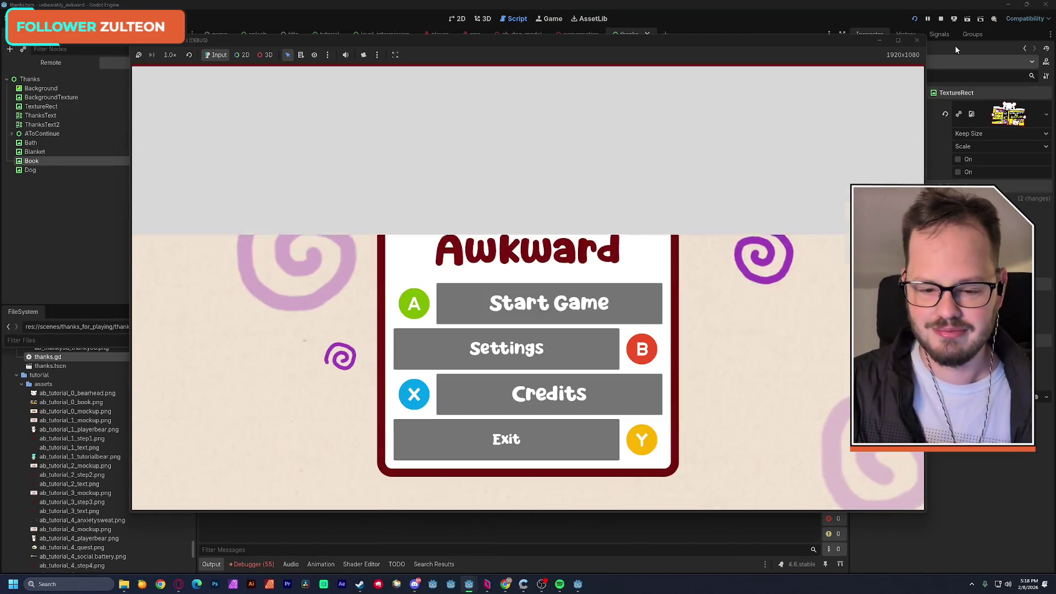
{"action": "key", "text": "y"}
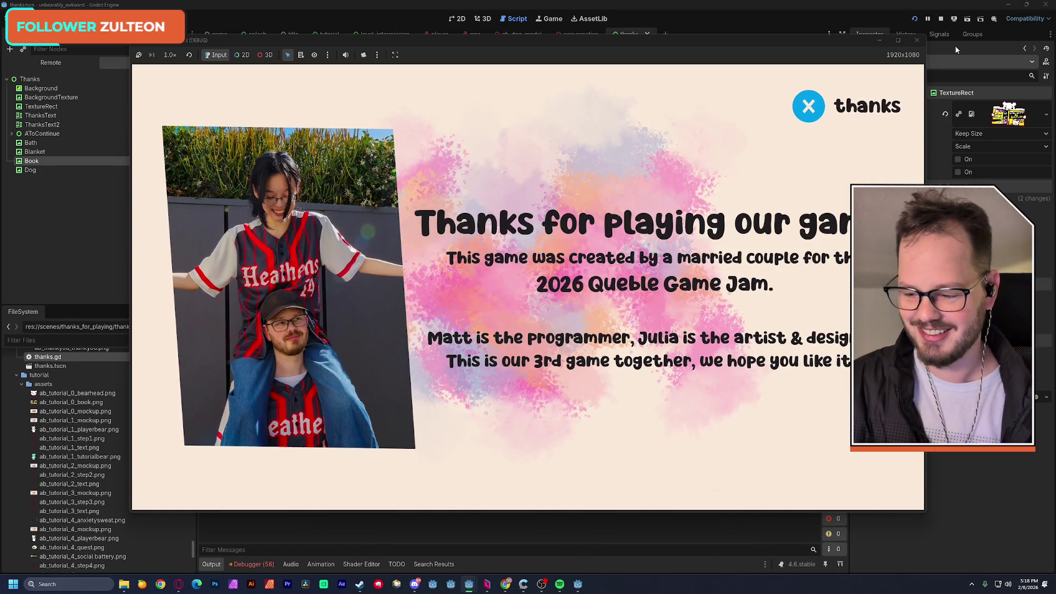
{"action": "key", "text": "x"}
{"action": "key", "text": "F8"}
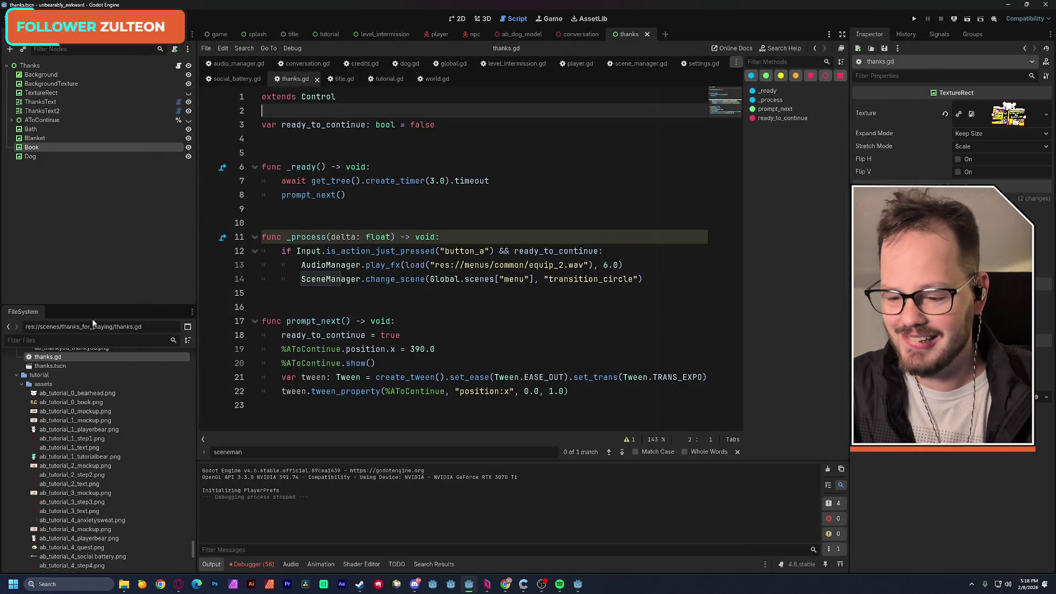
Open holidays.tscn in 3D, drag the Player bear right across the snowy floor, and save the scene
{"action": "type", "text": "holiday"}
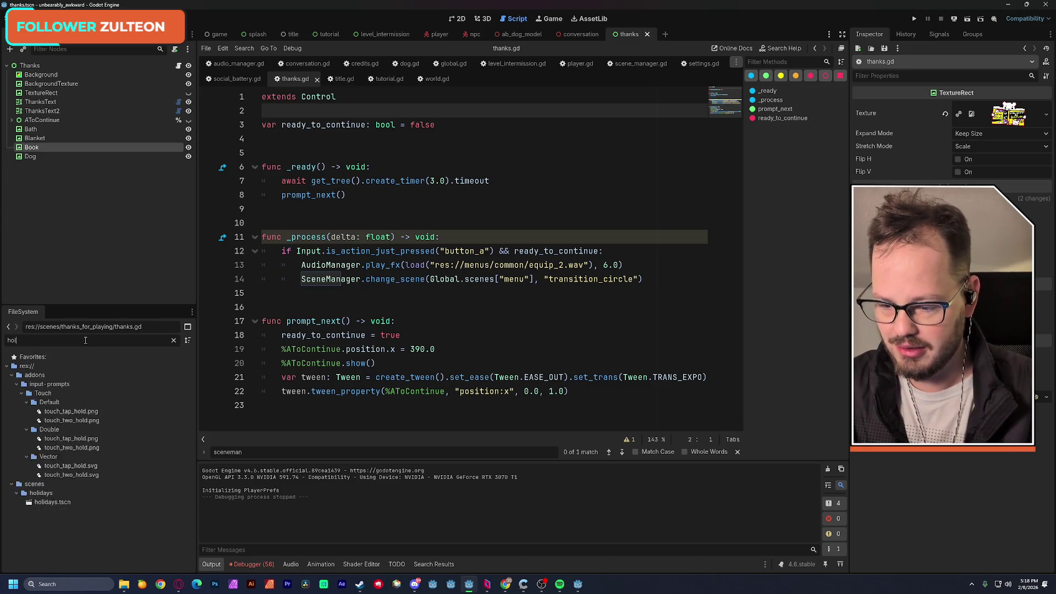
{"action": "double_click", "coordinate": [52, 393]}
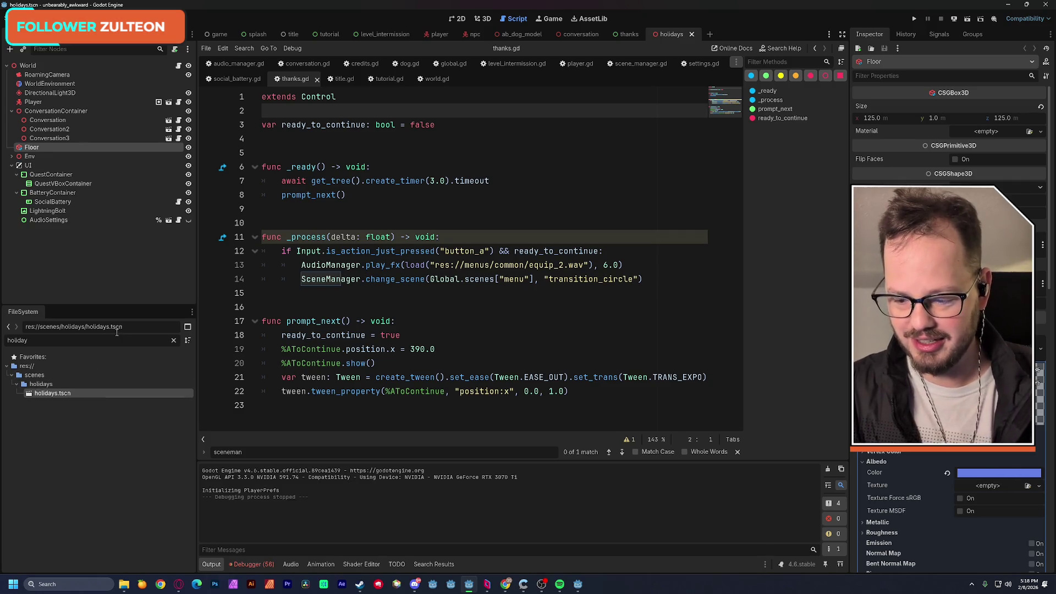
{"action": "left_click", "coordinate": [481, 21]}
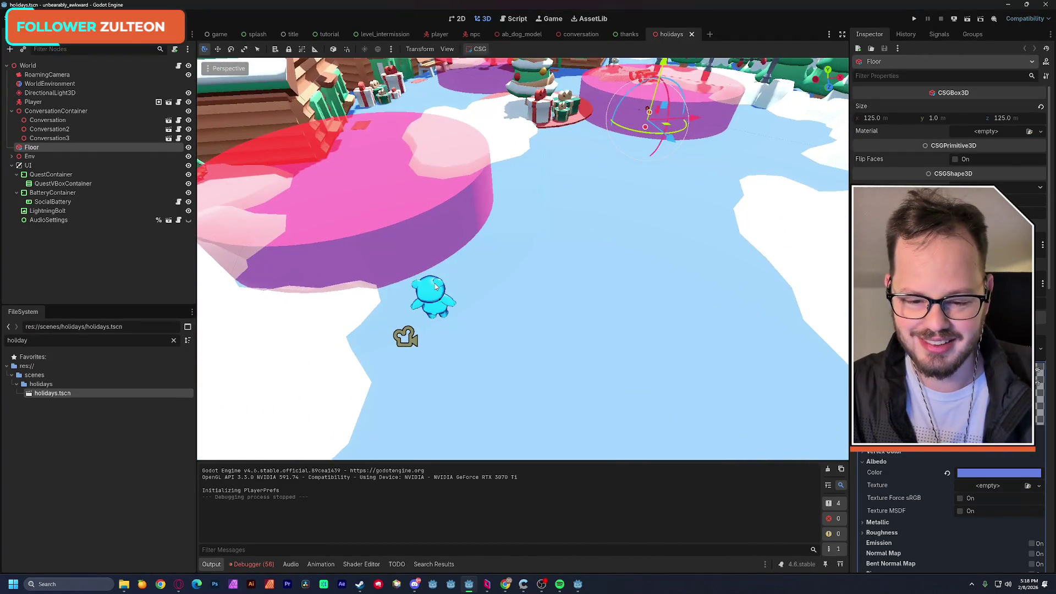
{"action": "left_click", "coordinate": [436, 286]}
{"action": "mouse_move", "coordinate": [480, 313]}
{"action": "left_mouse_down"}
{"action": "mouse_move", "coordinate": [707, 330]}
{"action": "mouse_move", "coordinate": [718, 377]}
{"action": "left_mouse_up"}
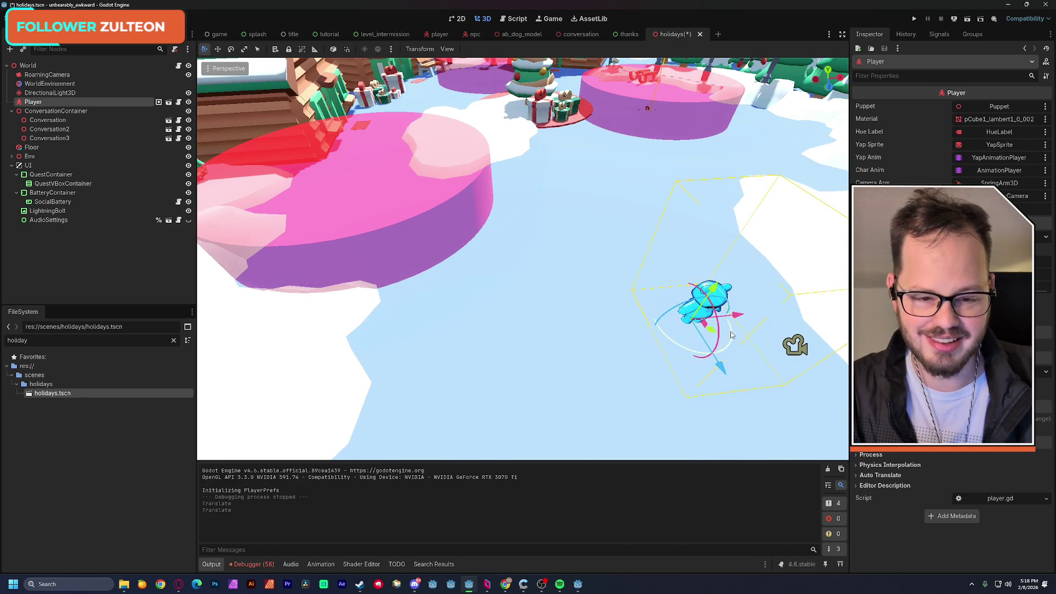
{"action": "key", "text": "ctrl+s"}
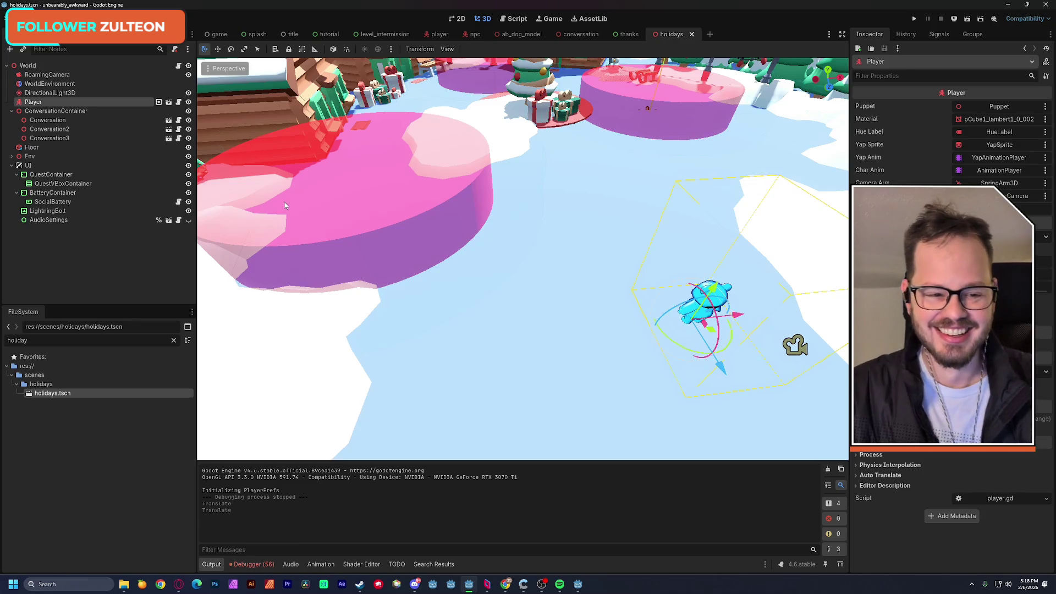
{"action": "left_click", "coordinate": [44, 19]}
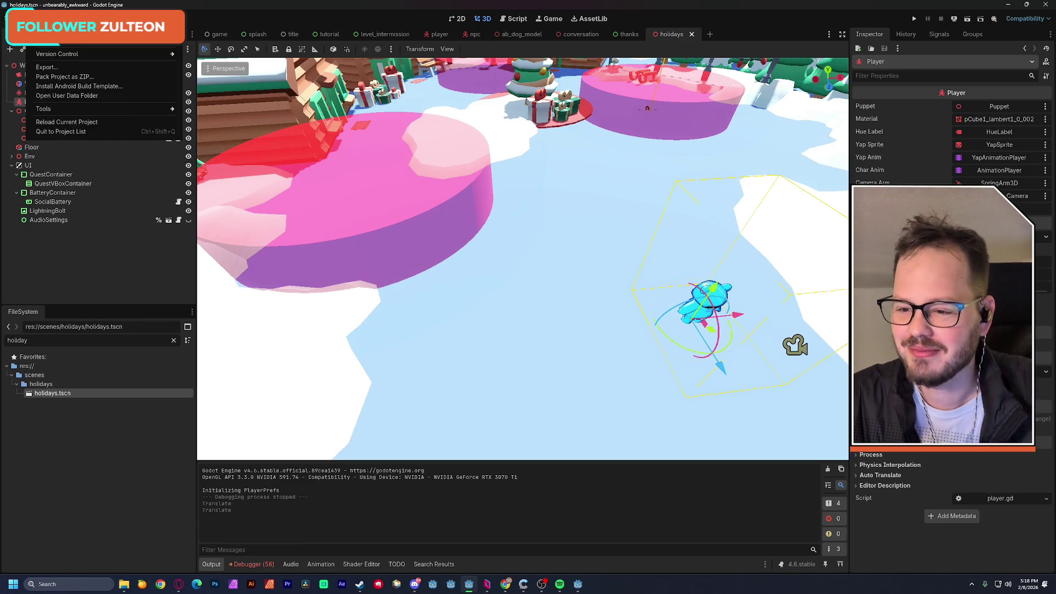
Check the Web export preset, then inspect global.gd line 3 to confirm testing is false
{"action": "left_click", "coordinate": [46, 67]}
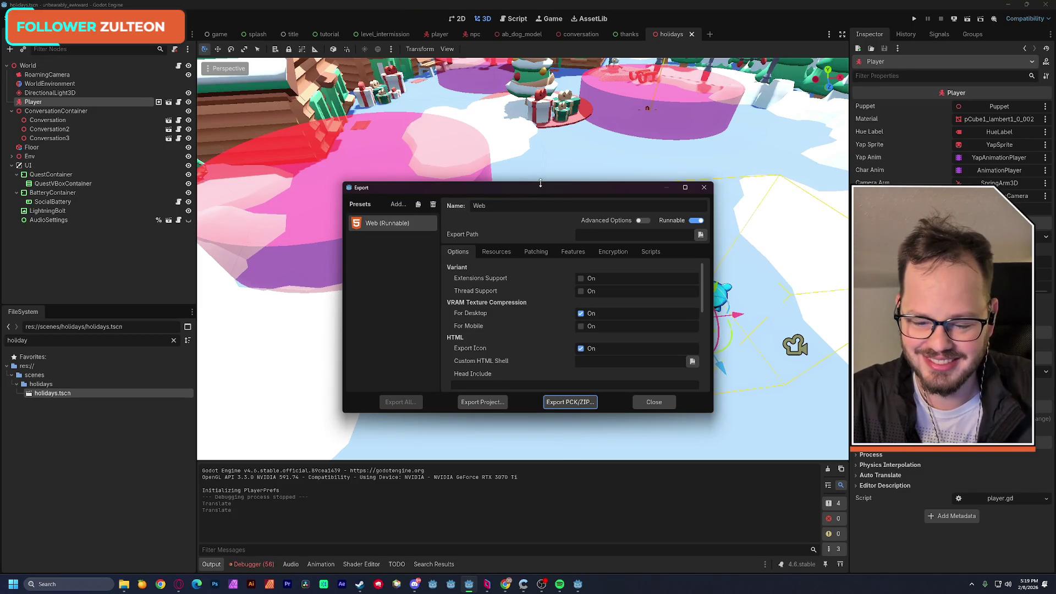
{"action": "left_click", "coordinate": [654, 402]}
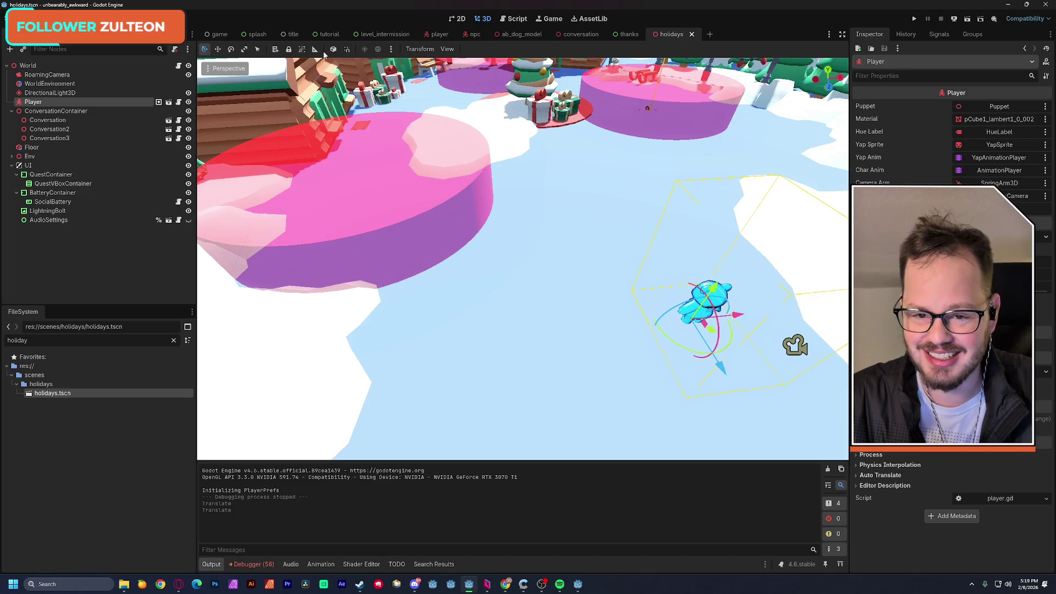
{"action": "left_click", "coordinate": [517, 18]}
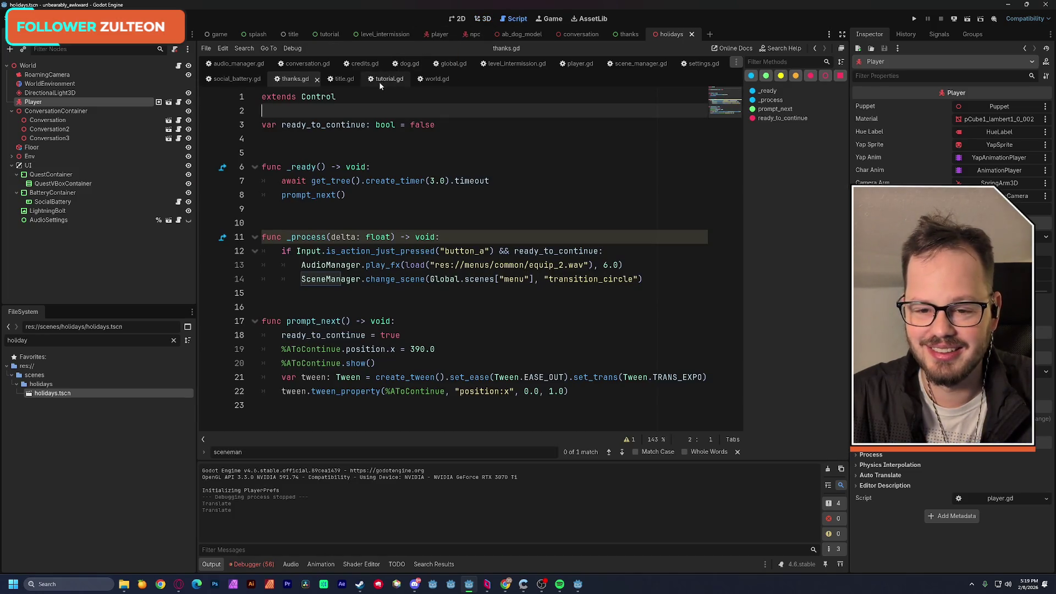
{"action": "left_click", "coordinate": [454, 65]}
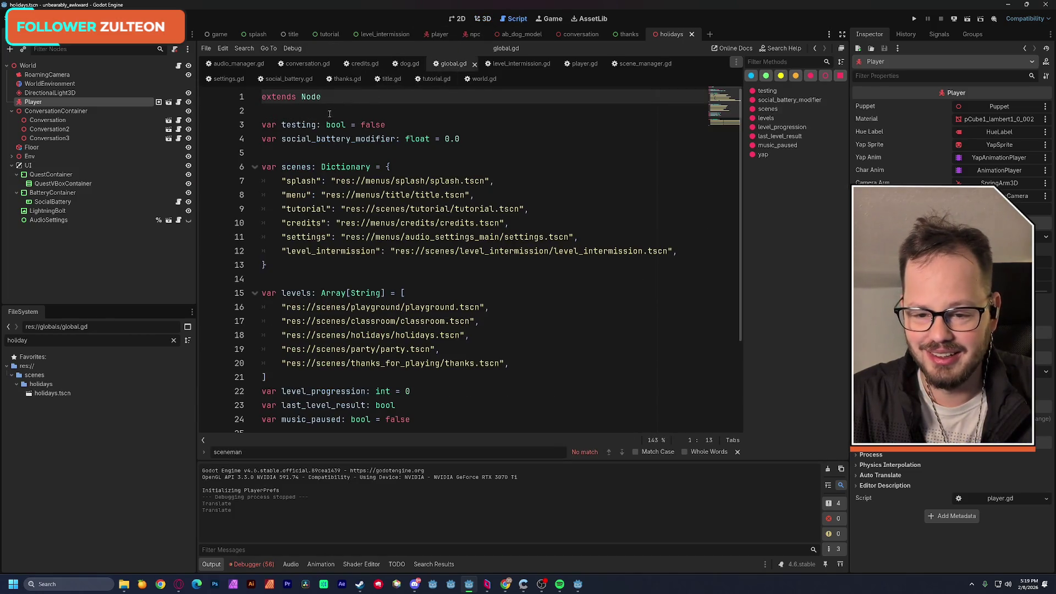
{"action": "left_click_drag", "start_coordinate": [262, 125], "coordinate": [357, 124]}
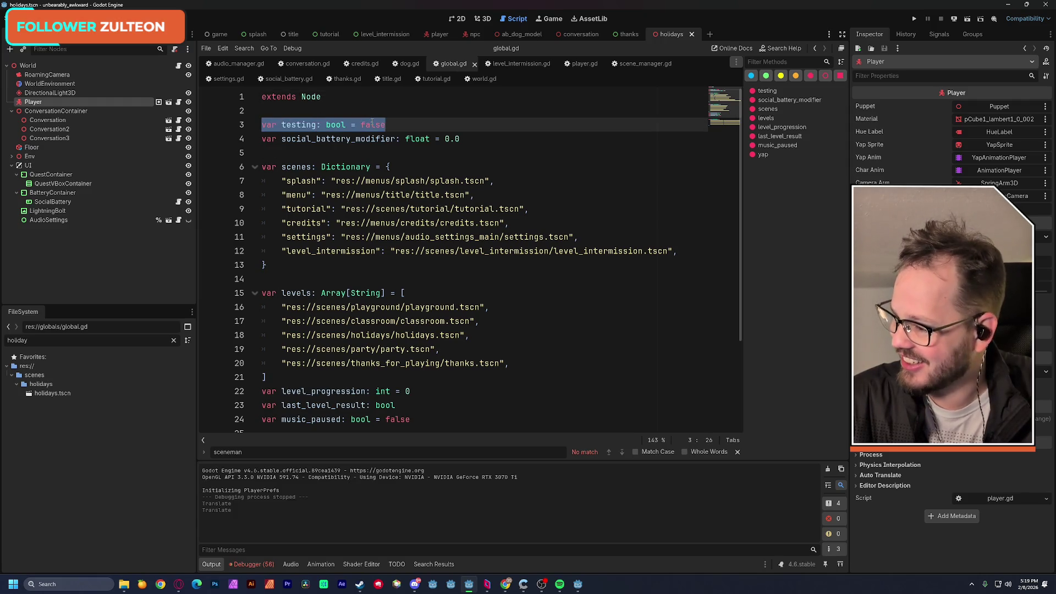
{"action": "left_click", "coordinate": [379, 108]}
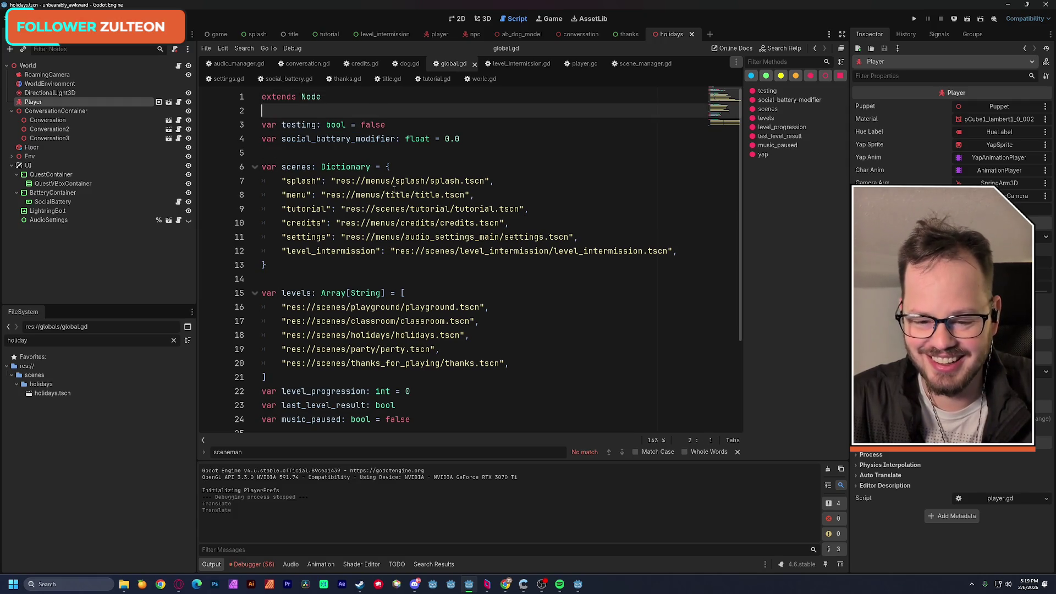
{"action": "scroll", "coordinate": [389, 193], "scroll_direction": "down", "scroll_amount": 3}
{"action": "left_click", "coordinate": [252, 565]}
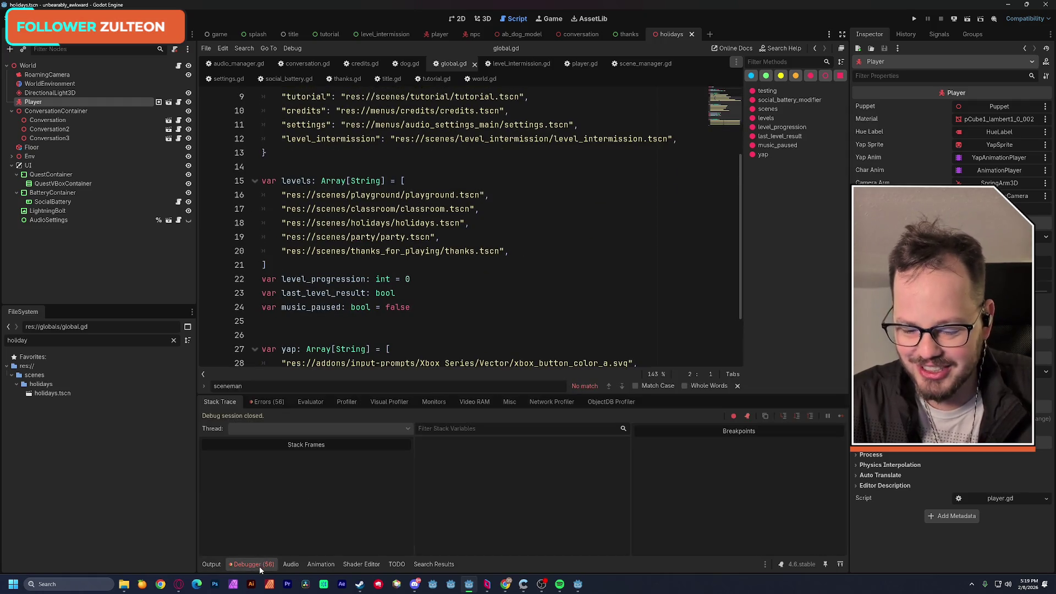
Review the 56 logged debugger errors, then return to the 2D workspace
{"action": "left_click", "coordinate": [274, 404]}
{"action": "scroll", "coordinate": [446, 472], "scroll_direction": "down", "scroll_amount": 5}
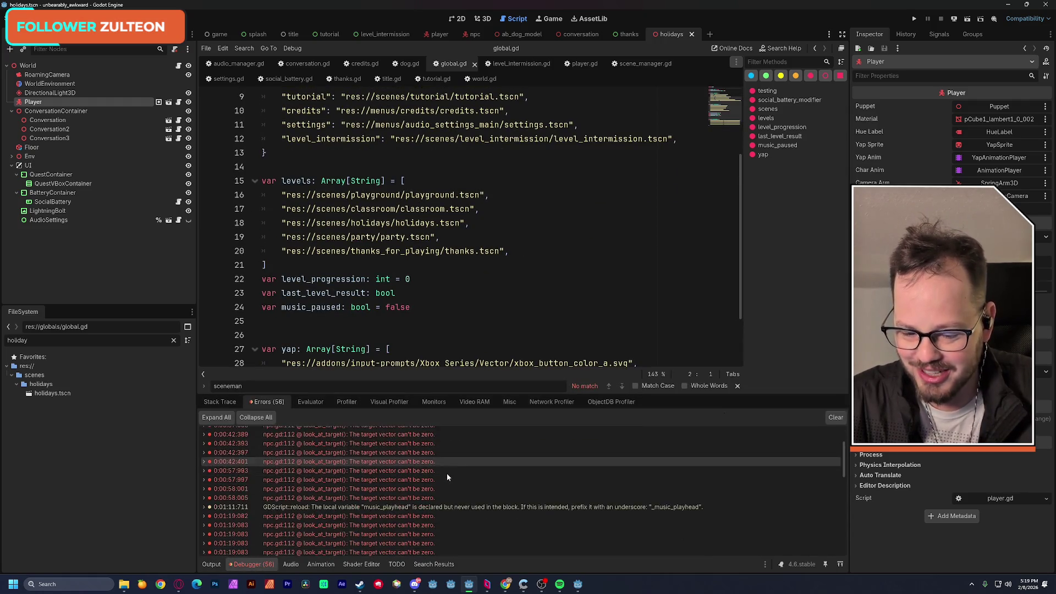
{"action": "scroll", "coordinate": [447, 472], "scroll_direction": "down", "scroll_amount": 2}
{"action": "scroll", "coordinate": [441, 487], "scroll_direction": "down", "scroll_amount": 10}
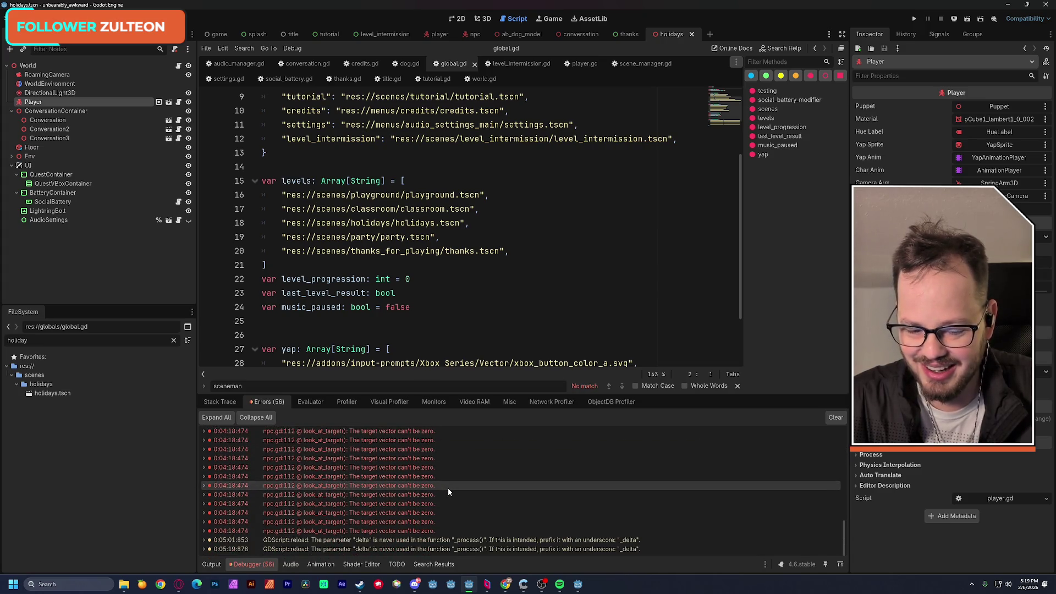
{"action": "scroll", "coordinate": [448, 488], "scroll_direction": "up", "scroll_amount": 10}
{"action": "scroll", "coordinate": [450, 484], "scroll_direction": "down", "scroll_amount": 2}
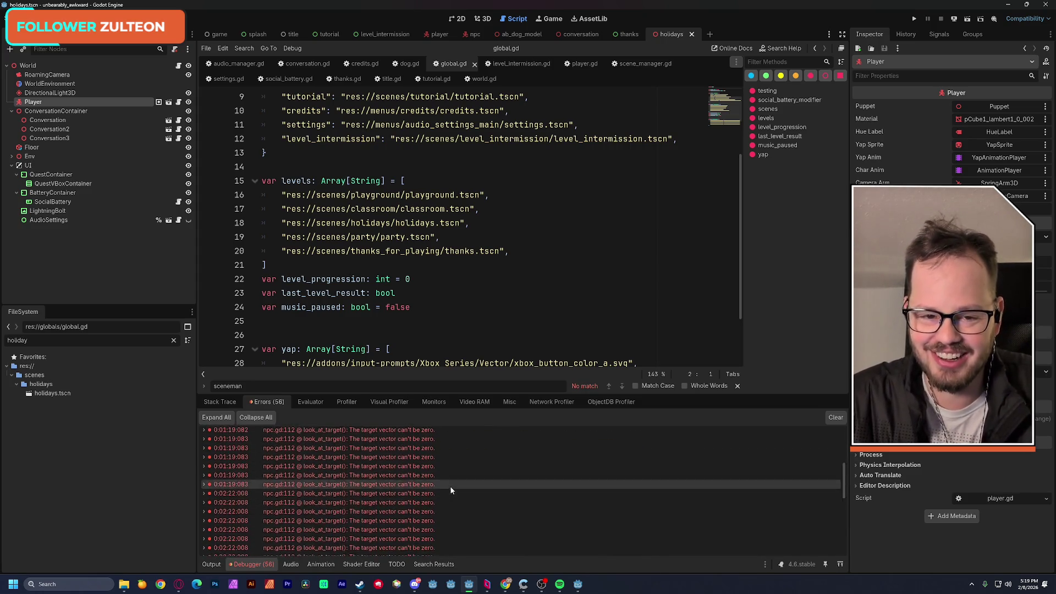
{"action": "scroll", "coordinate": [450, 486], "scroll_direction": "up", "scroll_amount": 3}
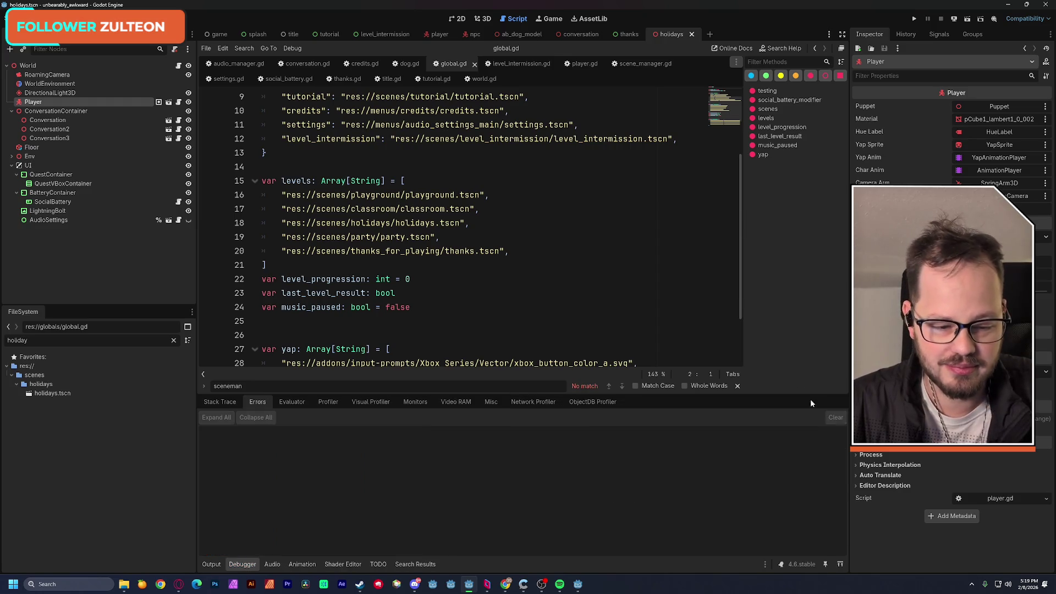
{"action": "left_click", "coordinate": [455, 19]}
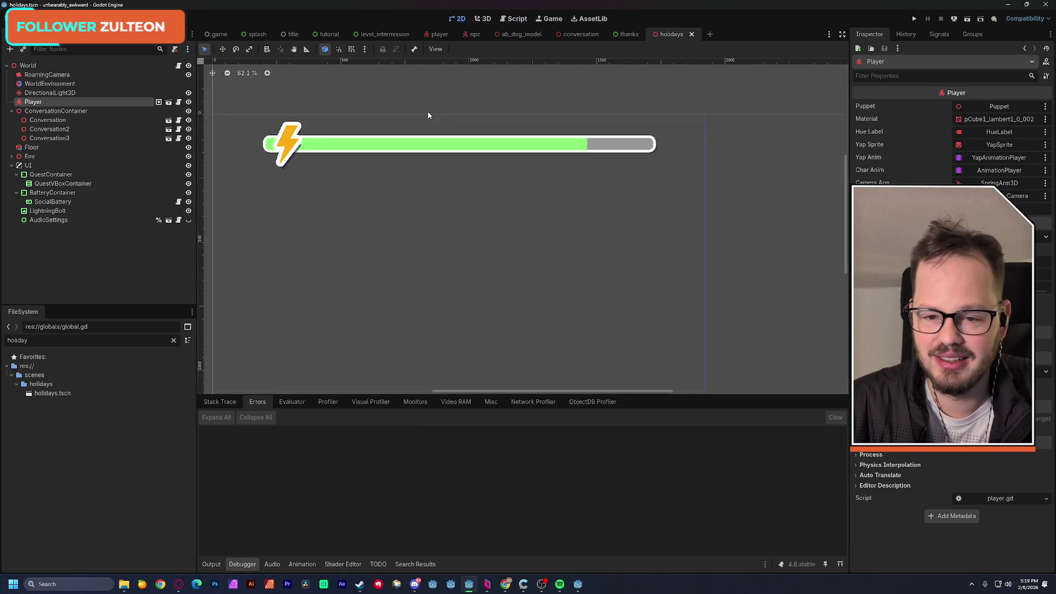
From Project > Export, start choosing the Web preset's export path
{"action": "left_click", "coordinate": [61, 18]}
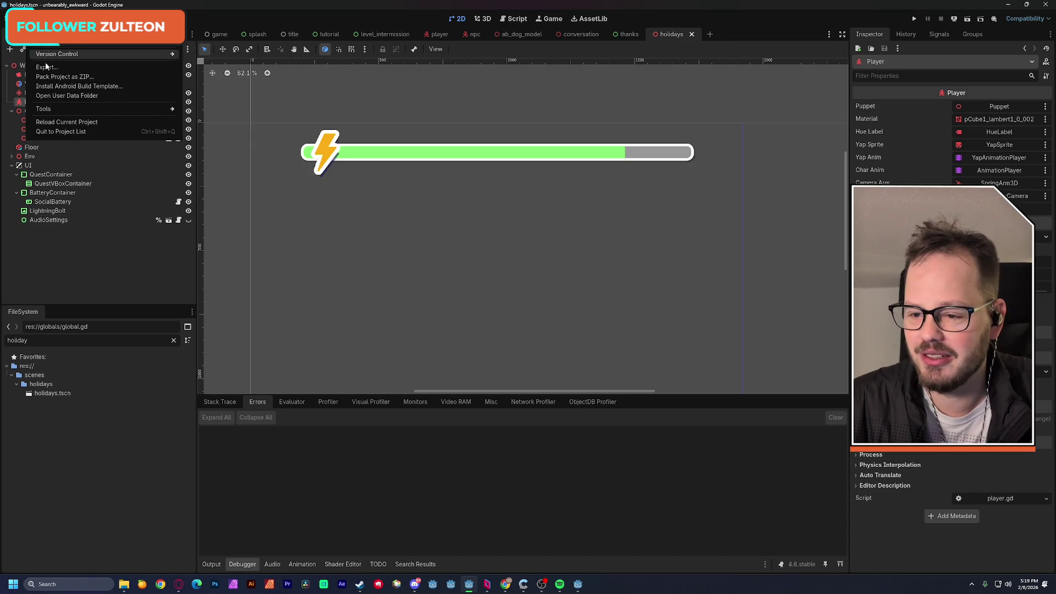
{"action": "left_click", "coordinate": [55, 71]}
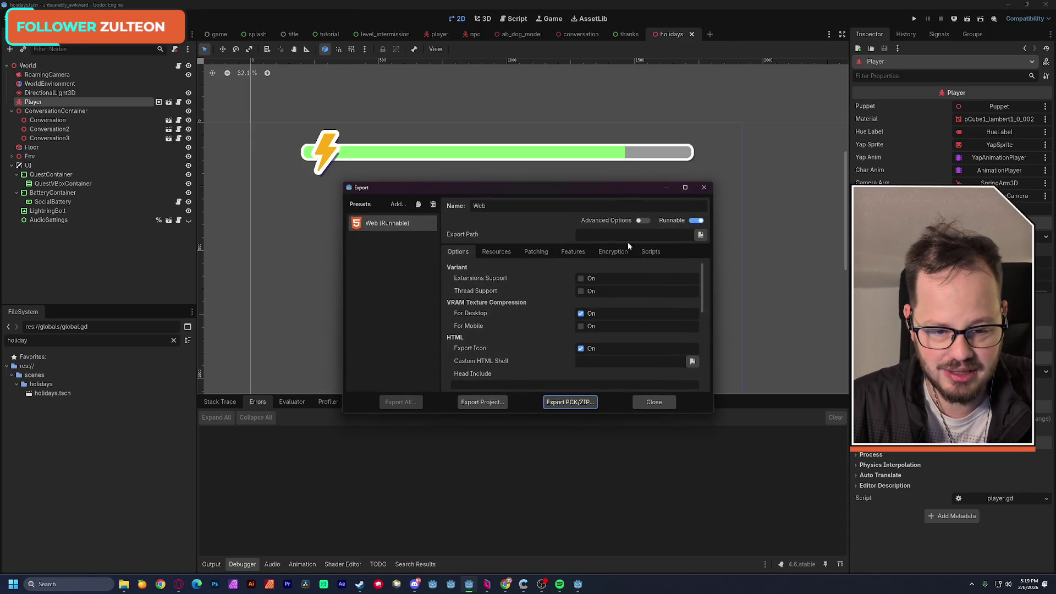
{"action": "left_click", "coordinate": [701, 235]}
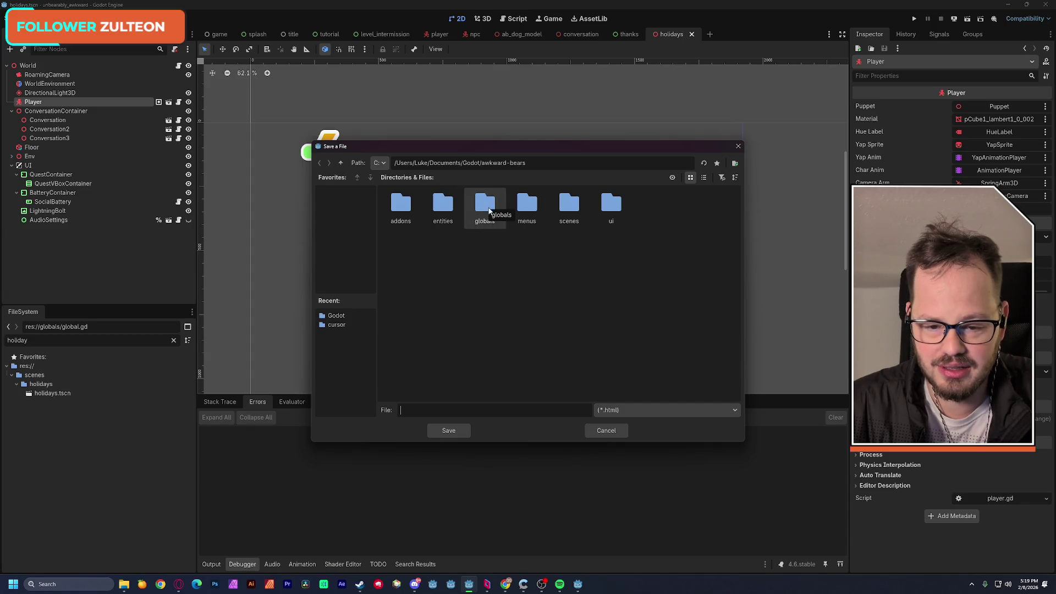
Create a new folder named 'build' in the project folder
{"action": "right_click", "coordinate": [499, 273]}
{"action": "type", "text": "build"}
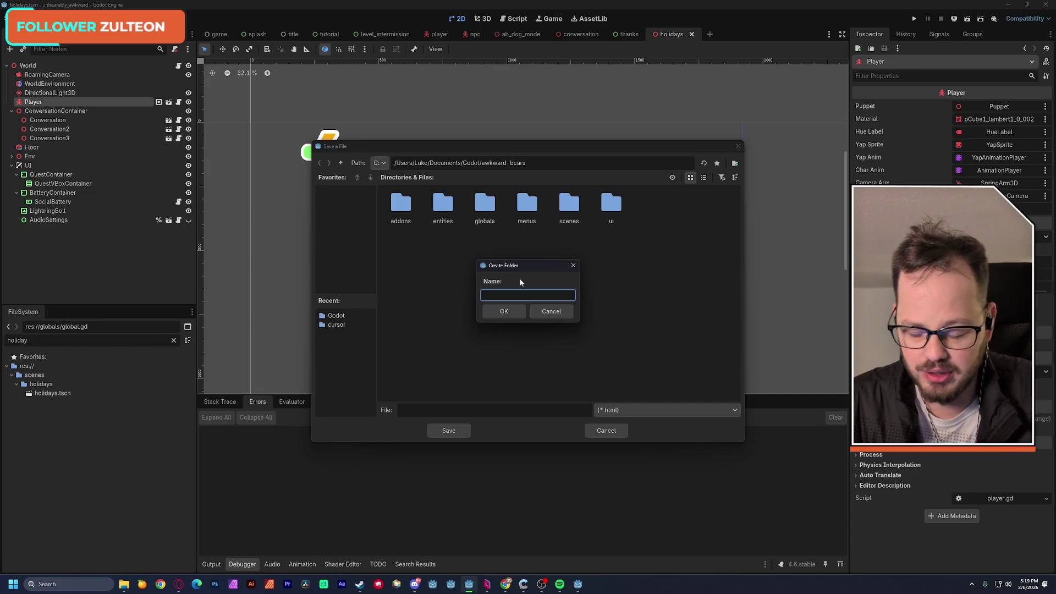
{"action": "key", "text": "Return"}
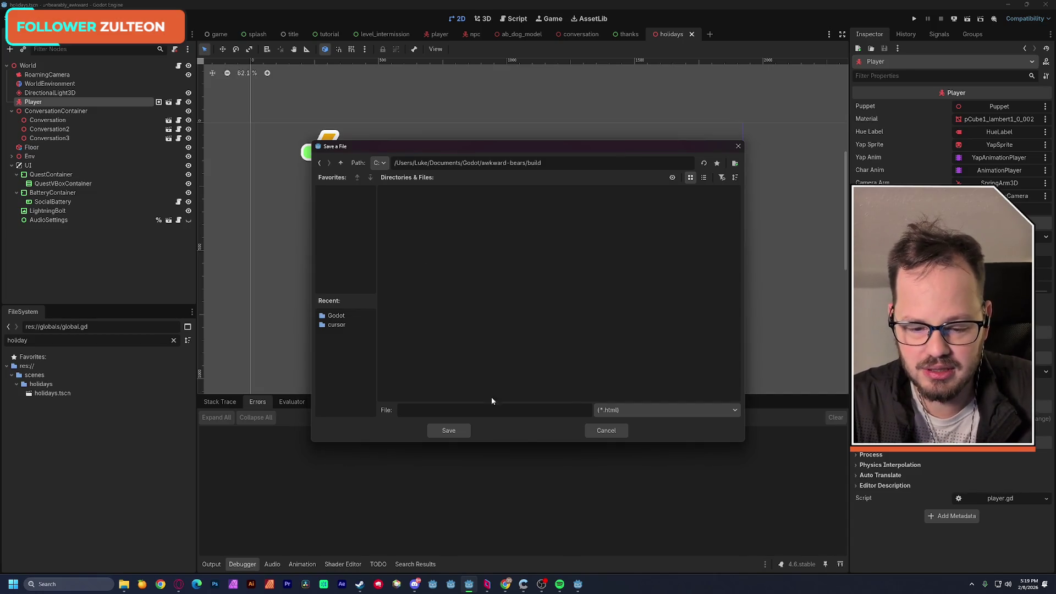
Set the export file name to index.html and start Export Project
{"action": "type", "text": "index."}
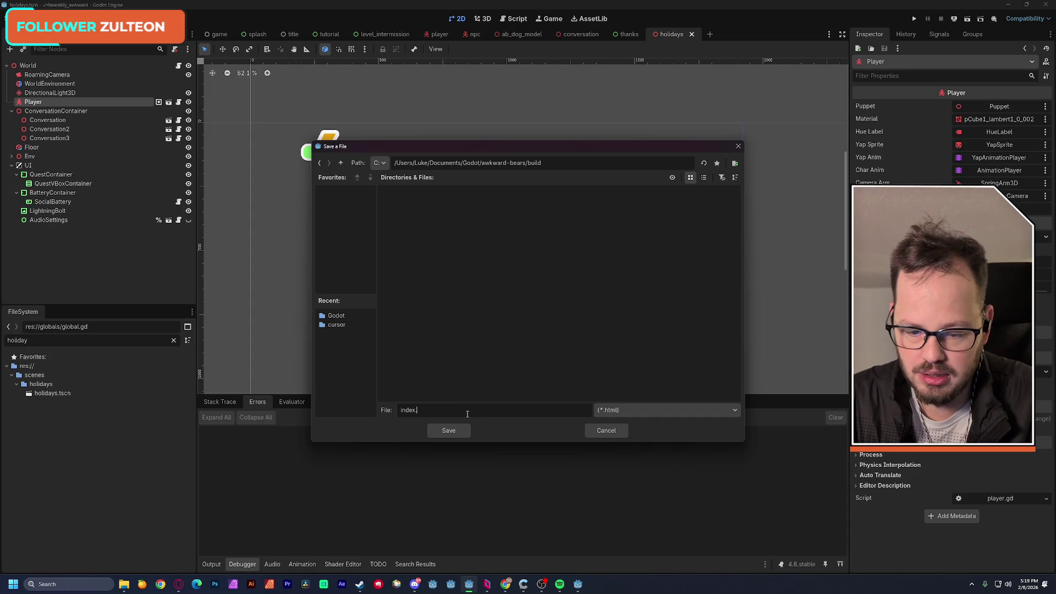
{"action": "type", "text": "html"}
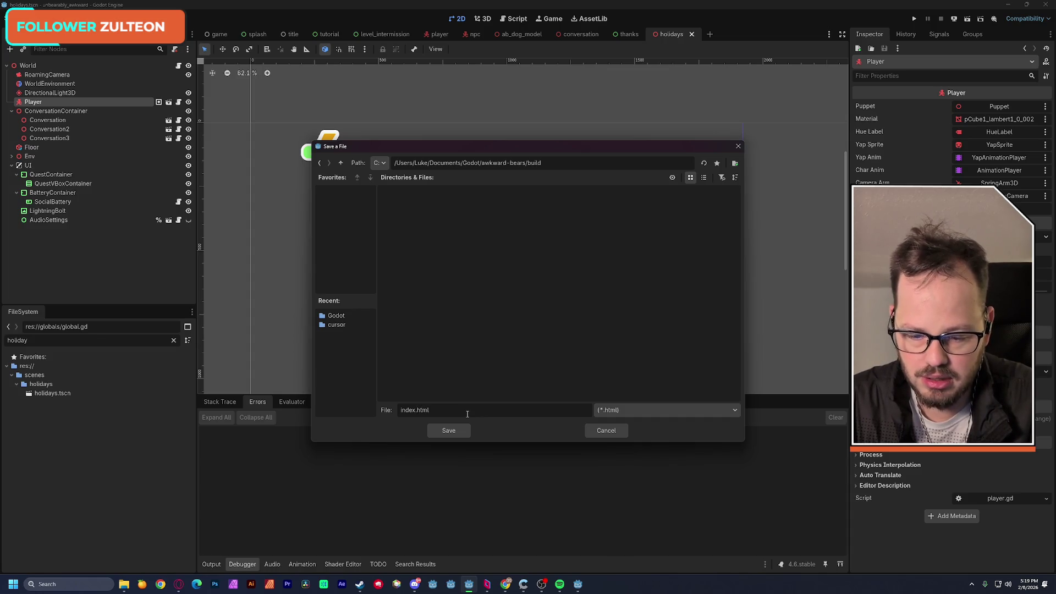
{"action": "key", "text": "Return"}
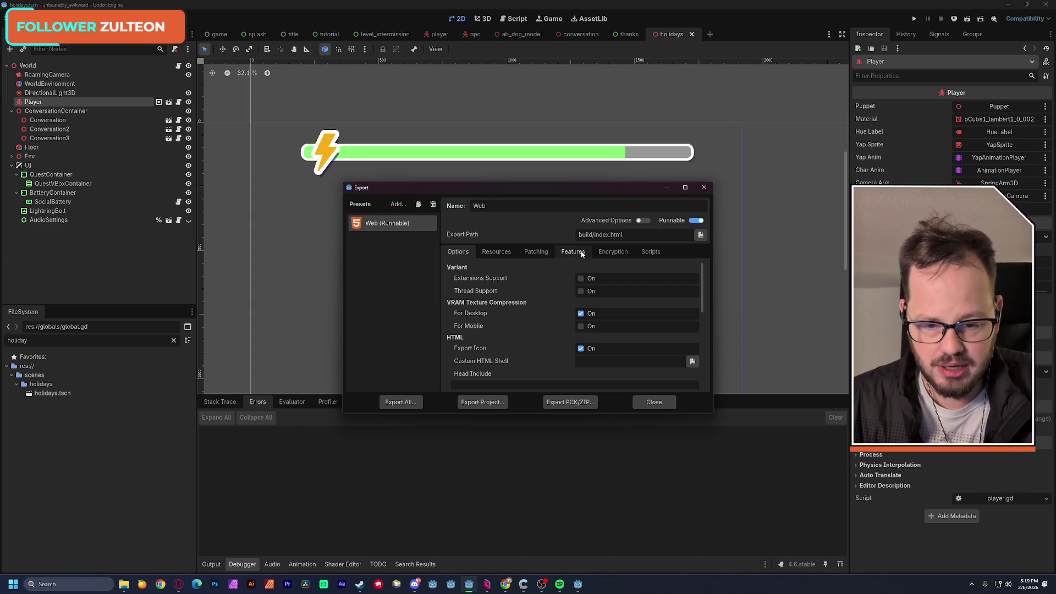
{"action": "mouse_move", "coordinate": [703, 293]}
{"action": "left_mouse_down"}
{"action": "mouse_move", "coordinate": [702, 365]}
{"action": "mouse_move", "coordinate": [708, 278]}
{"action": "left_mouse_up"}
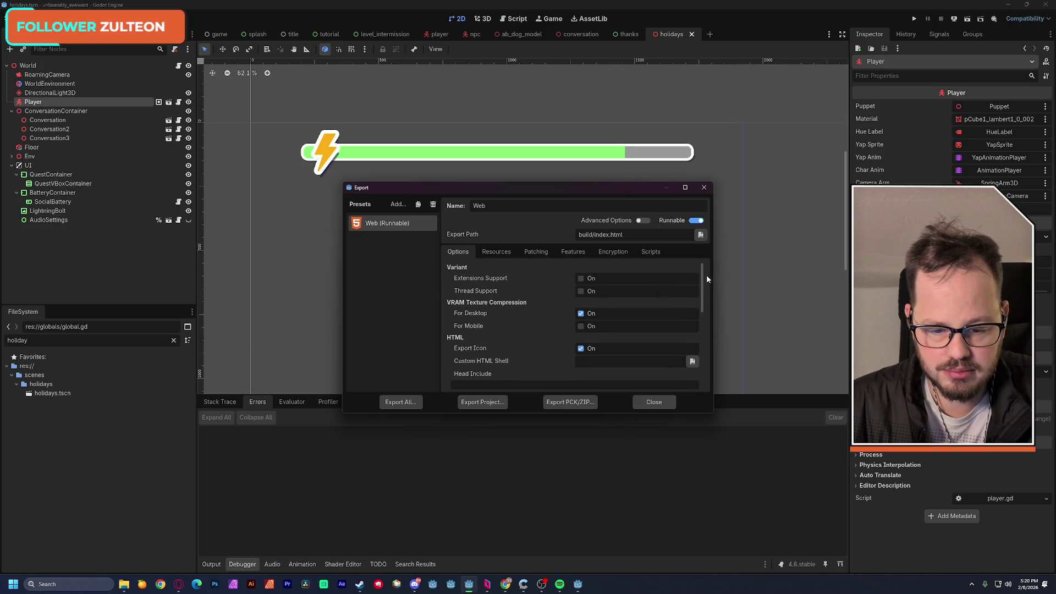
{"action": "left_click", "coordinate": [478, 404]}
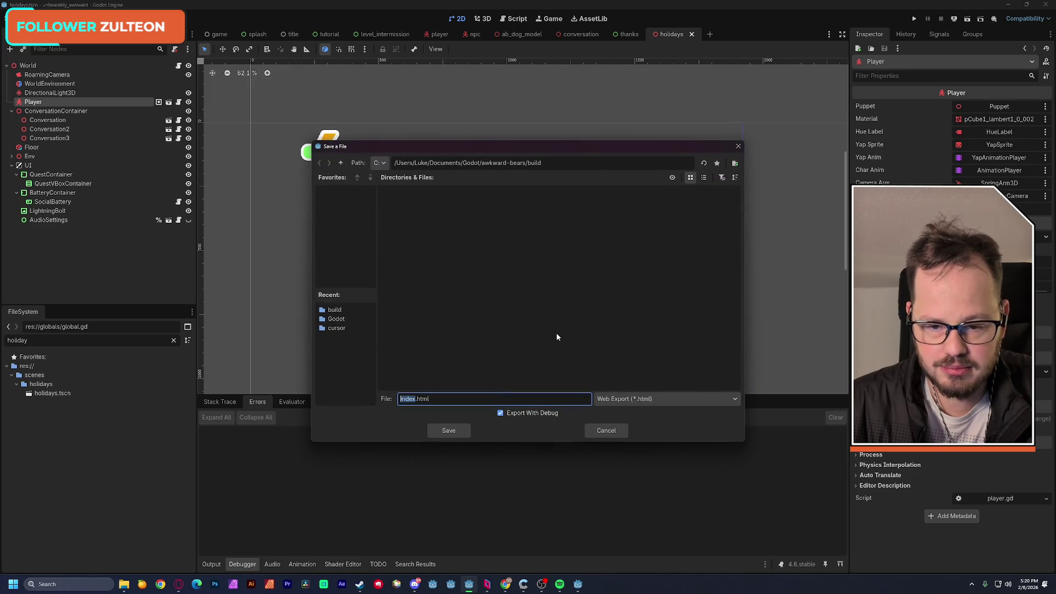
Save the Web export to build/index.html and wait for packing to finish
{"action": "left_click", "coordinate": [451, 430]}
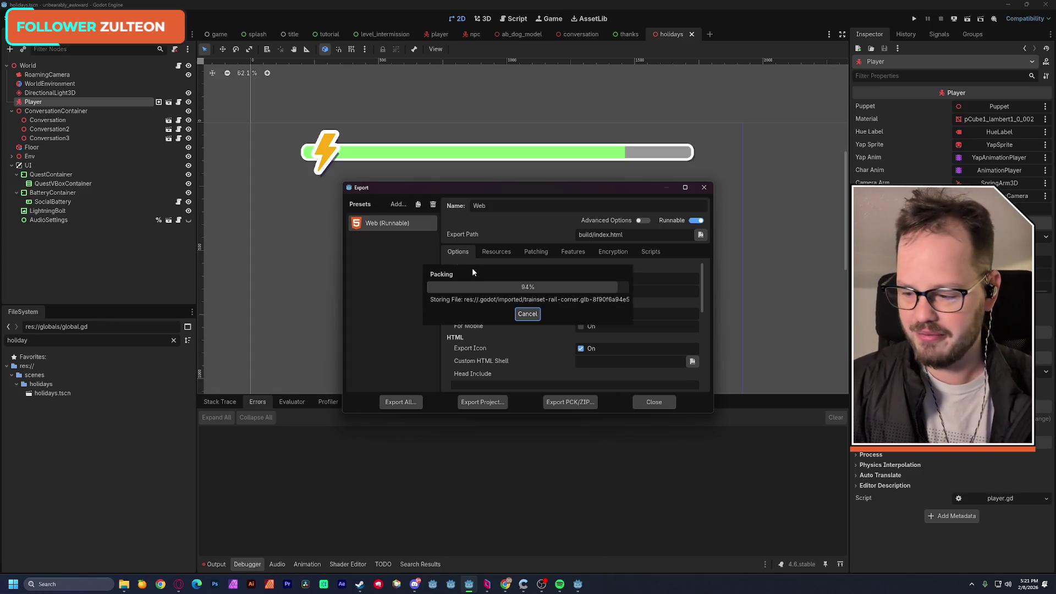
{"action": "mouse_move", "coordinate": [131, 583]}
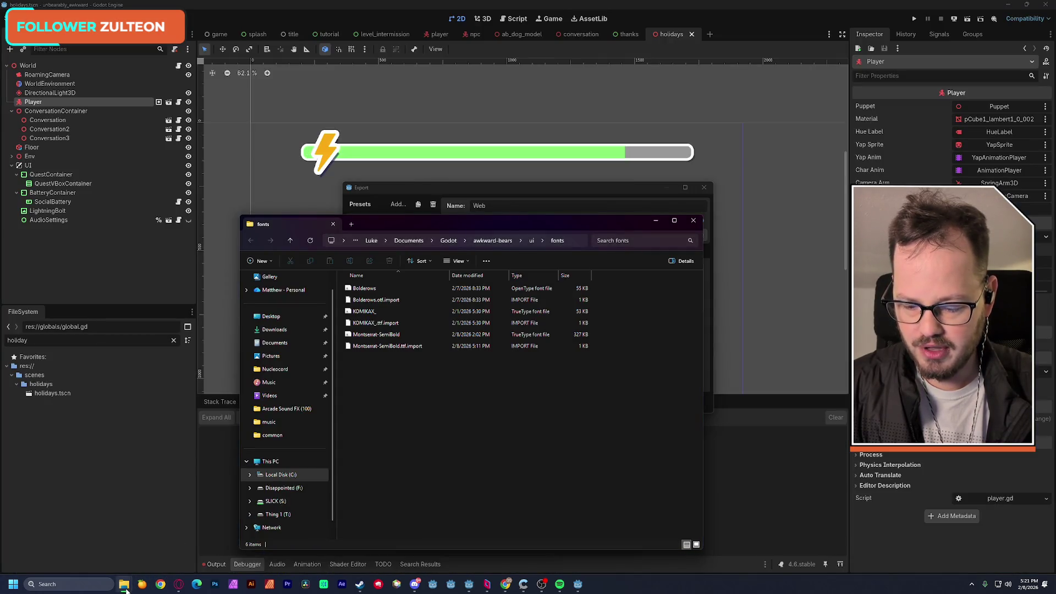
Close the three extra File Explorer windows
{"action": "left_click", "coordinate": [204, 512]}
{"action": "left_click", "coordinate": [149, 512]}
{"action": "left_click", "coordinate": [120, 514]}
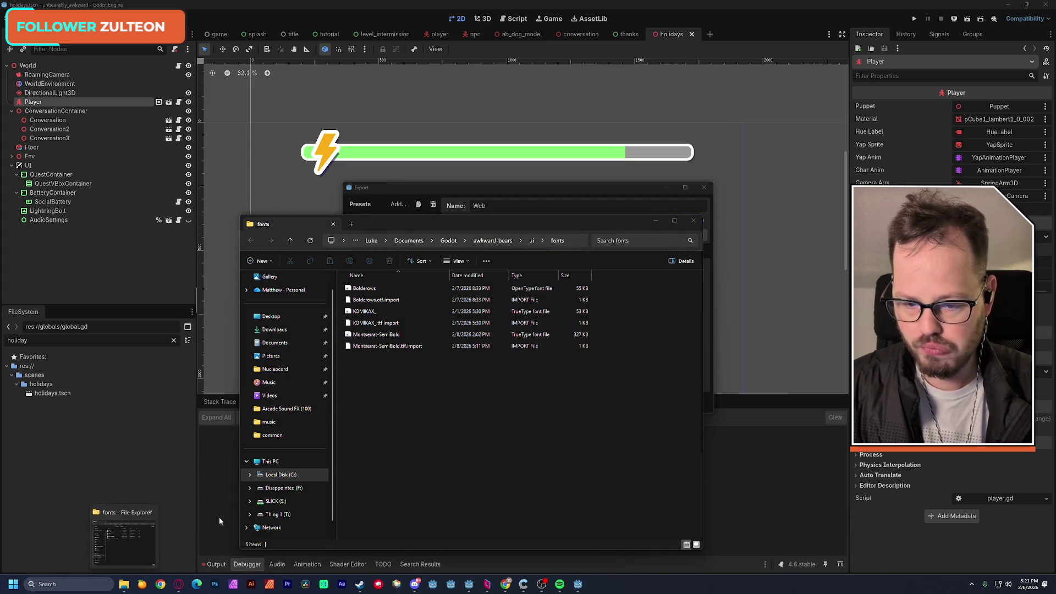
Navigate to the awkward-bears project folder and check the exported files in build
{"action": "left_click", "coordinate": [488, 244]}
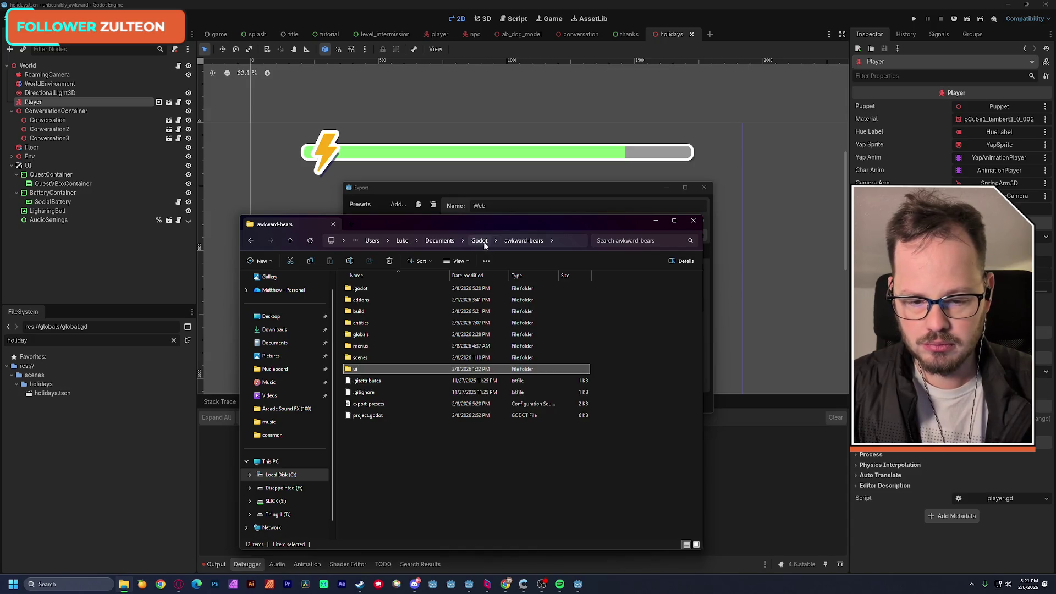
{"action": "left_click", "coordinate": [480, 242]}
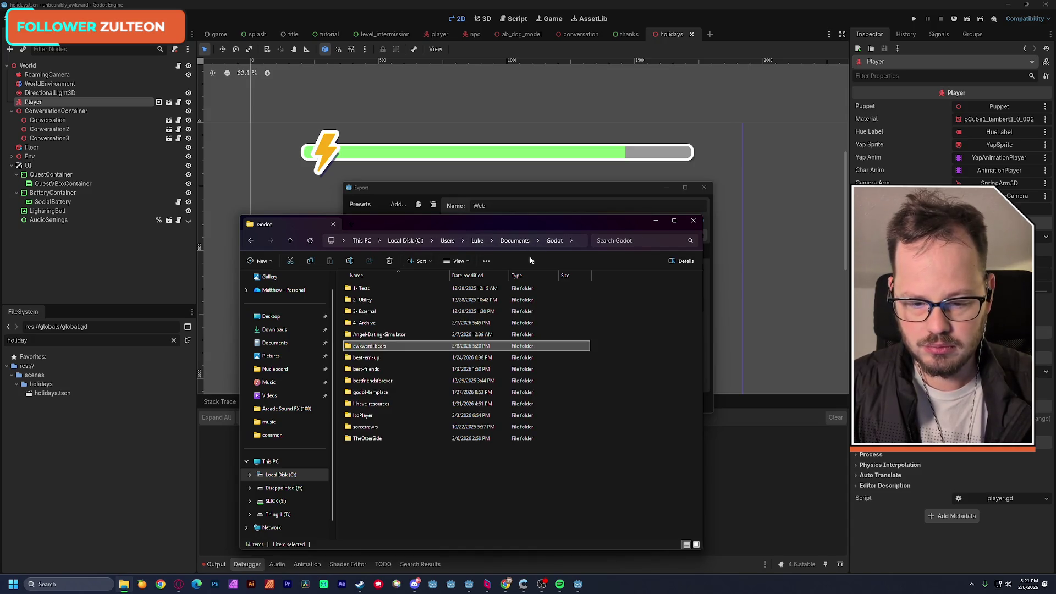
{"action": "double_click", "coordinate": [372, 347]}
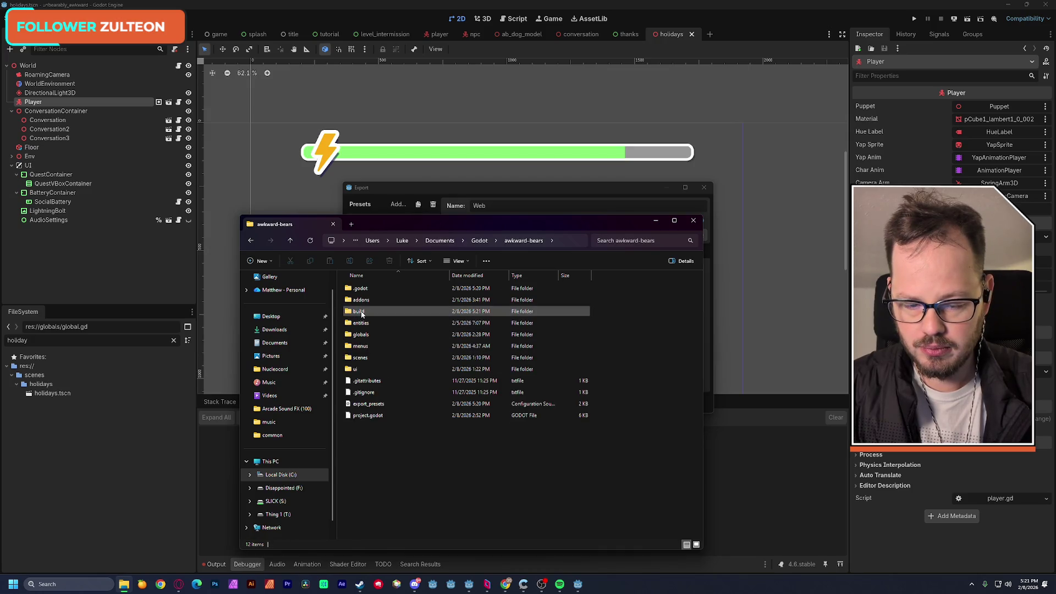
{"action": "mouse_move", "coordinate": [424, 225]}
{"action": "left_mouse_down"}
{"action": "mouse_move", "coordinate": [443, 443]}
{"action": "mouse_move", "coordinate": [424, 195]}
{"action": "left_mouse_up"}
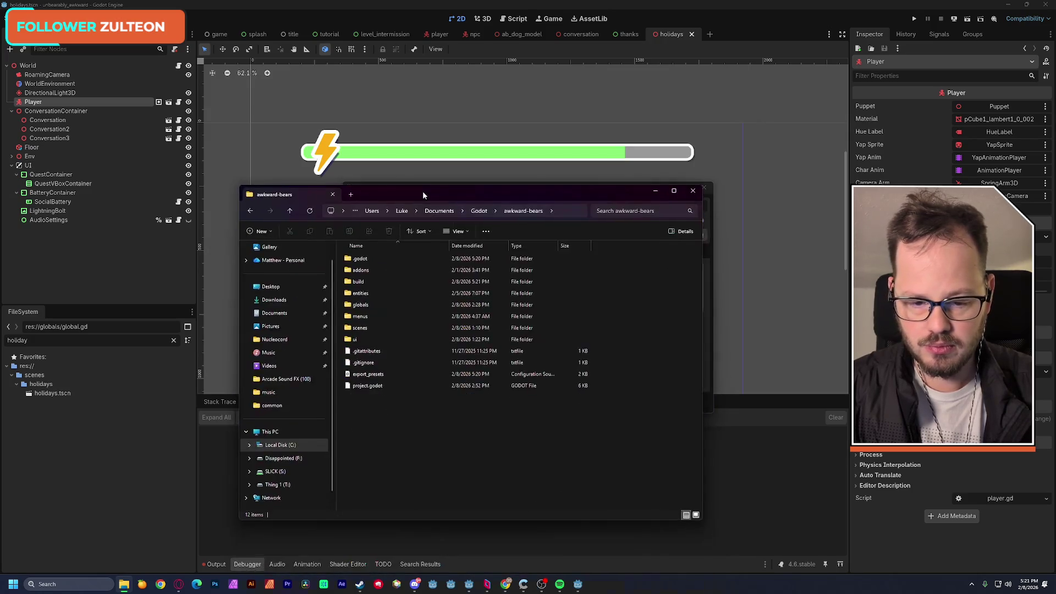
{"action": "double_click", "coordinate": [365, 281]}
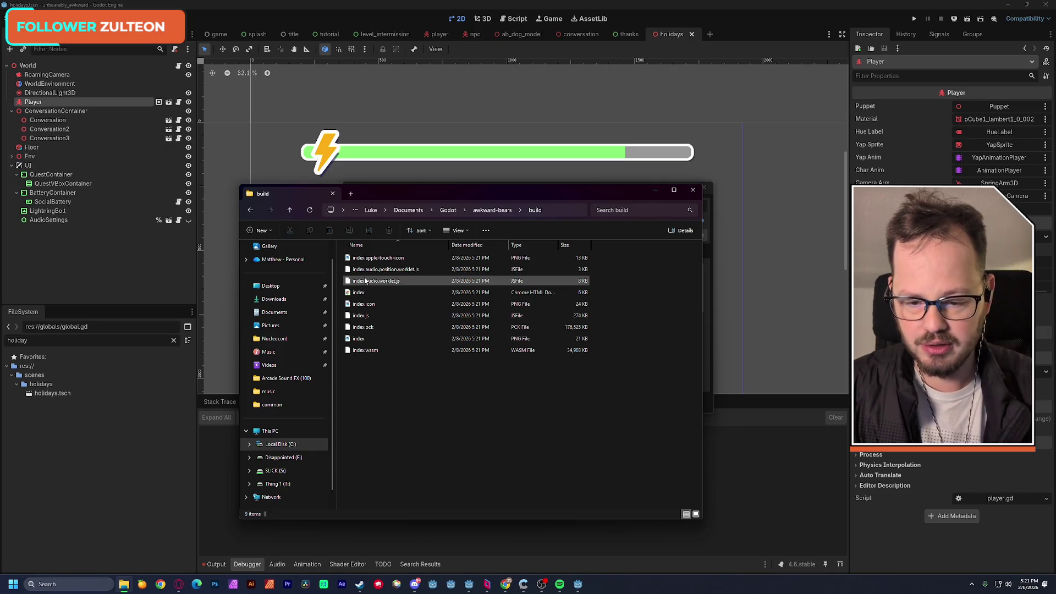
{"action": "left_click", "coordinate": [250, 209]}
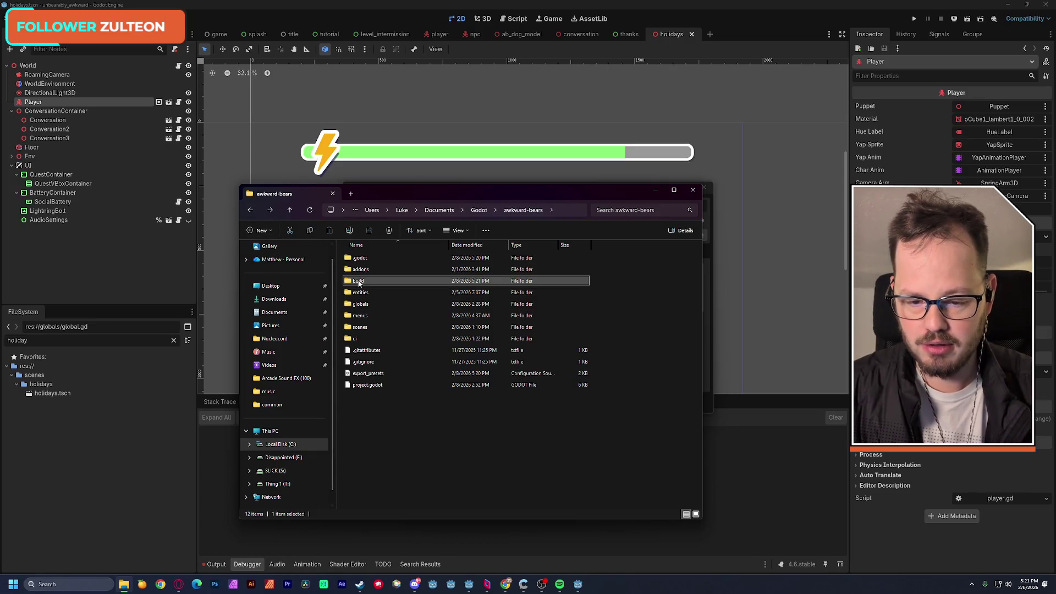
Compress the build folder into build.zip with 7-Zip, then bring up the itch.io browser
{"action": "right_click", "coordinate": [359, 282]}
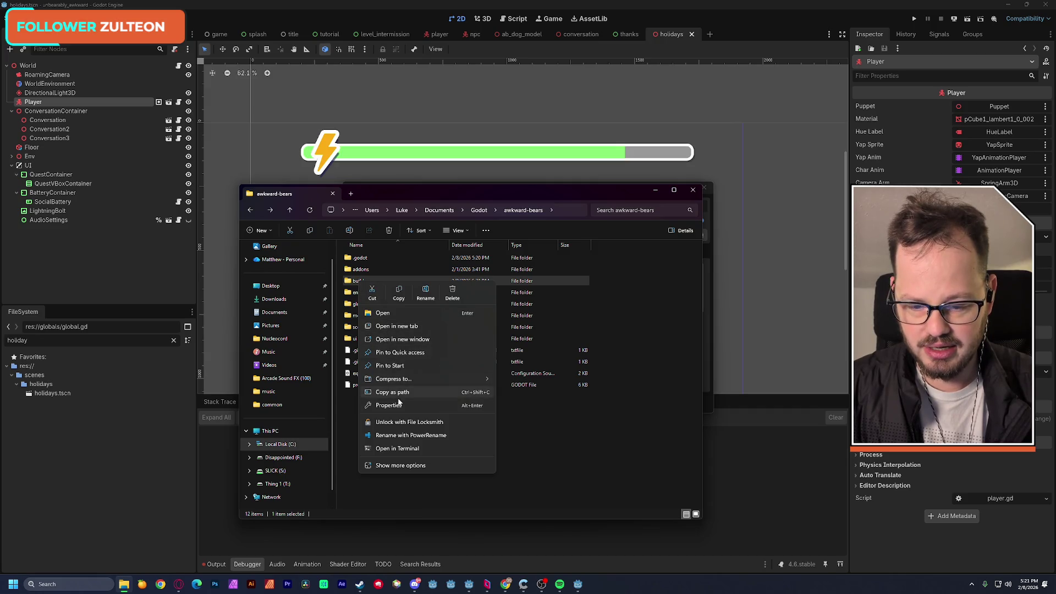
{"action": "left_click", "coordinate": [397, 465]}
{"action": "mouse_move", "coordinate": [390, 378]}
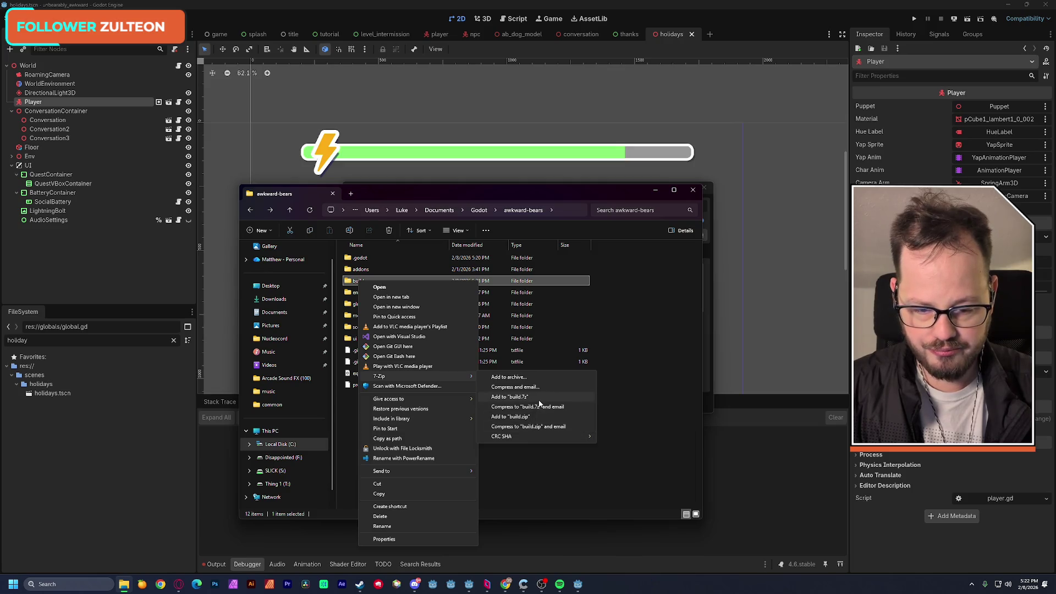
{"action": "left_click", "coordinate": [535, 414]}
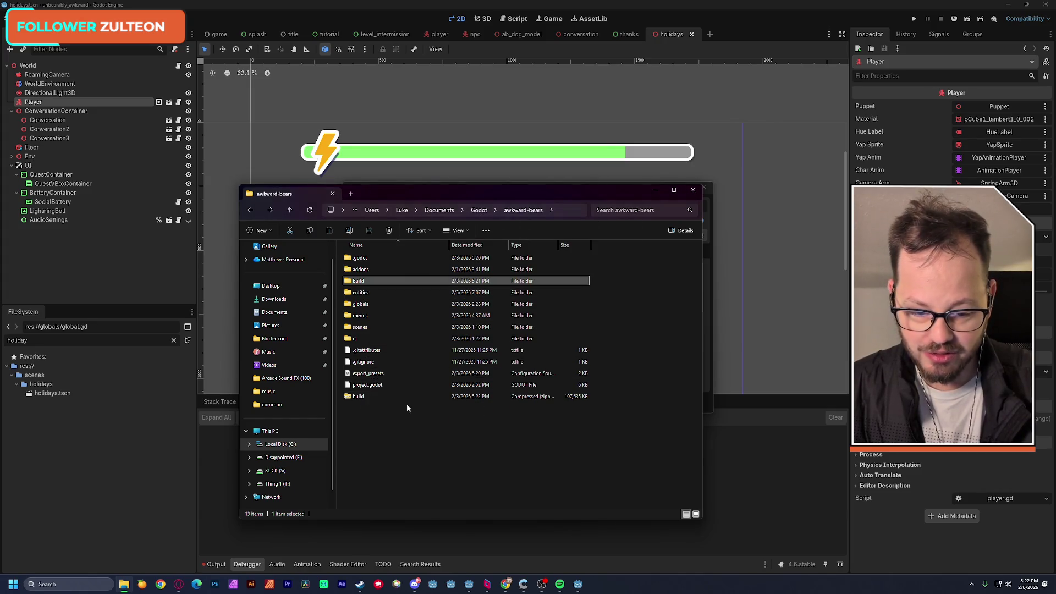
{"action": "left_click", "coordinate": [573, 397]}
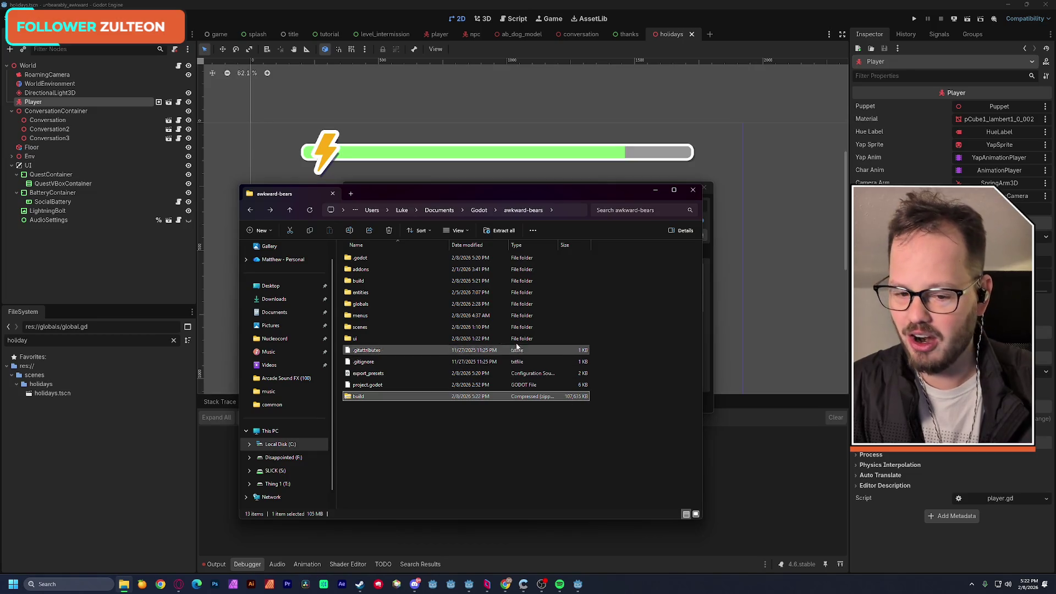
{"action": "key", "text": "alt+Tab"}
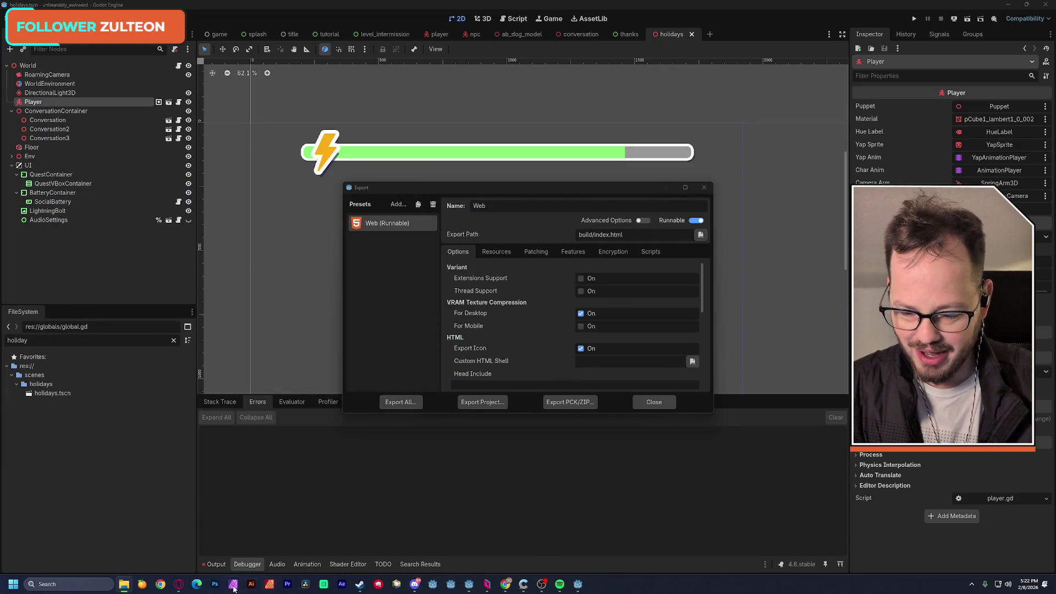
{"action": "left_click", "coordinate": [178, 584]}
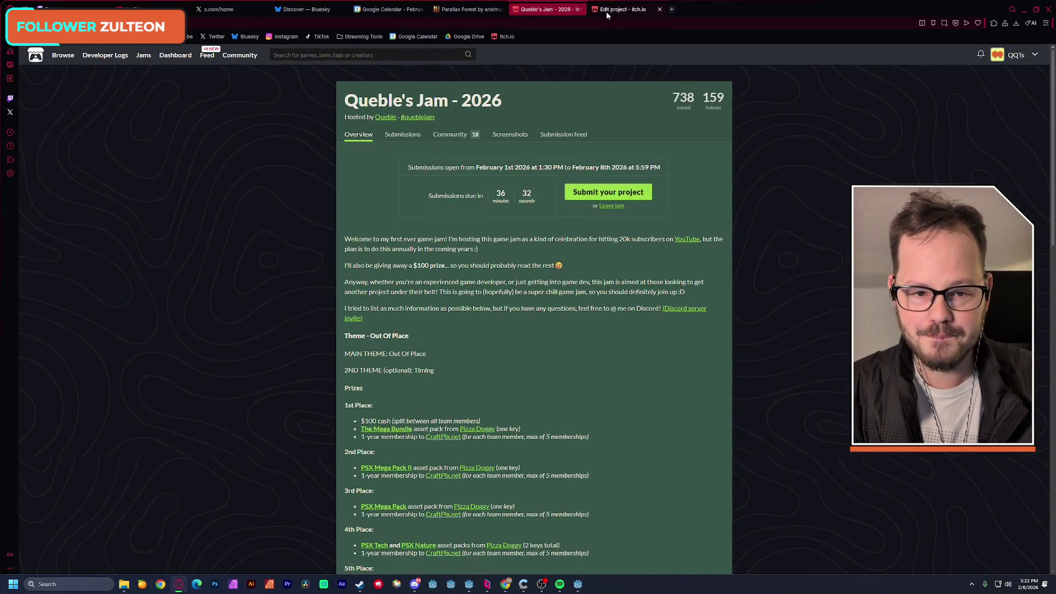
Switch to the Edit project itch.io tab and scroll down to Uploads
{"action": "left_click", "coordinate": [607, 13]}
{"action": "scroll", "coordinate": [308, 347], "scroll_direction": "down", "scroll_amount": 3}
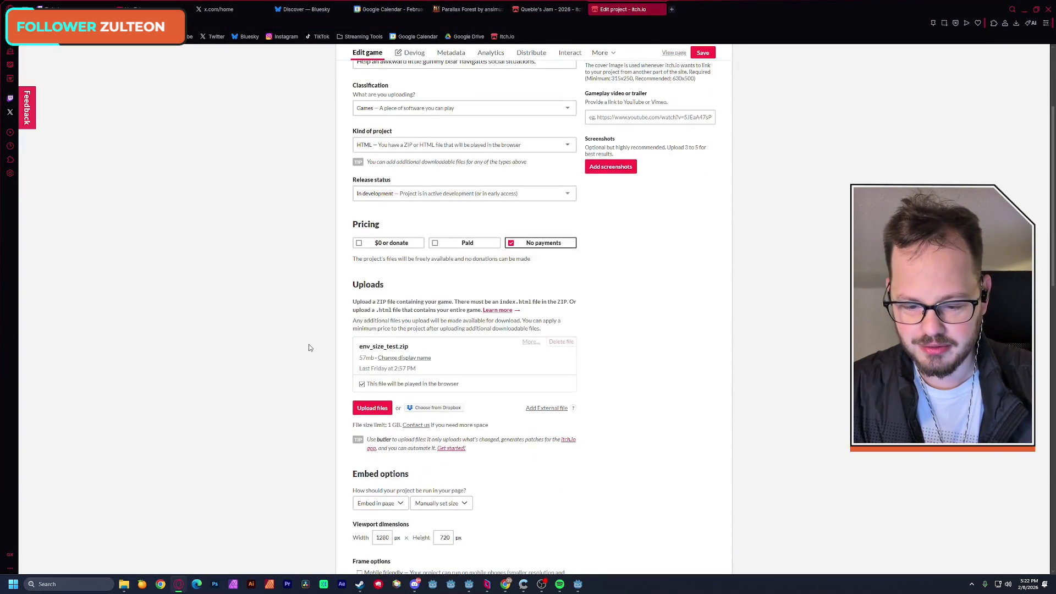
{"action": "scroll", "coordinate": [308, 347], "scroll_direction": "down", "scroll_amount": 1}
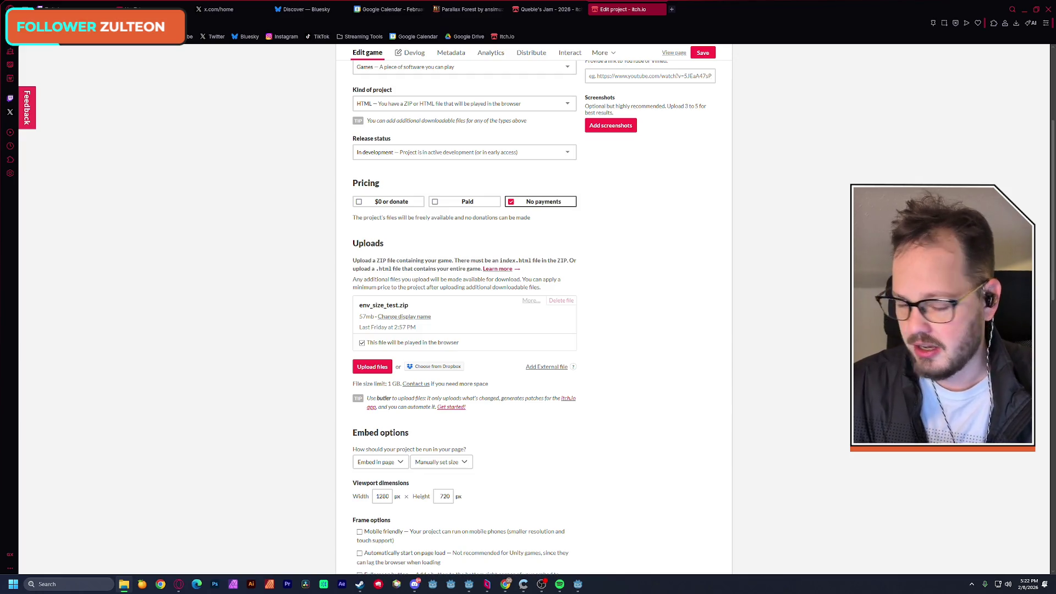
Upload unbearable_0.1.zip from the awkward-bears folder as a new game file
{"action": "left_click", "coordinate": [371, 367]}
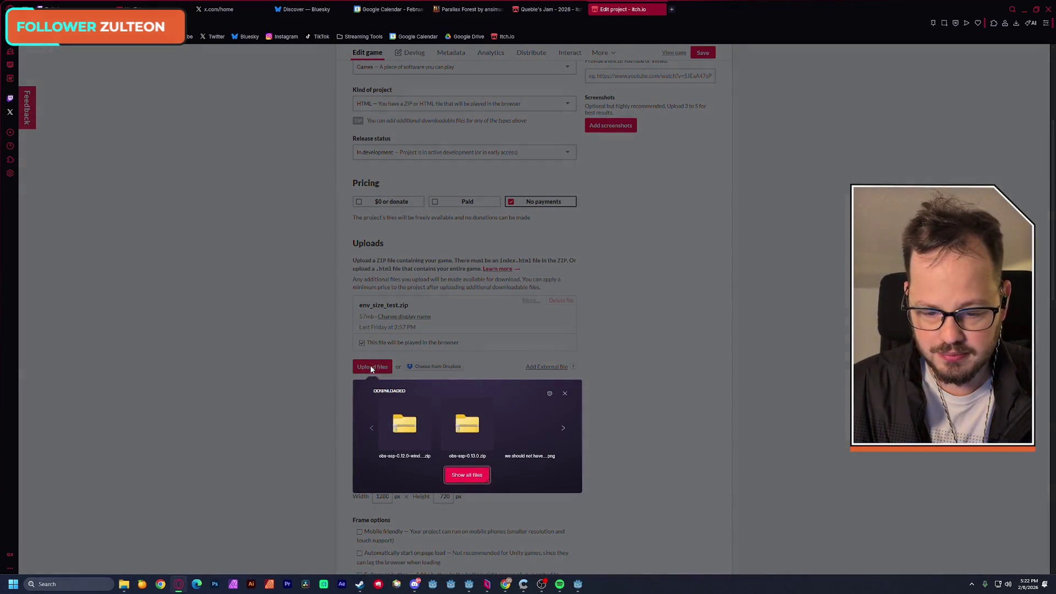
{"action": "left_click", "coordinate": [448, 476]}
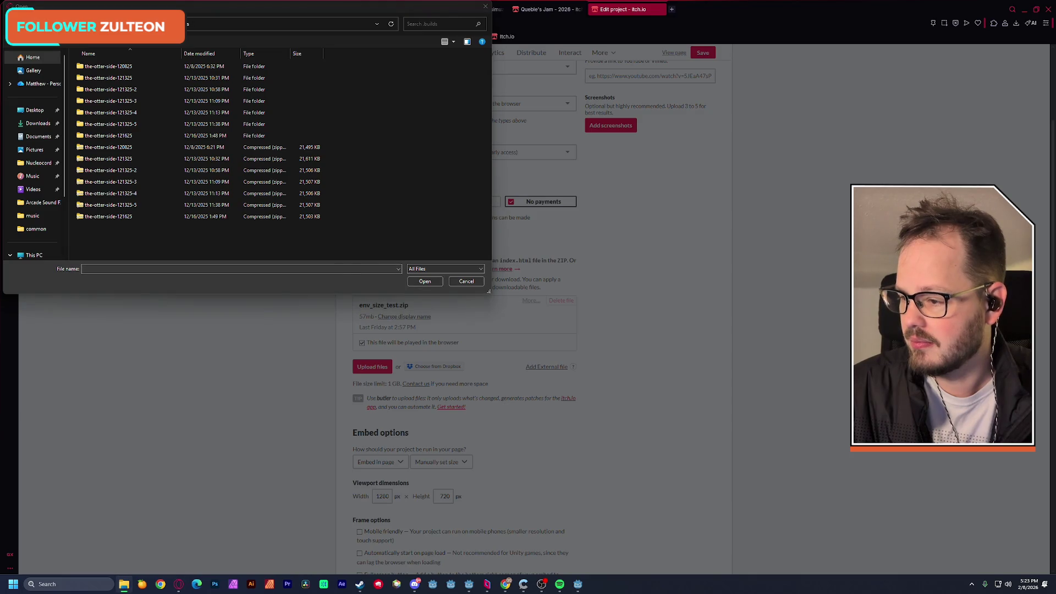
{"action": "left_click", "coordinate": [211, 24]}
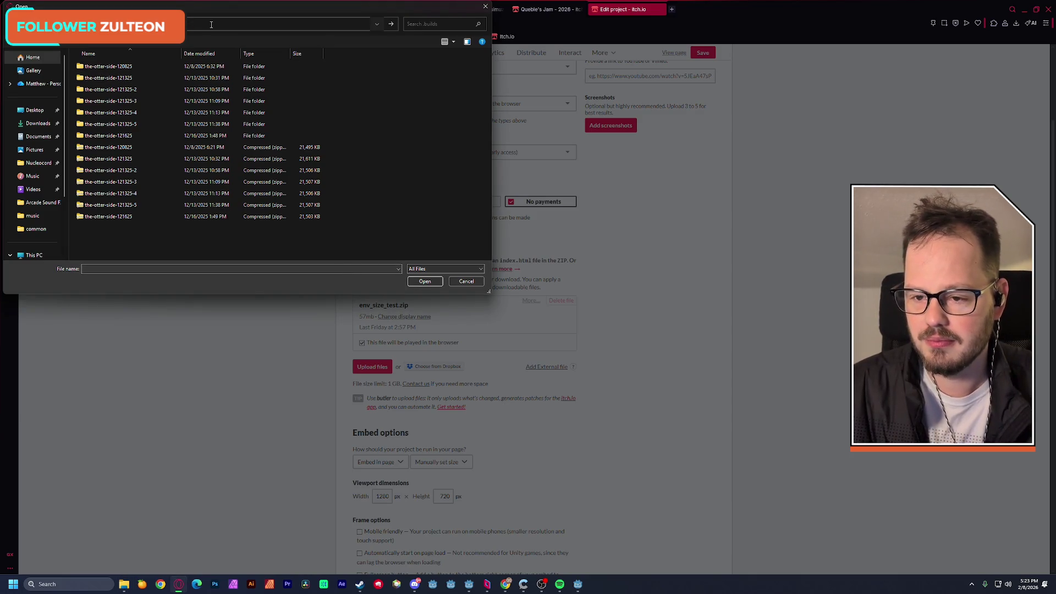
{"action": "left_click", "coordinate": [201, 35]}
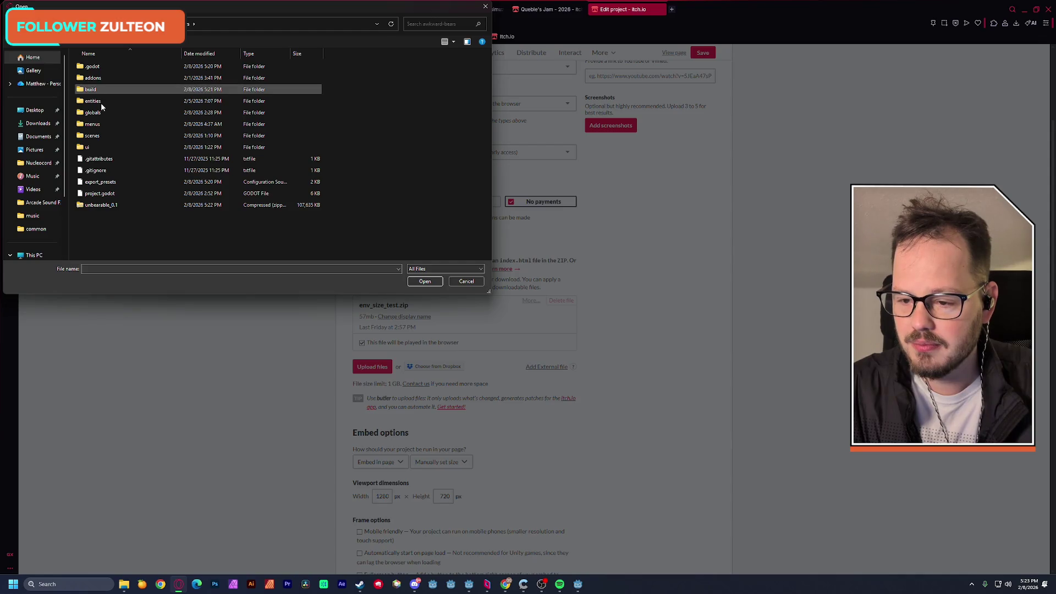
{"action": "key", "text": "a"}
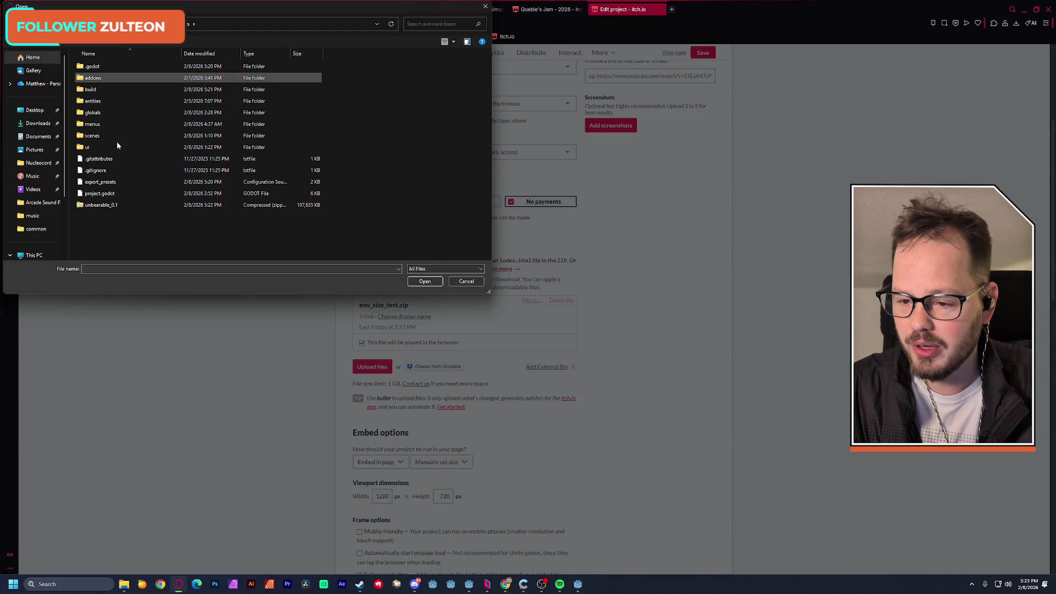
{"action": "double_click", "coordinate": [96, 91]}
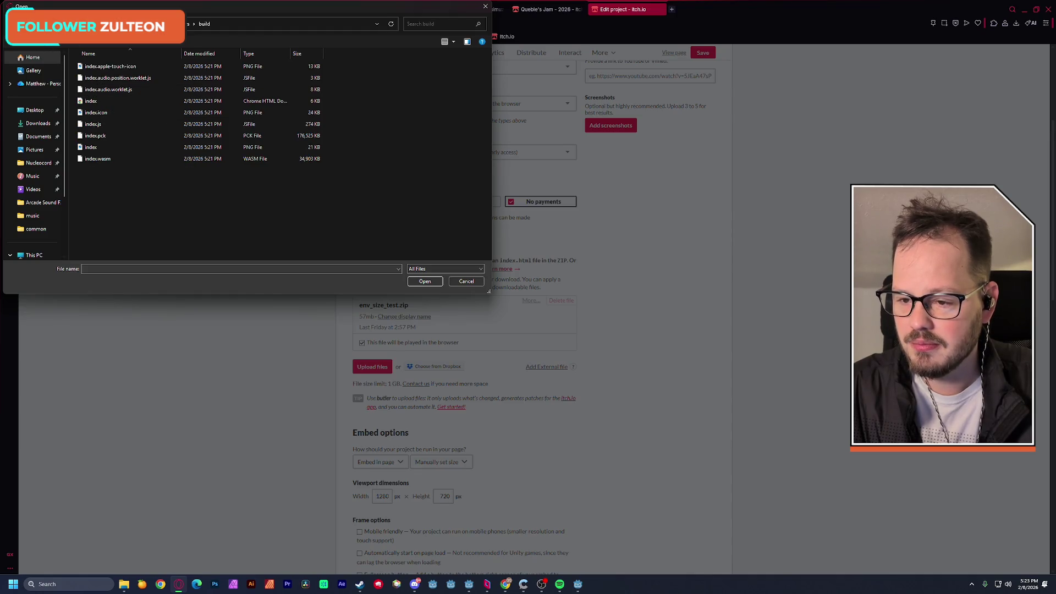
{"action": "key", "text": "alt+Up"}
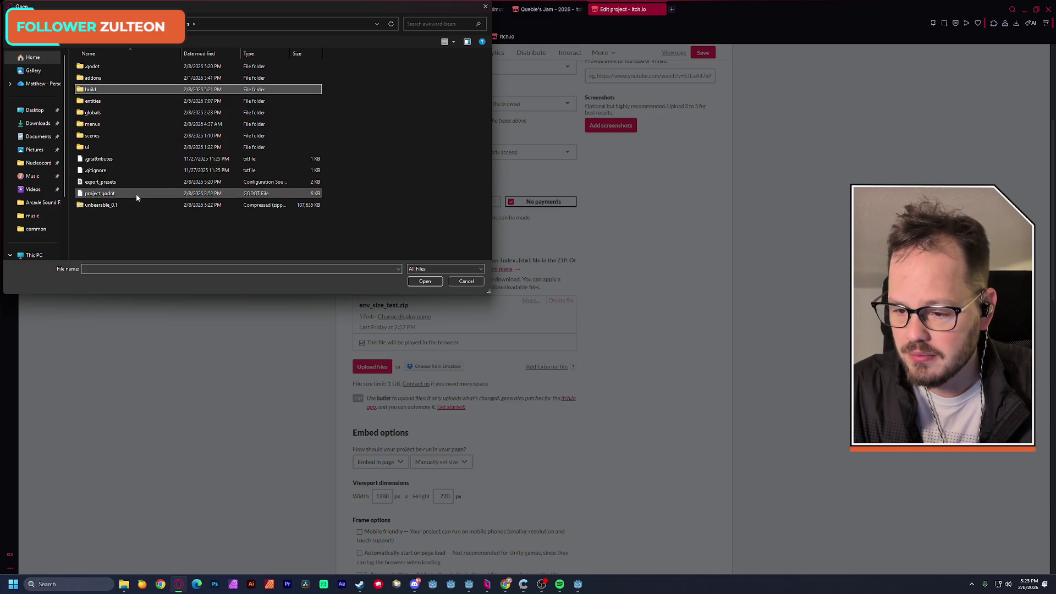
{"action": "left_click", "coordinate": [110, 204]}
{"action": "left_click", "coordinate": [426, 281]}
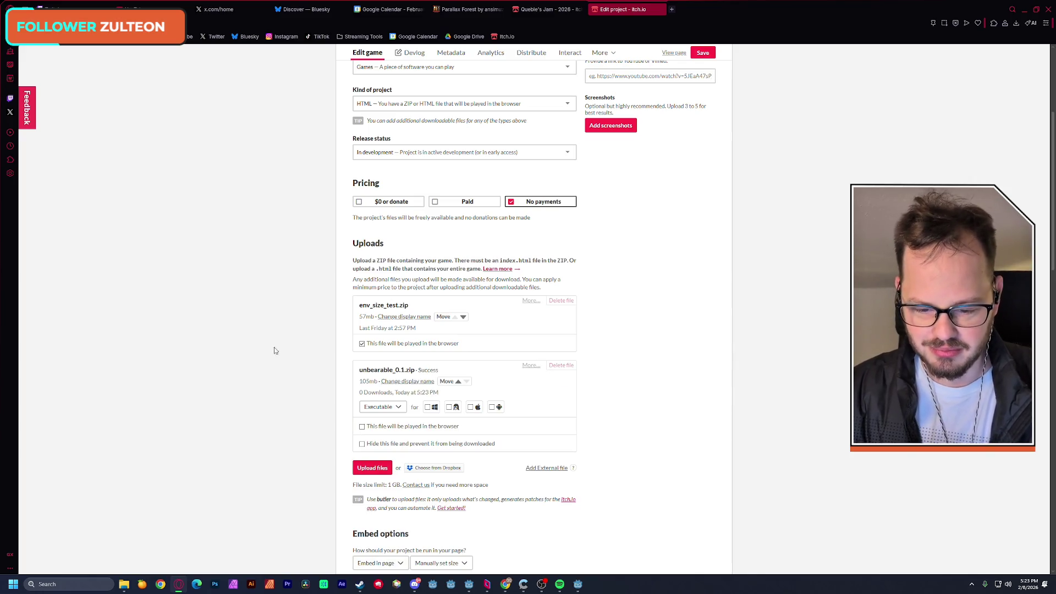
Keep unbearable_0.1.zip as Executable and mark it to be played in the browser
{"action": "left_click", "coordinate": [386, 407]}
{"action": "left_click", "coordinate": [325, 407]}
{"action": "left_click", "coordinate": [362, 427]}
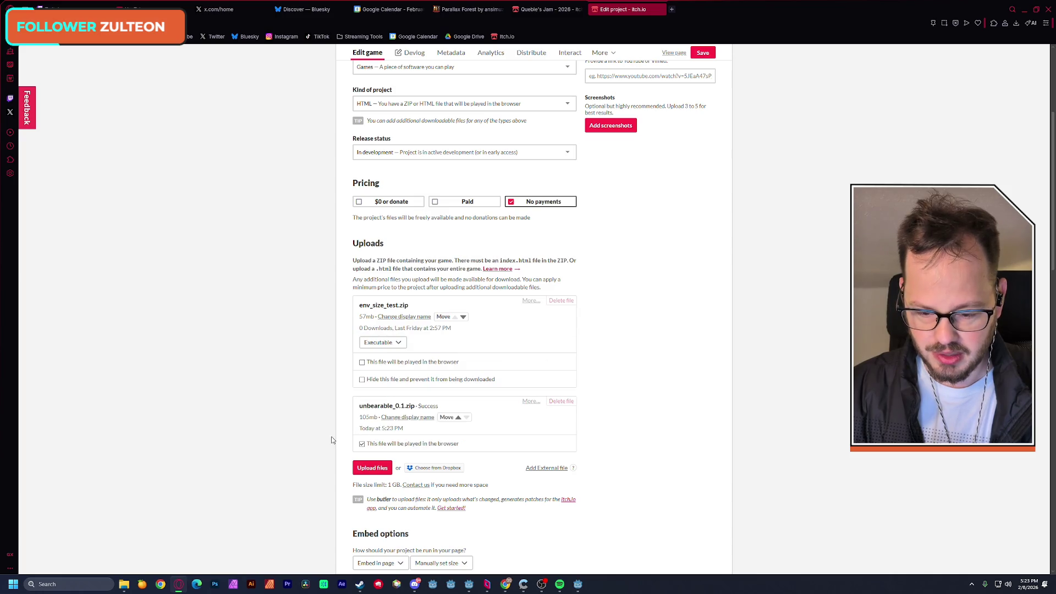
Save the itch.io project edits and go to the game's page
{"action": "scroll", "coordinate": [322, 434], "scroll_direction": "down", "scroll_amount": 1}
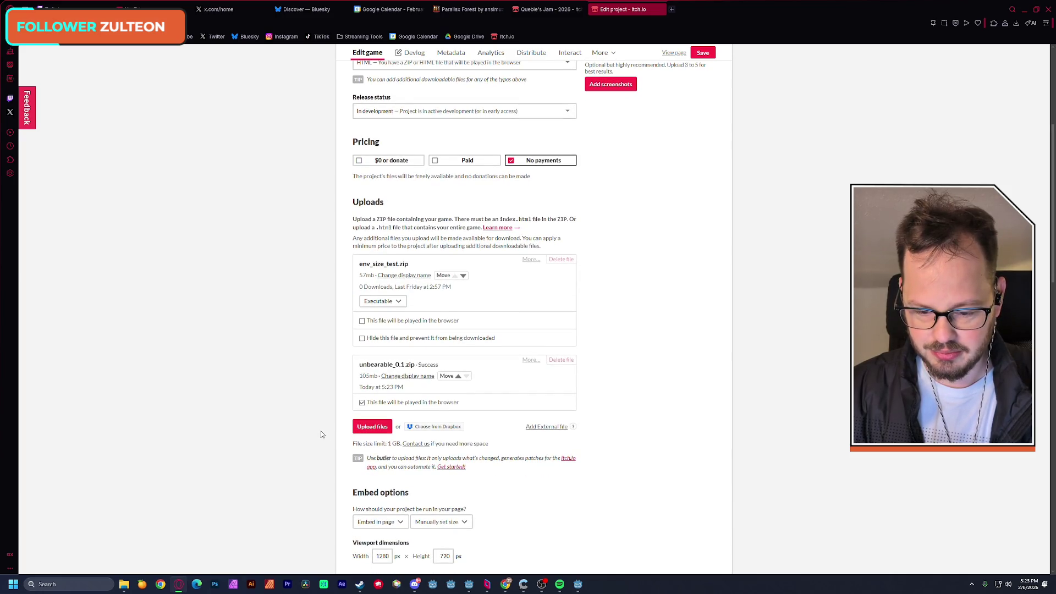
{"action": "scroll", "coordinate": [322, 435], "scroll_direction": "down", "scroll_amount": 2}
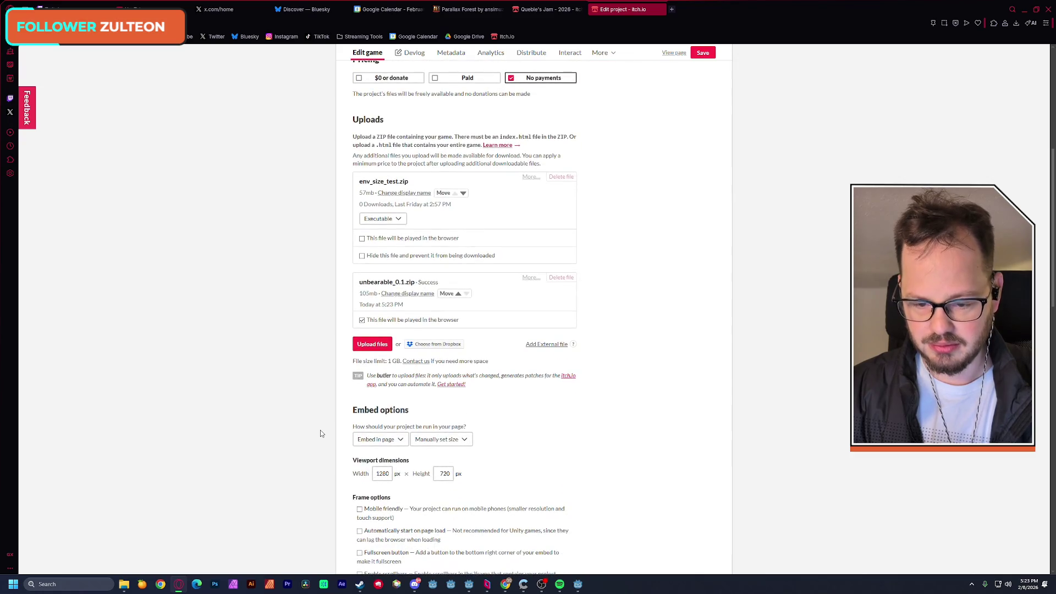
{"action": "scroll", "coordinate": [320, 432], "scroll_direction": "down", "scroll_amount": 15}
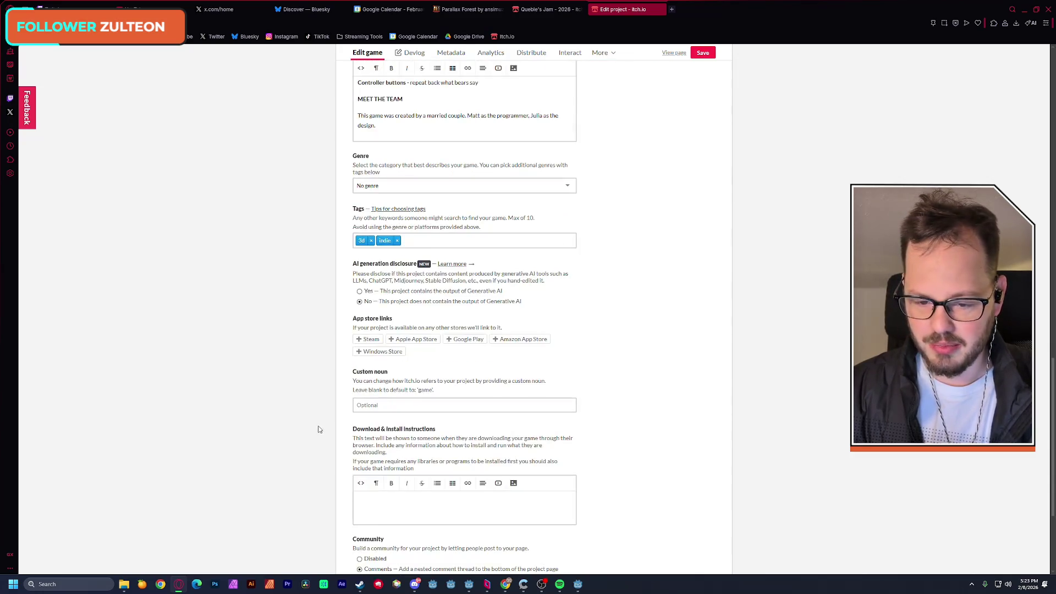
{"action": "left_click", "coordinate": [364, 504]}
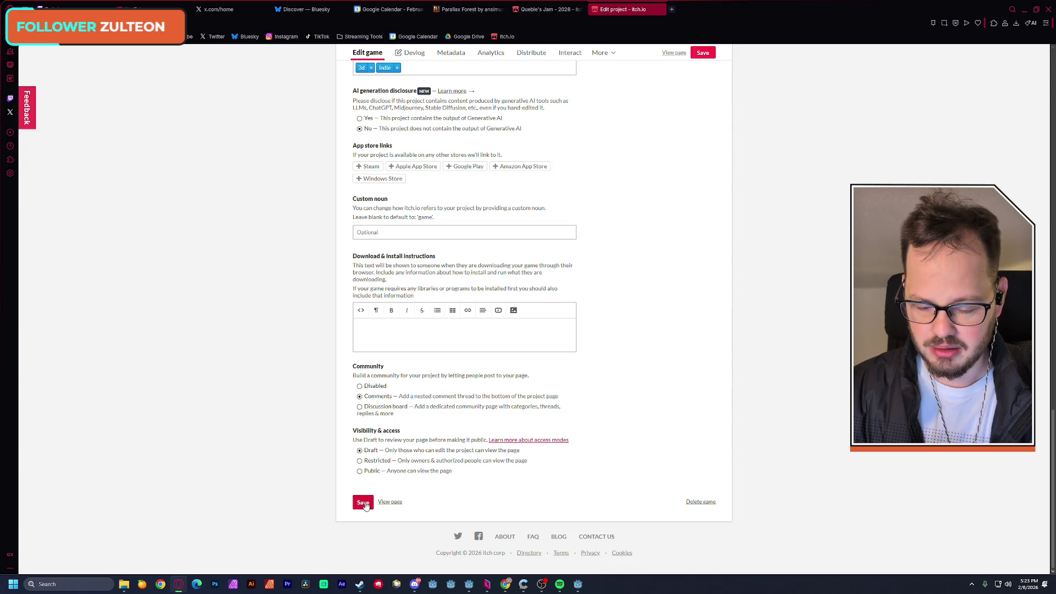
{"action": "left_click", "coordinate": [390, 502]}
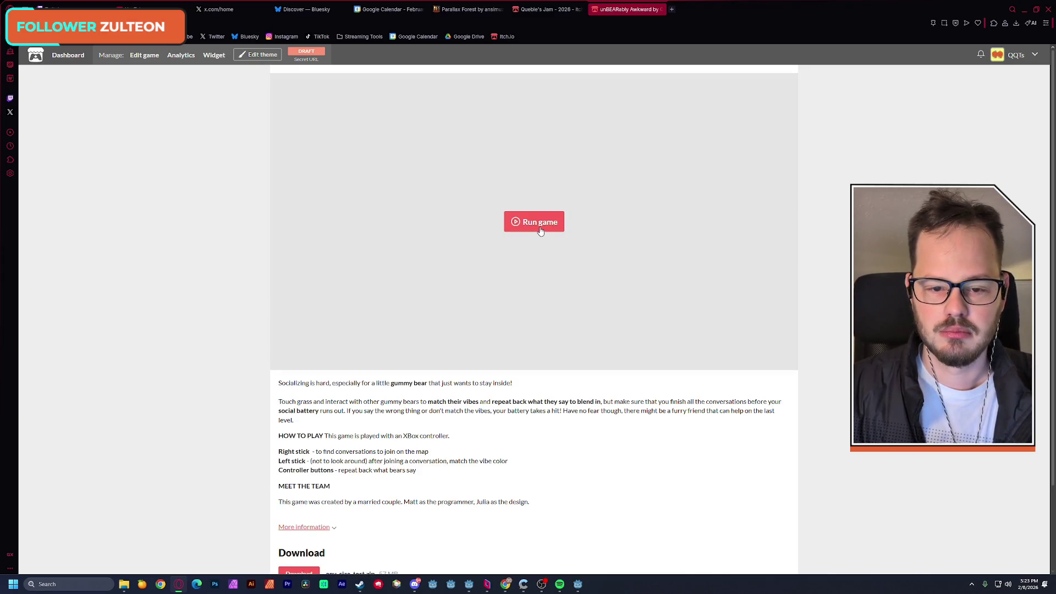
Launch the game with Run game in the page's embedded player
{"action": "left_click", "coordinate": [540, 226]}
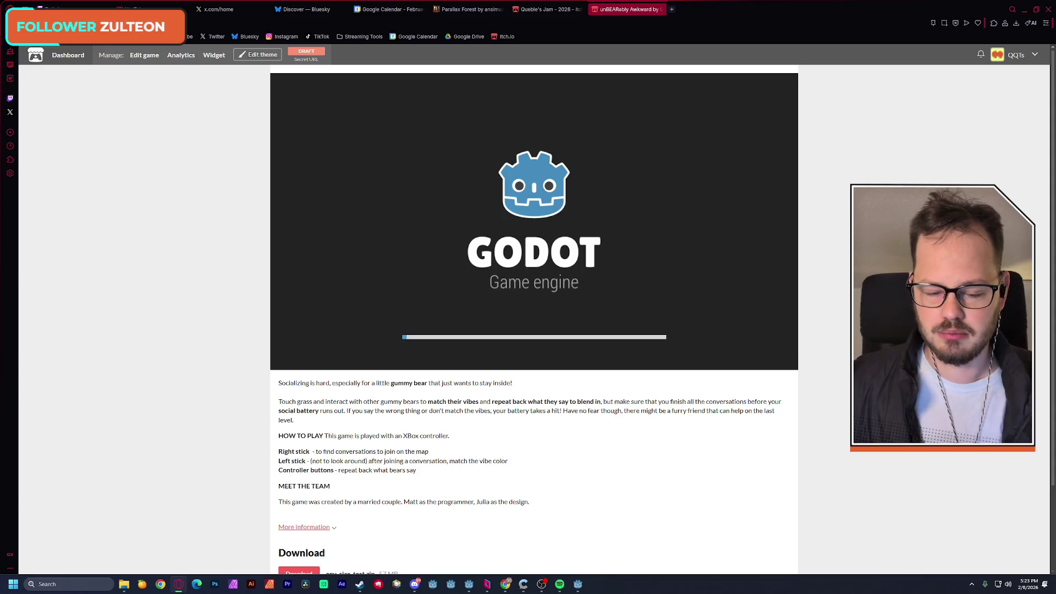
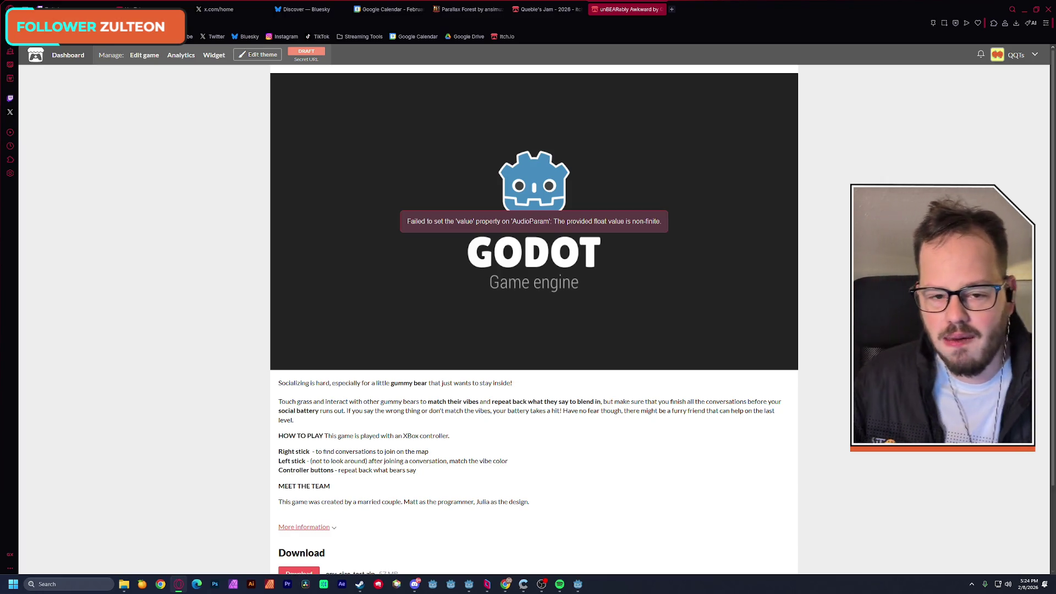
Uncheck SharedArrayBuffer support in the embed frame options and save the project page
{"action": "left_click", "coordinate": [274, 57]}
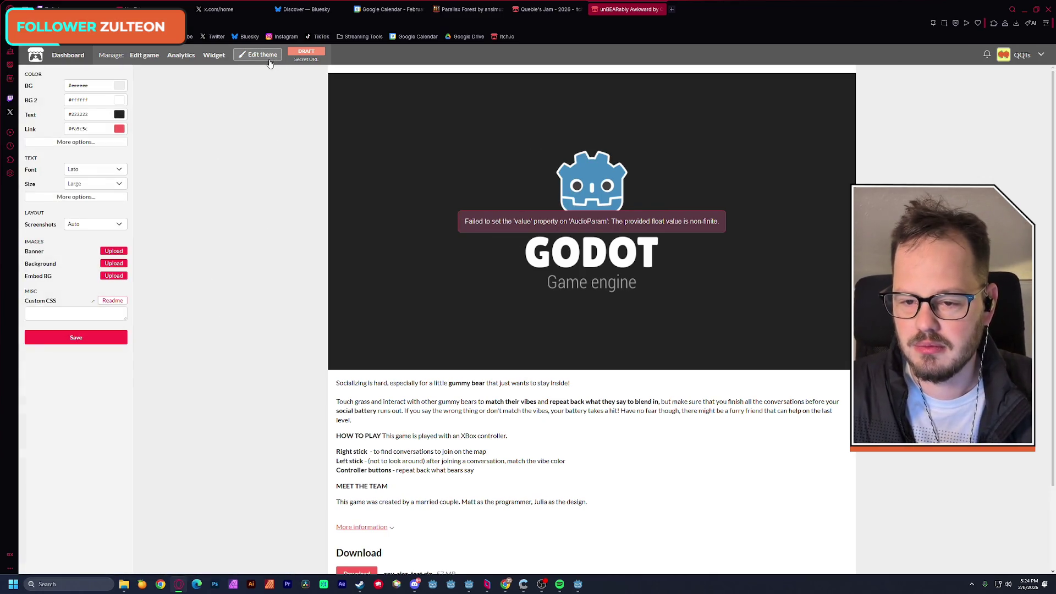
{"action": "left_click", "coordinate": [272, 58]}
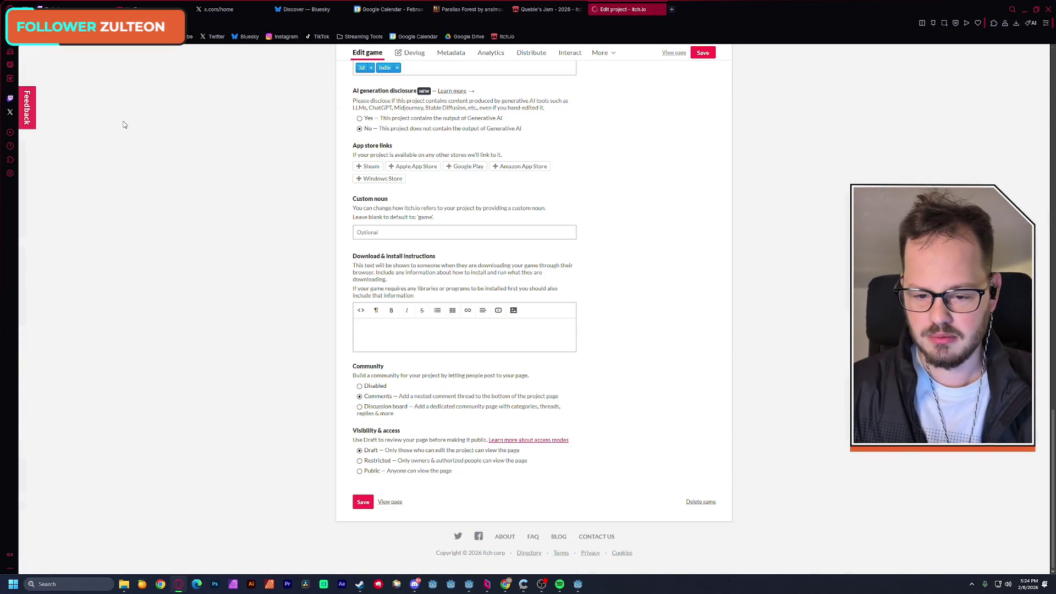
{"action": "scroll", "coordinate": [202, 248], "scroll_direction": "up", "scroll_amount": 6}
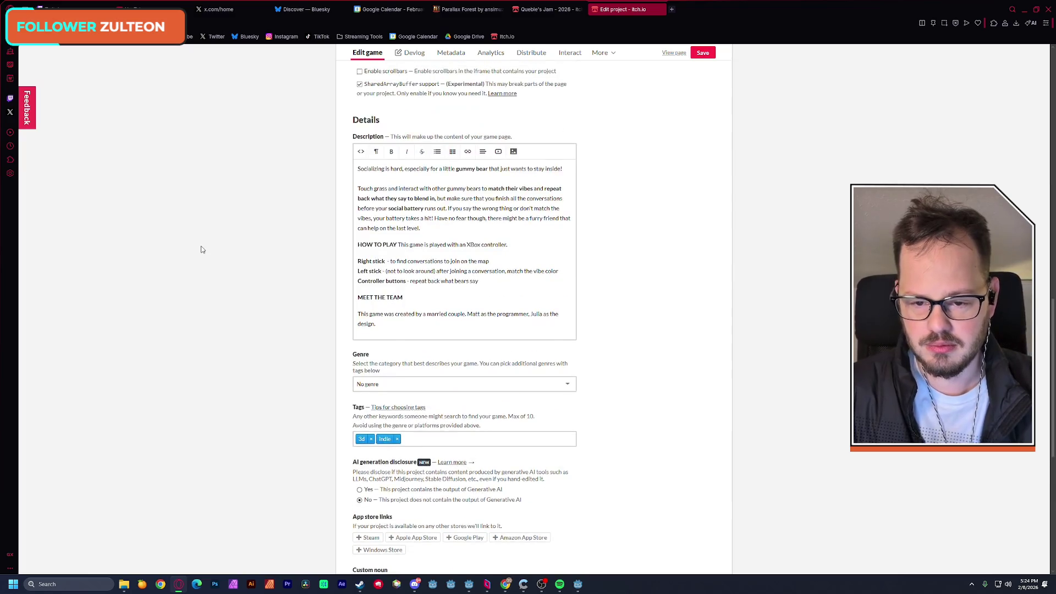
{"action": "left_click", "coordinate": [360, 167]}
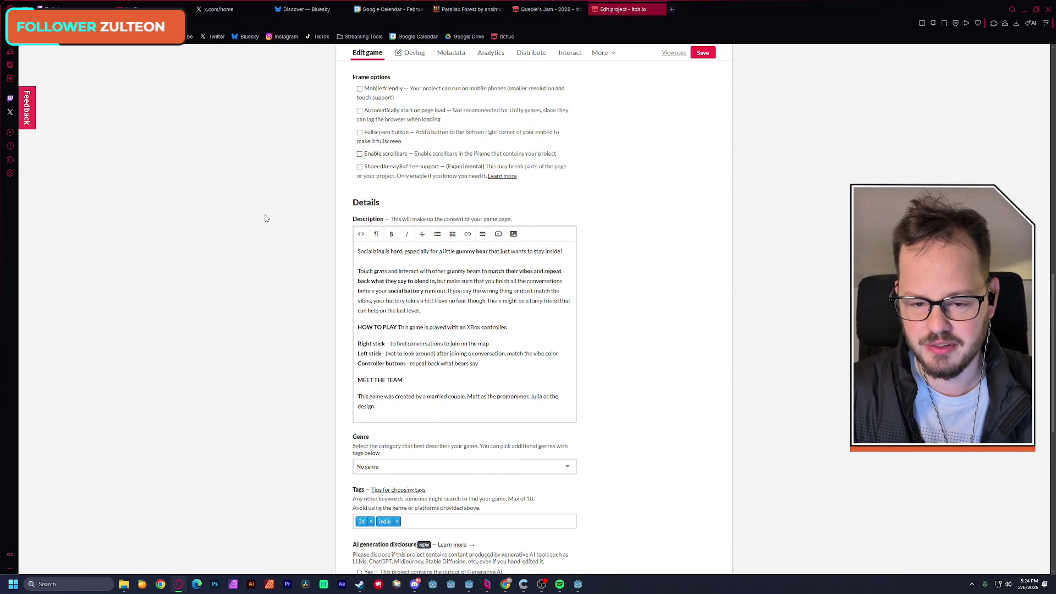
{"action": "scroll", "coordinate": [265, 219], "scroll_direction": "down", "scroll_amount": 8}
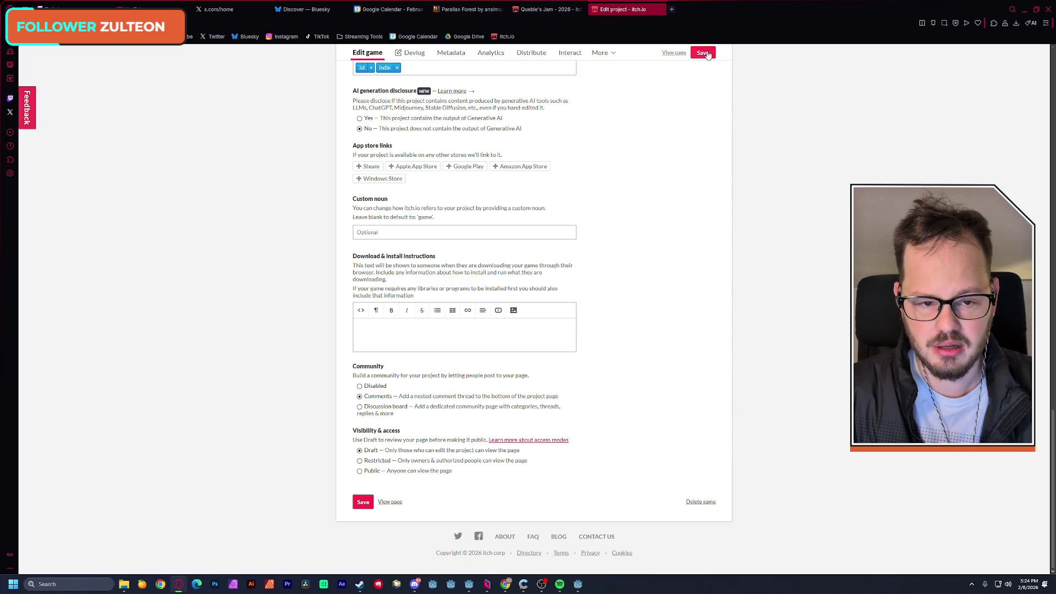
{"action": "left_click", "coordinate": [363, 502]}
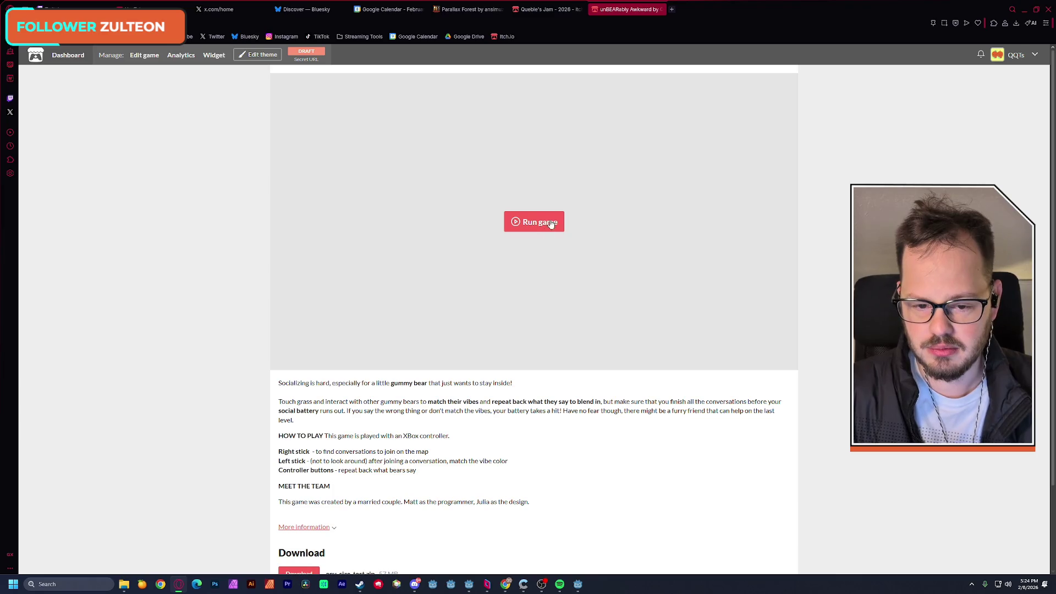
Launch the uploaded game and select the AudioParam non-finite float error message it shows
{"action": "left_click", "coordinate": [554, 224]}
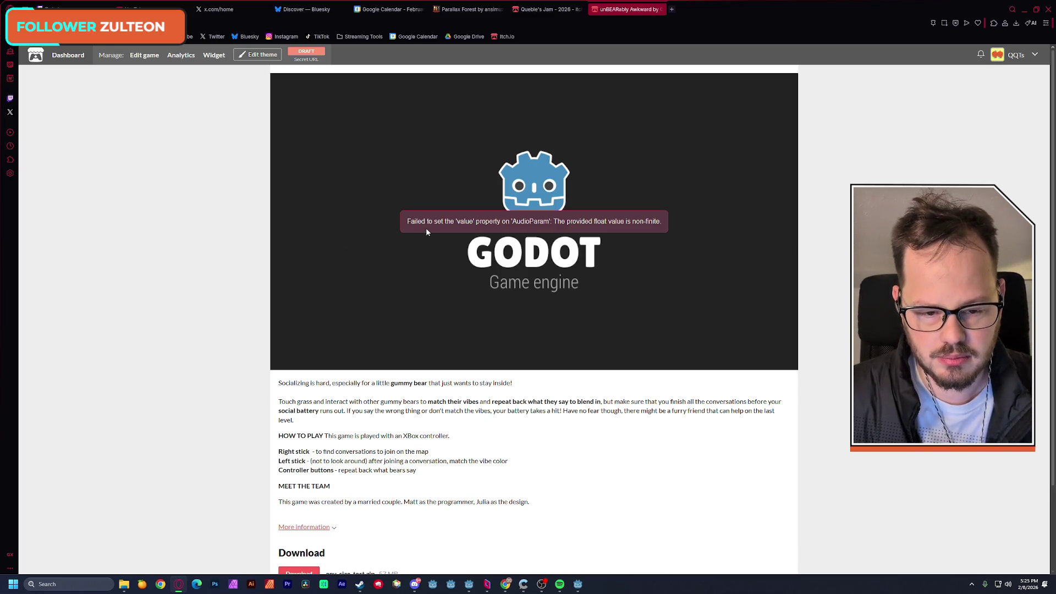
{"action": "left_click_drag", "start_coordinate": [408, 222], "coordinate": [642, 221]}
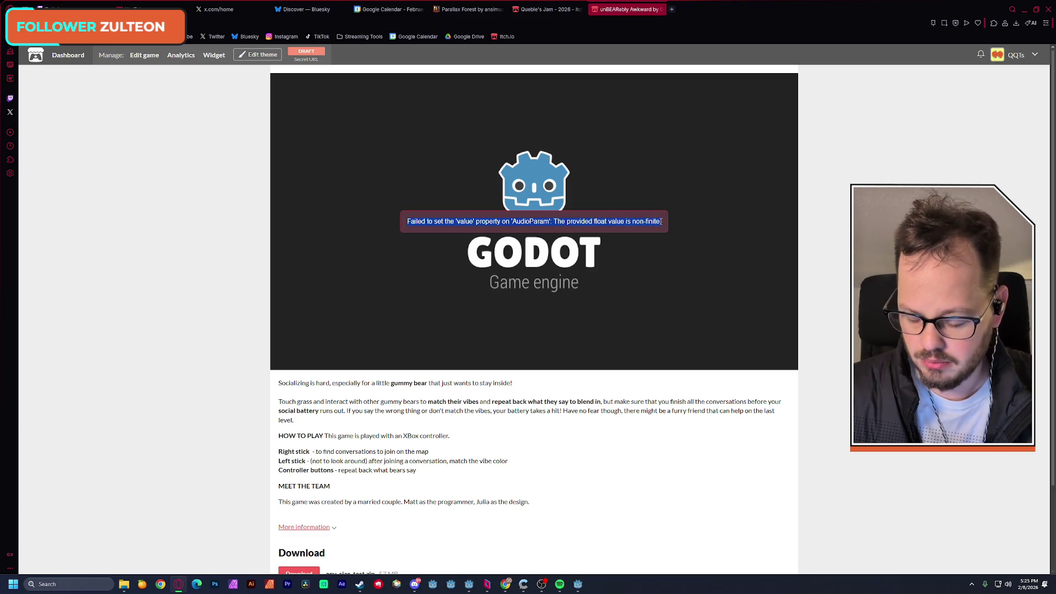
{"action": "left_click", "coordinate": [658, 223]}
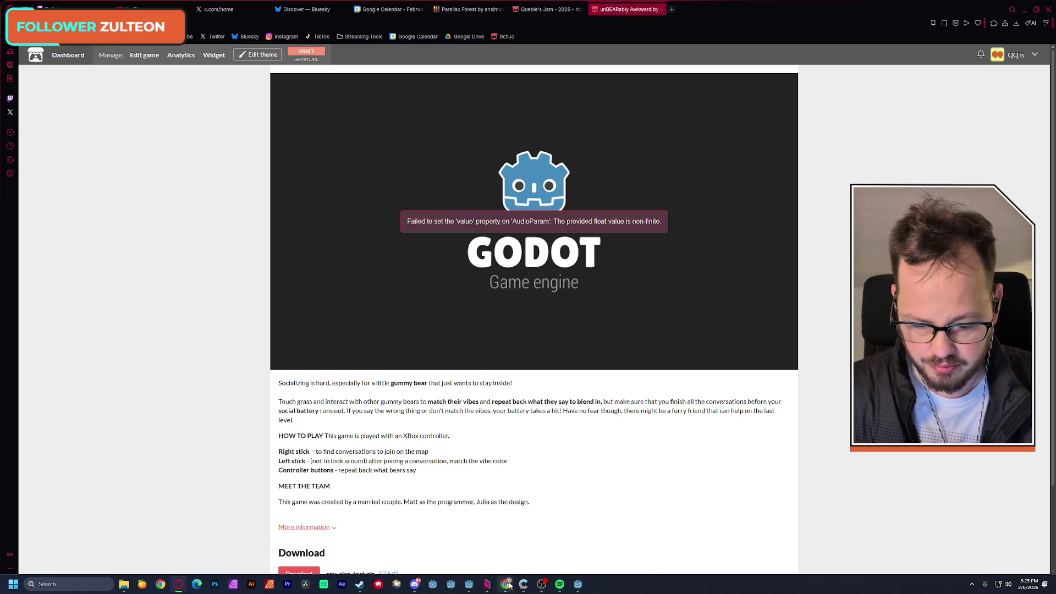
Search Google in a new tab for the pasted AudioParam error plus 'godot itchio'
{"action": "mouse_move", "coordinate": [509, 586]}
{"action": "left_click", "coordinate": [548, 542]}
{"action": "key", "text": "ctrl+t"}
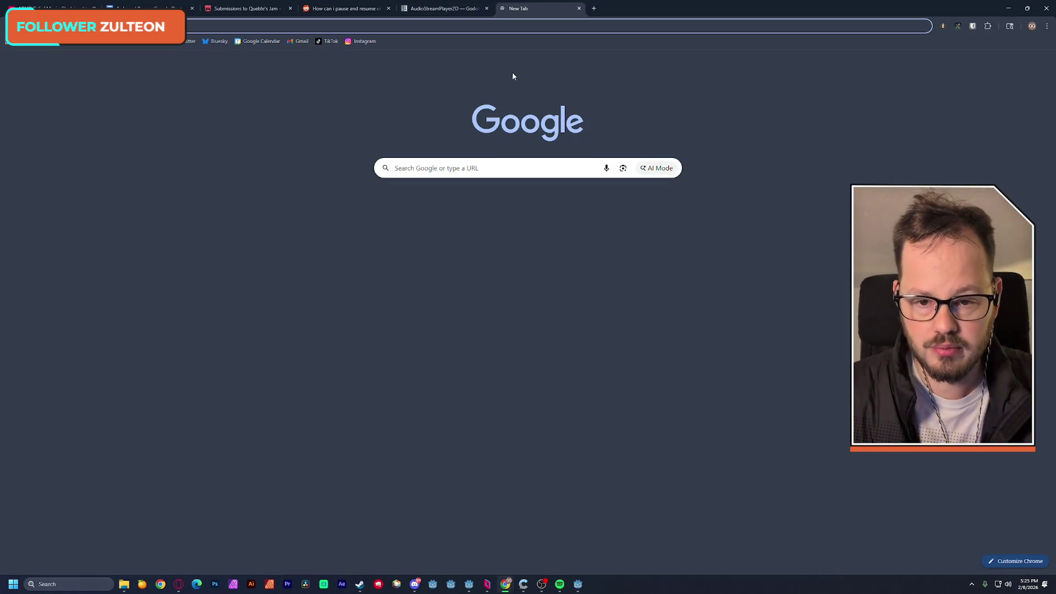
{"action": "key", "text": "ctrl+v"}
{"action": "type", "text": "godot"}
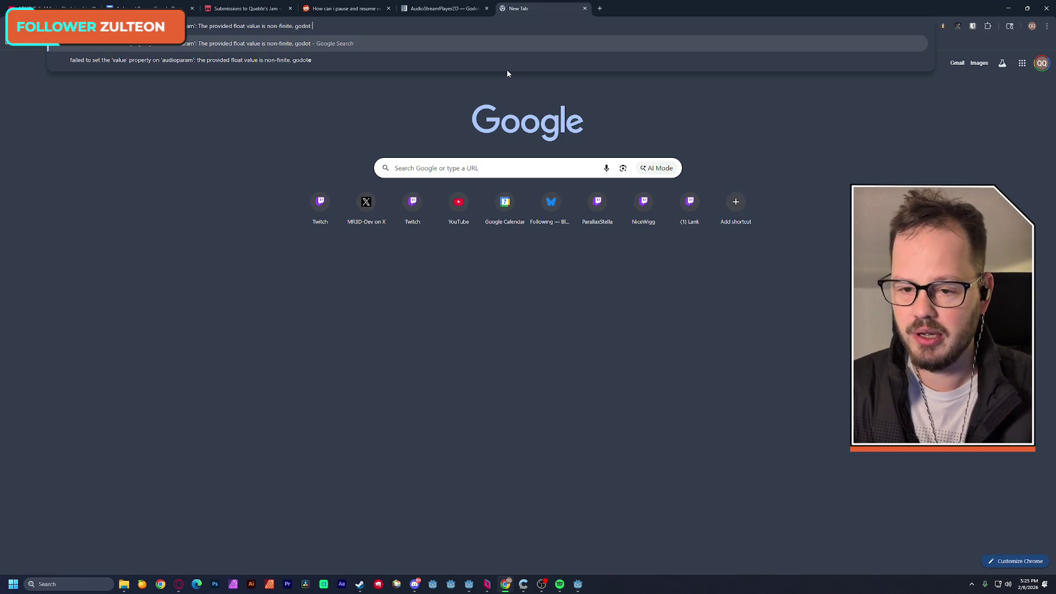
{"action": "type", "text": " itchio"}
{"action": "key", "text": "Return"}
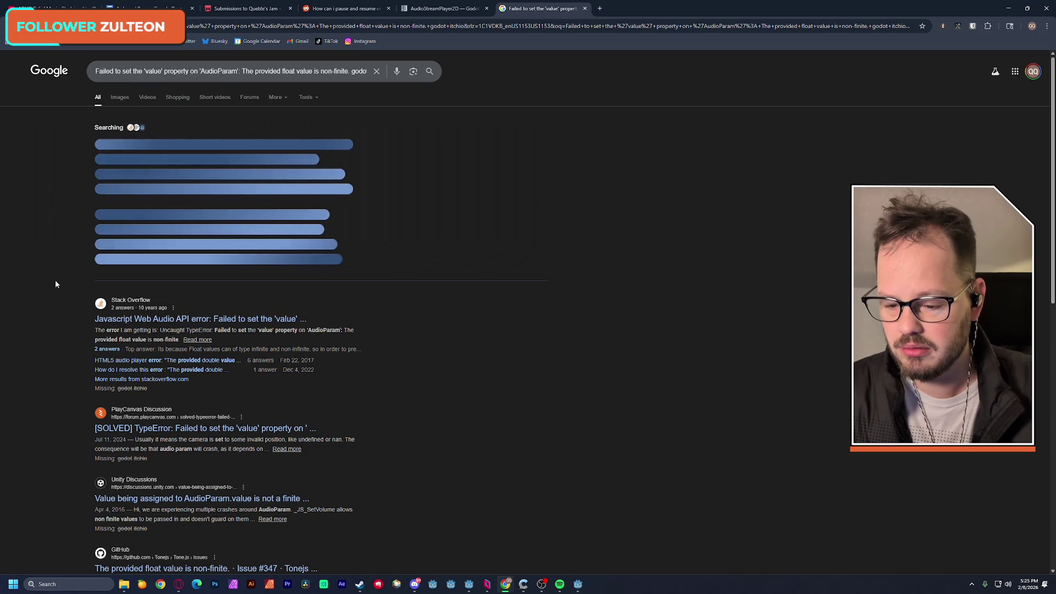
Read the solved PlayCanvas thread about the error, then go back to the results
{"action": "scroll", "coordinate": [54, 282], "scroll_direction": "down", "scroll_amount": 1}
{"action": "left_click", "coordinate": [168, 302]}
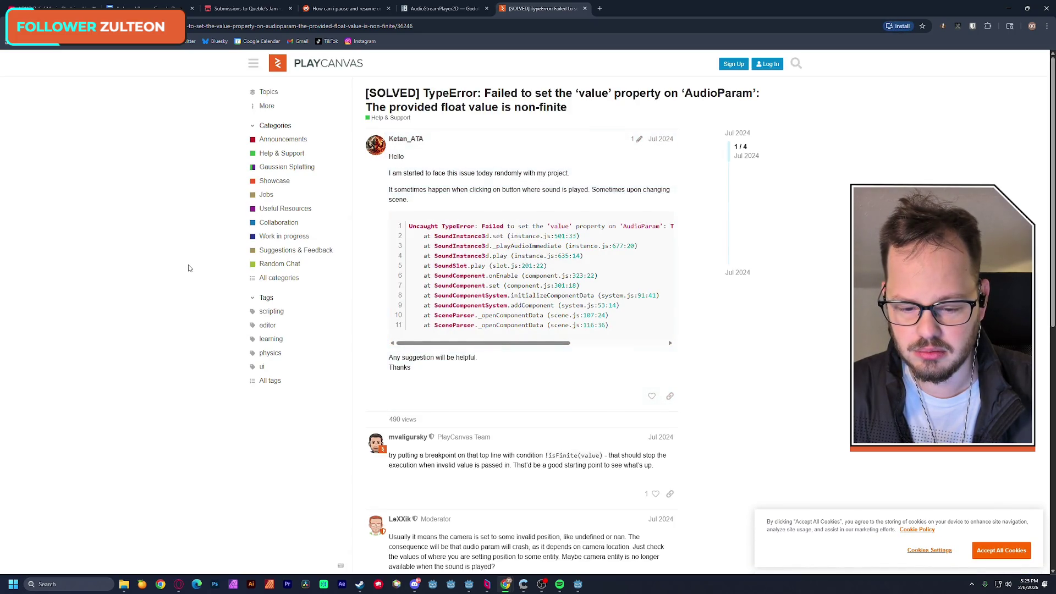
{"action": "scroll", "coordinate": [189, 268], "scroll_direction": "down", "scroll_amount": 3}
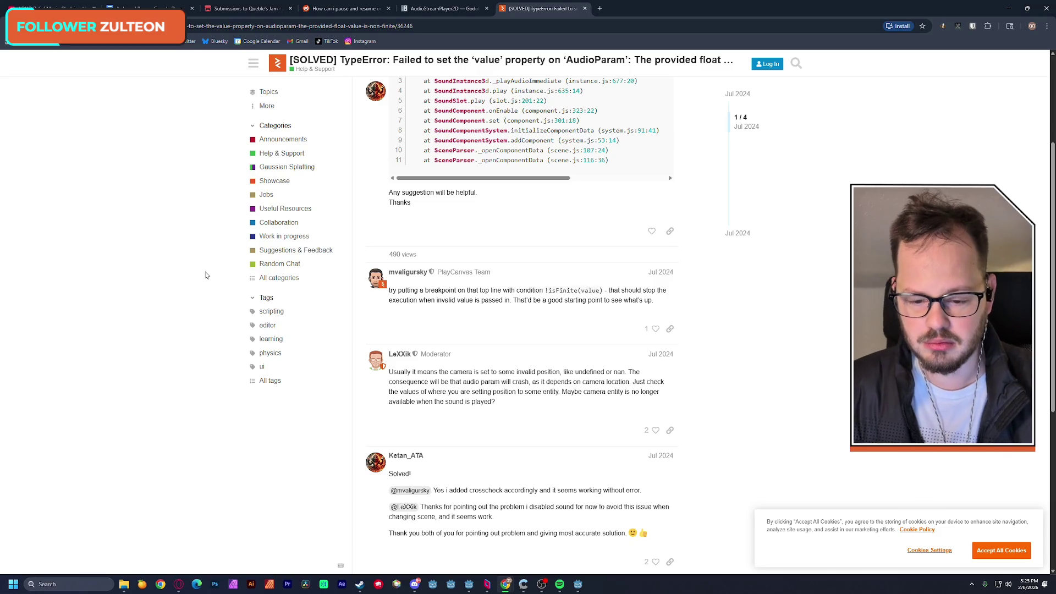
{"action": "scroll", "coordinate": [206, 271], "scroll_direction": "up", "scroll_amount": 2}
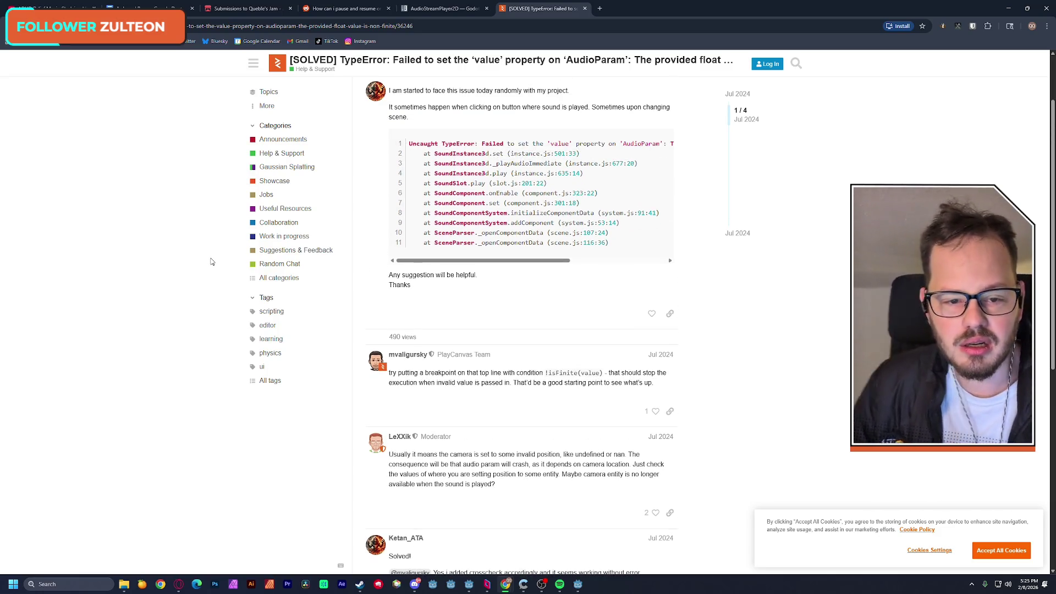
{"action": "scroll", "coordinate": [220, 263], "scroll_direction": "up", "scroll_amount": 1}
{"action": "scroll", "coordinate": [226, 264], "scroll_direction": "down", "scroll_amount": 3}
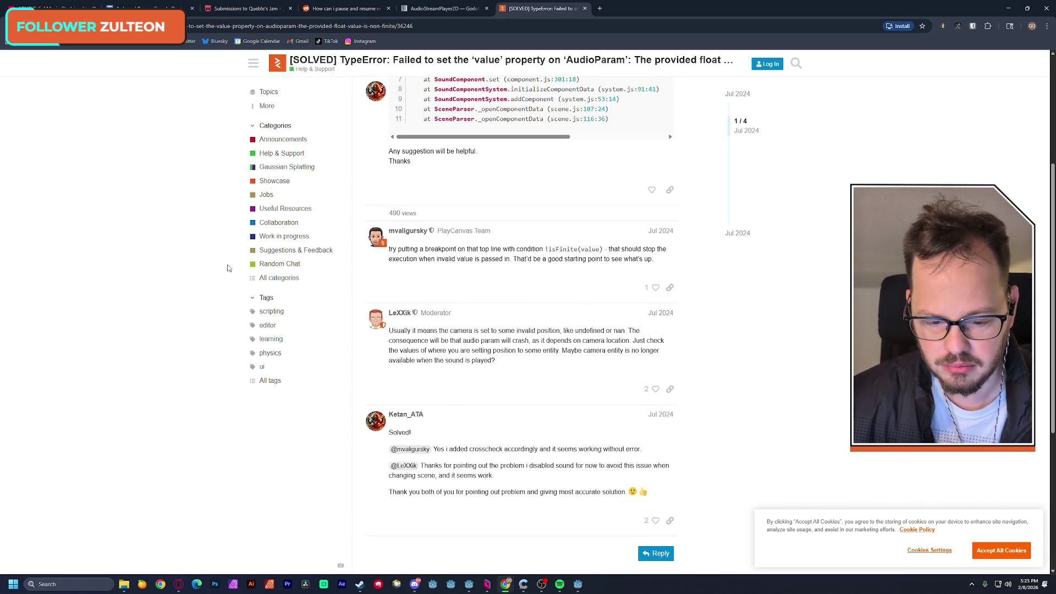
{"action": "scroll", "coordinate": [222, 260], "scroll_direction": "down", "scroll_amount": 5}
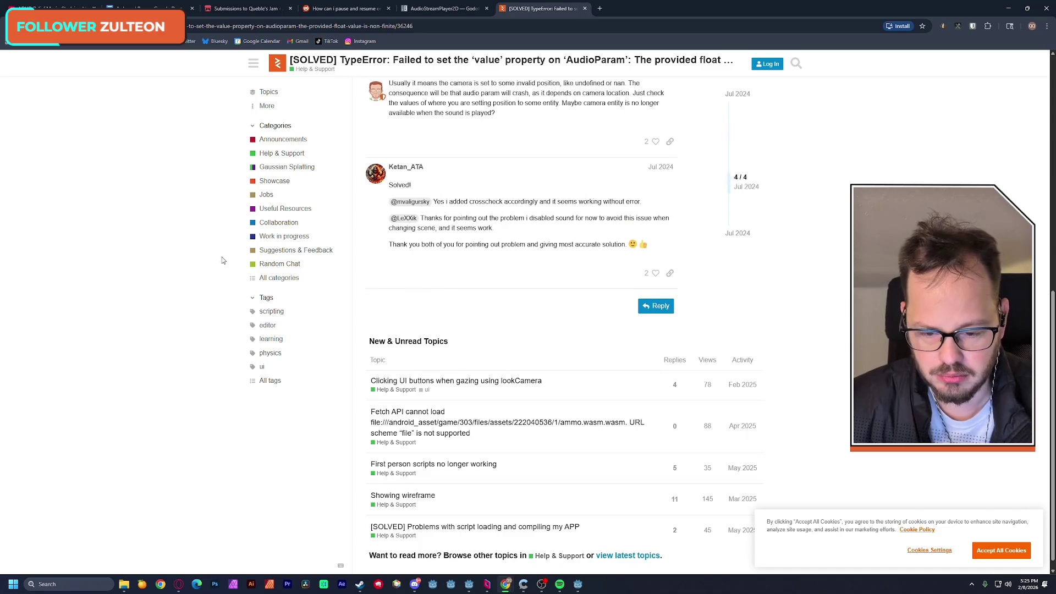
{"action": "scroll", "coordinate": [209, 263], "scroll_direction": "up", "scroll_amount": 10}
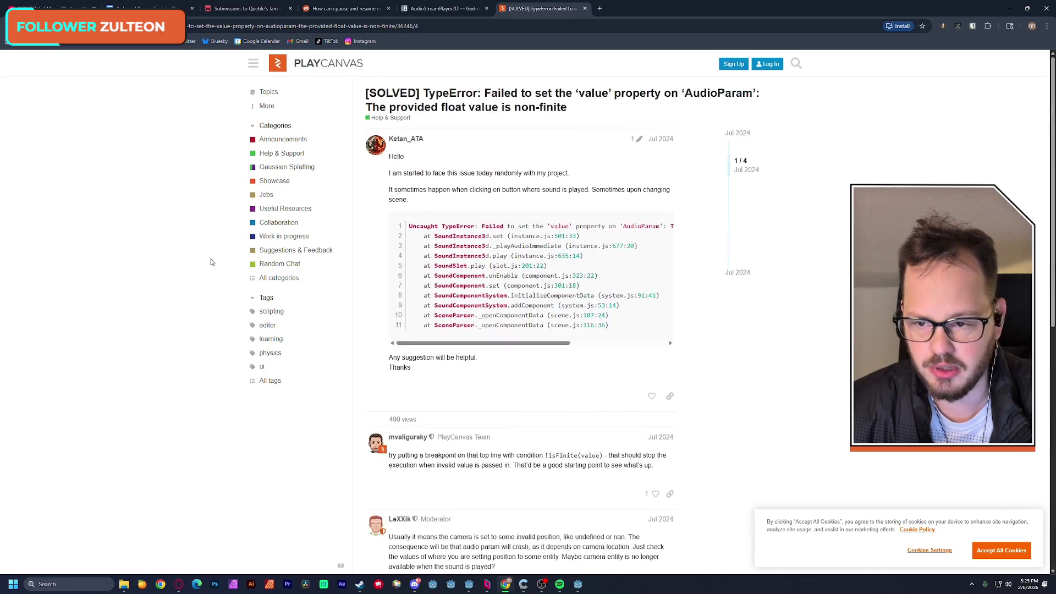
{"action": "key", "text": "alt+Left"}
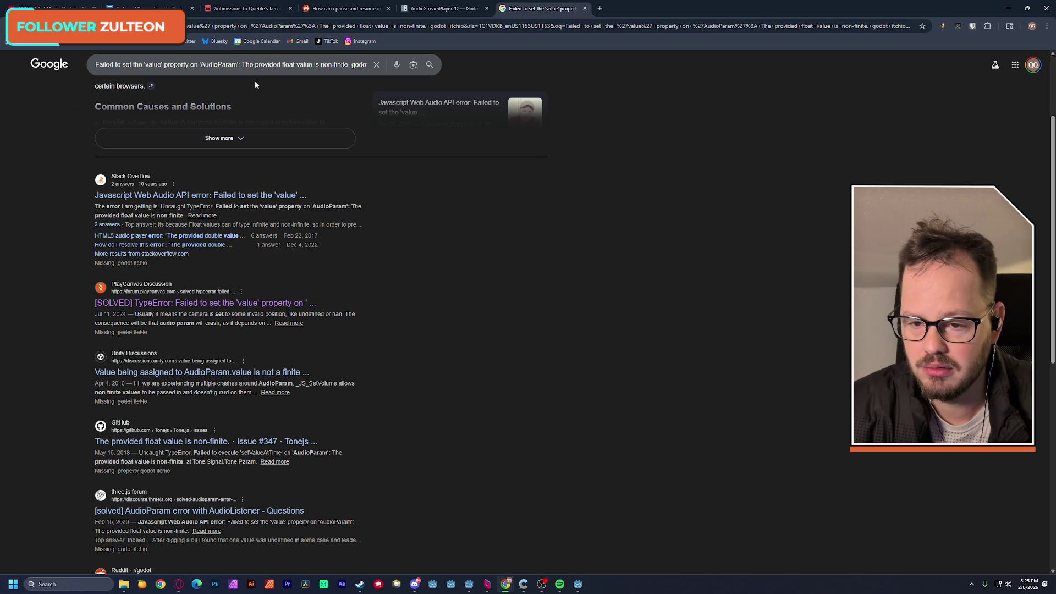
Remove 'The provided float value is non-finite.' from the query and search again
{"action": "left_click_drag", "start_coordinate": [242, 64], "coordinate": [342, 66]}
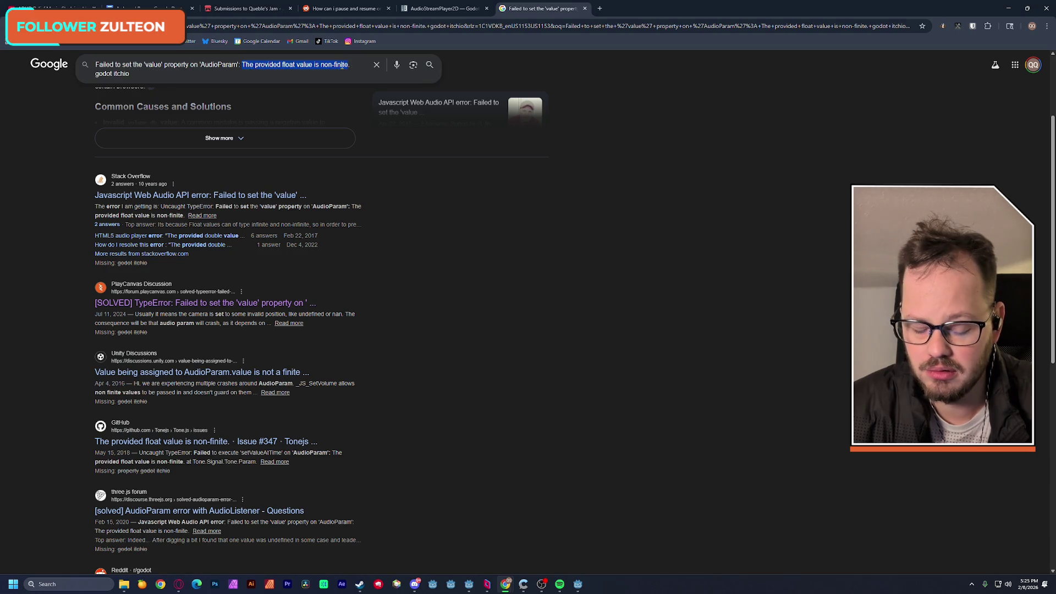
{"action": "key", "text": "BackSpace"}
{"action": "key", "text": "Delete"}
{"action": "key", "text": "Delete"}
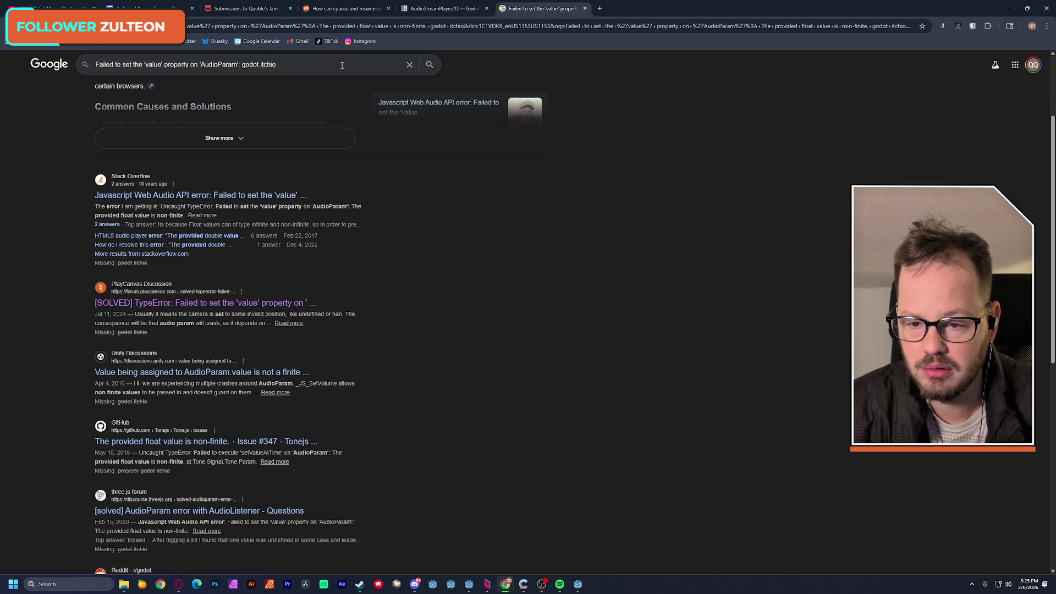
{"action": "key", "text": "Return"}
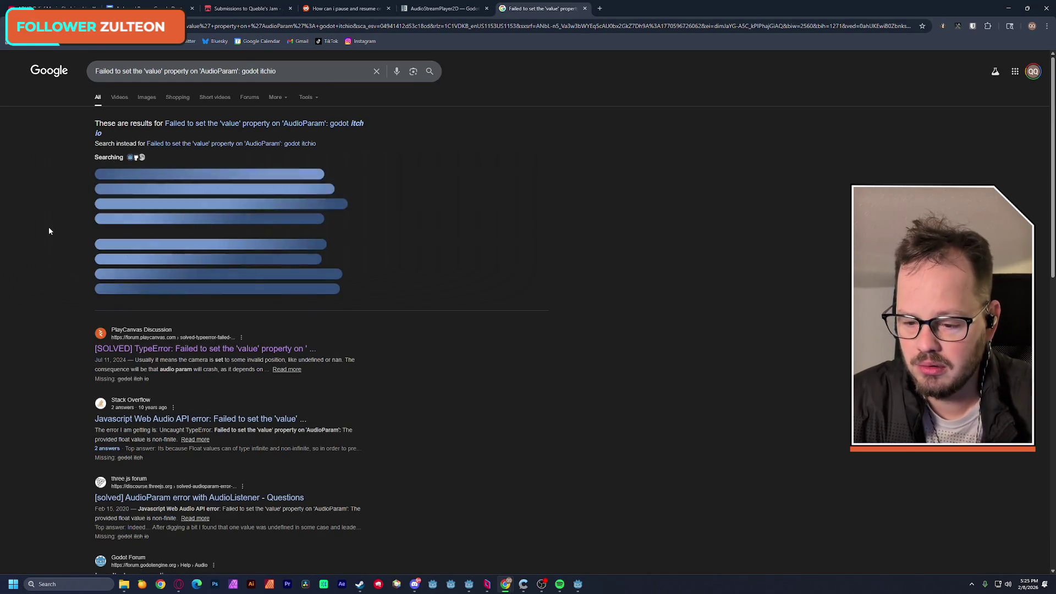
Look over the narrowed search results, then switch to the Godot editor
{"action": "scroll", "coordinate": [51, 231], "scroll_direction": "down", "scroll_amount": 3}
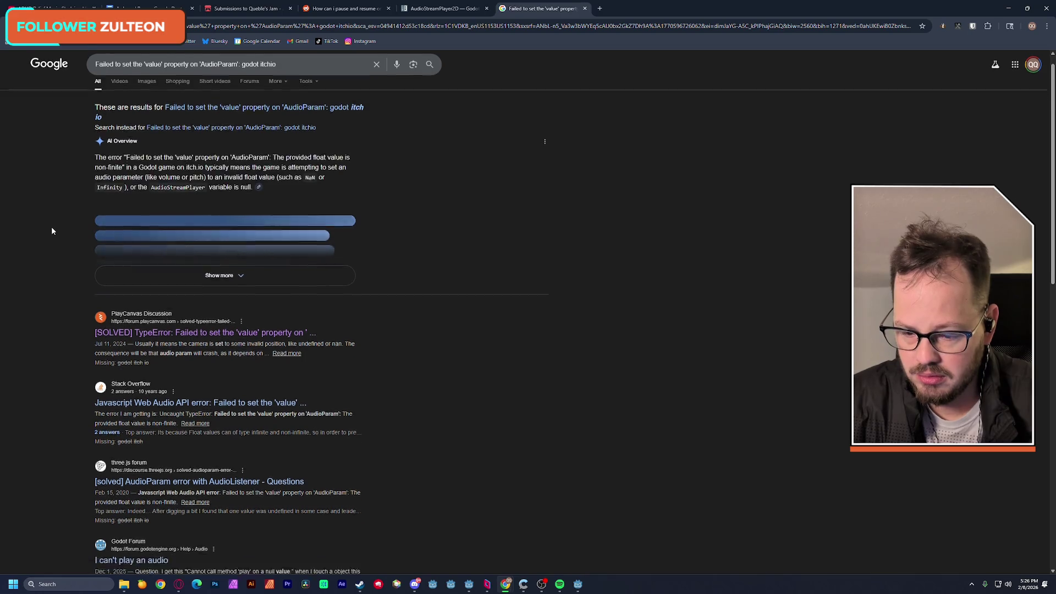
{"action": "scroll", "coordinate": [51, 231], "scroll_direction": "down", "scroll_amount": 1}
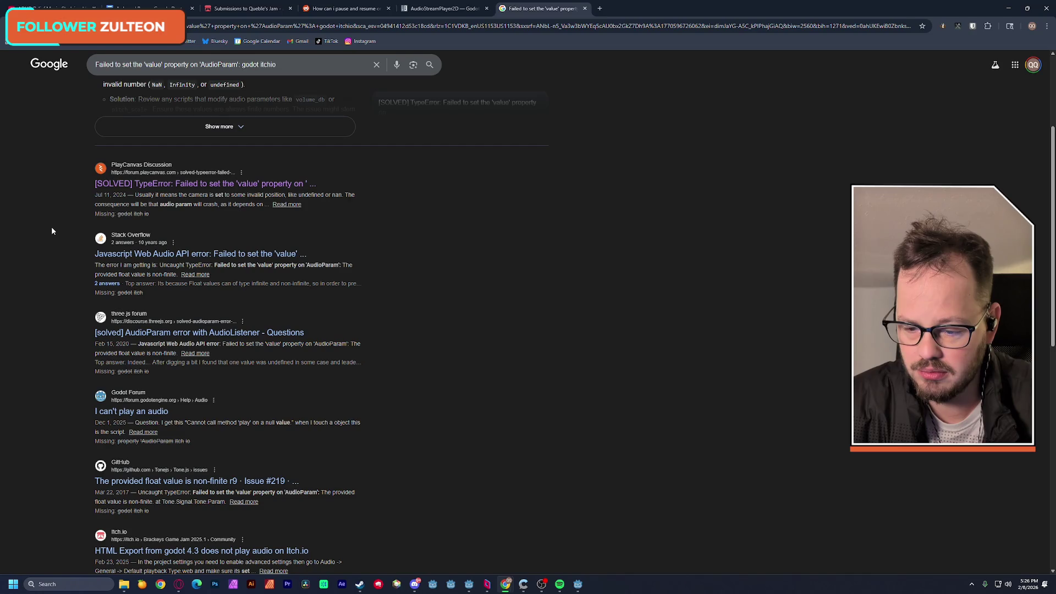
{"action": "scroll", "coordinate": [52, 231], "scroll_direction": "down", "scroll_amount": 3}
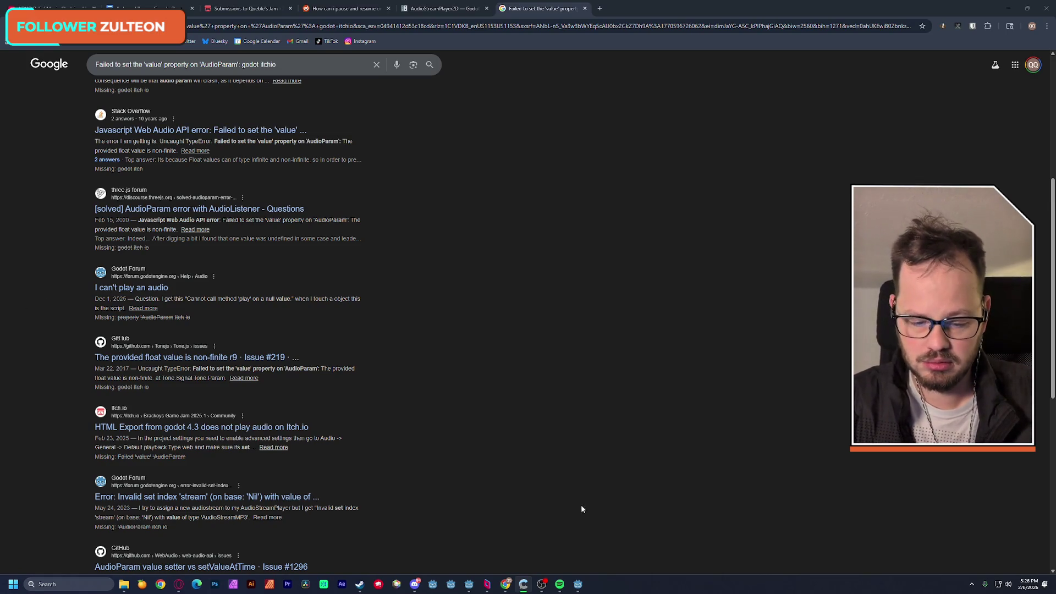
{"action": "mouse_move", "coordinate": [581, 583]}
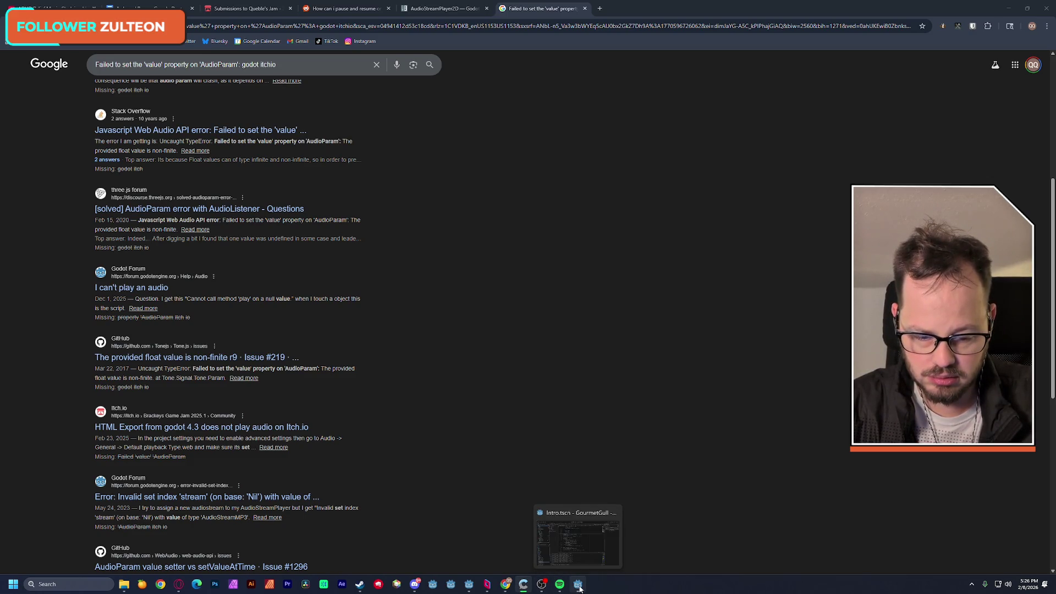
{"action": "left_click", "coordinate": [469, 584]}
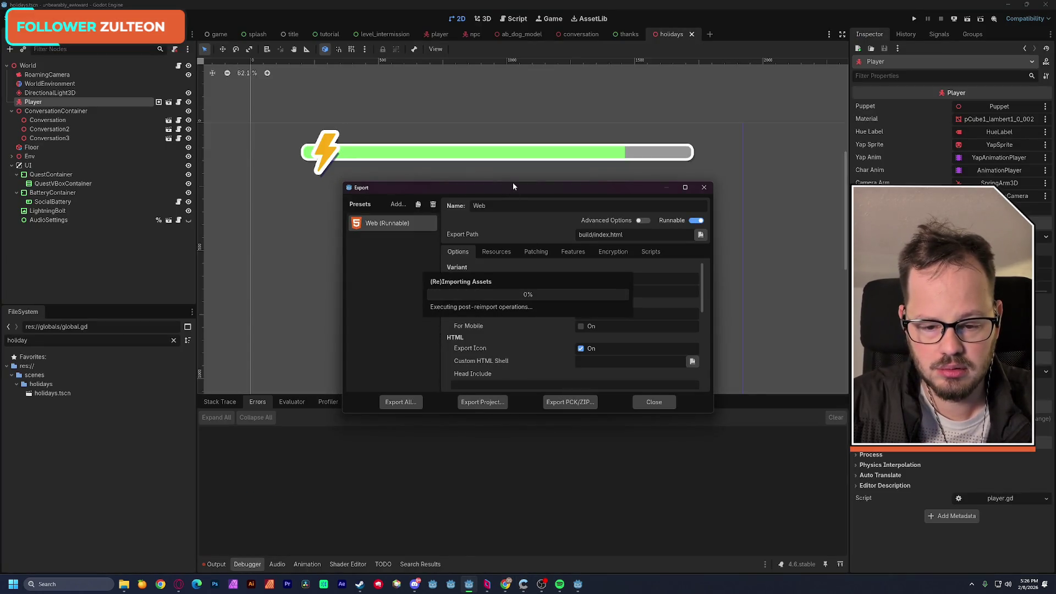
Enlarge the Web export window to review its options, close it, and open Project Settings
{"action": "left_click_drag", "start_coordinate": [513, 183], "coordinate": [508, 72]}
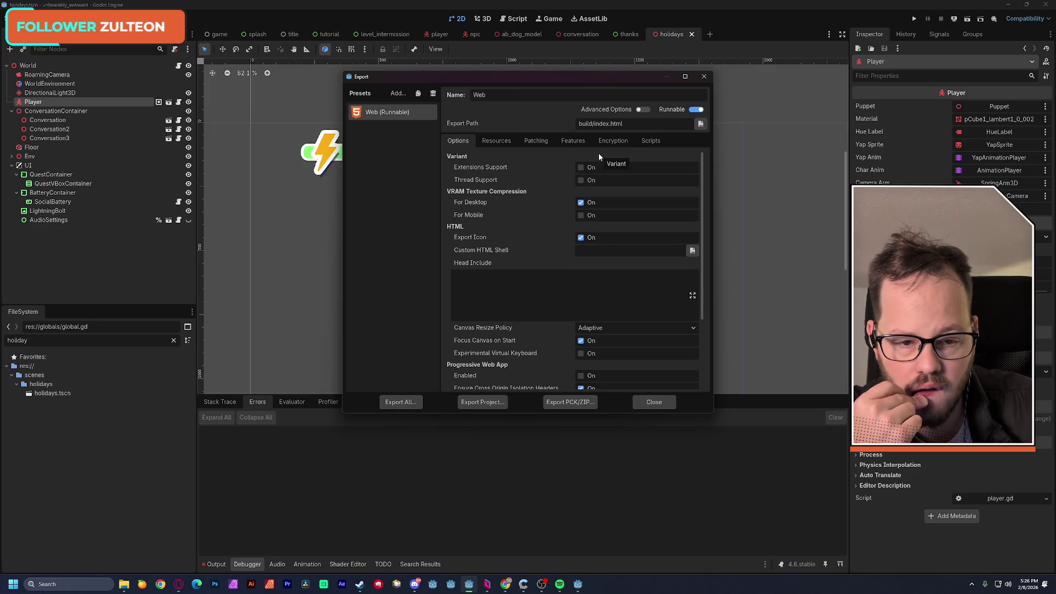
{"action": "left_click_drag", "start_coordinate": [702, 204], "coordinate": [699, 286]}
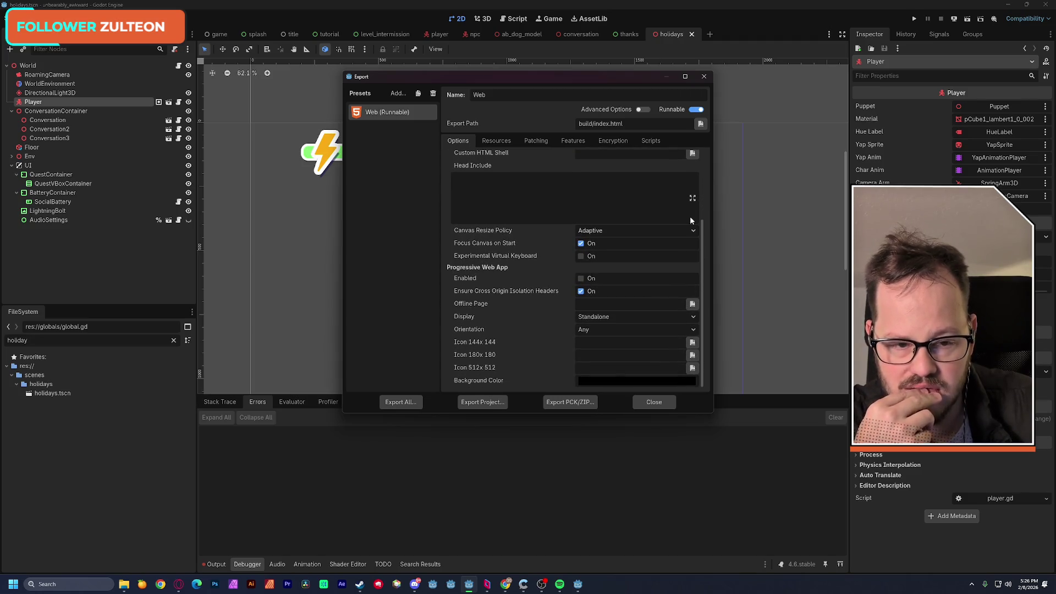
{"action": "left_click", "coordinate": [704, 76]}
{"action": "left_click", "coordinate": [41, 19]}
{"action": "left_click", "coordinate": [60, 32]}
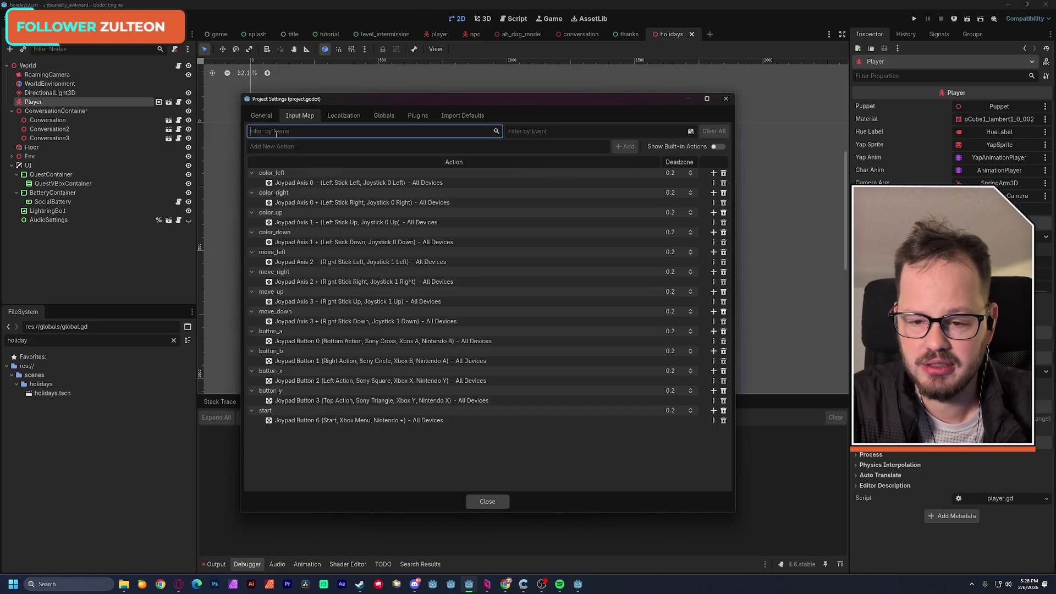
Filter General settings for 'audio' and set Audio > General Default Playback Type to Sample
{"action": "left_click", "coordinate": [261, 115]}
{"action": "left_click", "coordinate": [276, 133]}
{"action": "type", "text": "stream"}
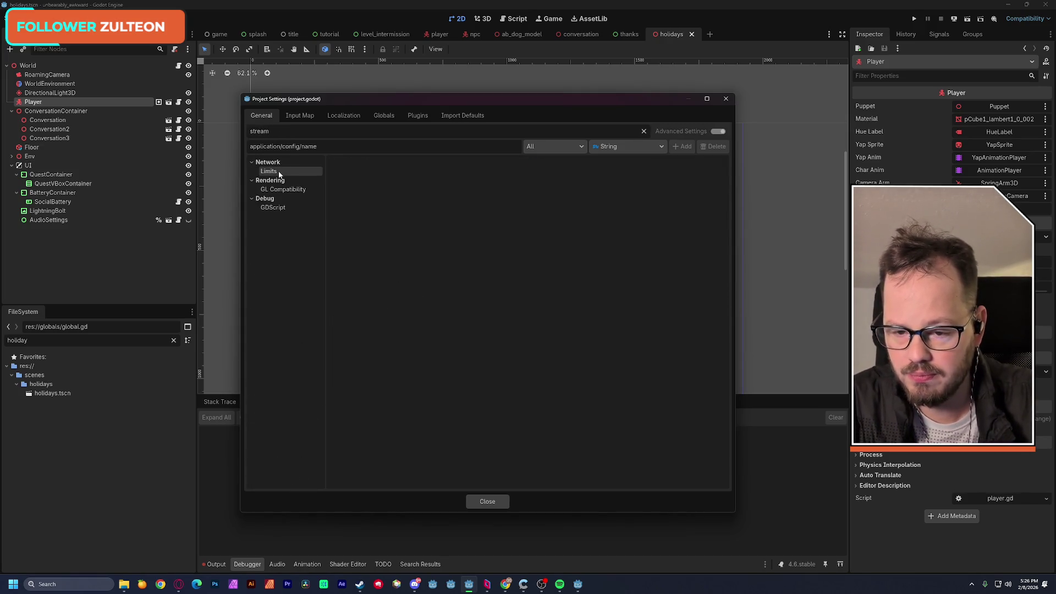
{"action": "key", "text": "ctrl+a"}
{"action": "type", "text": "audio"}
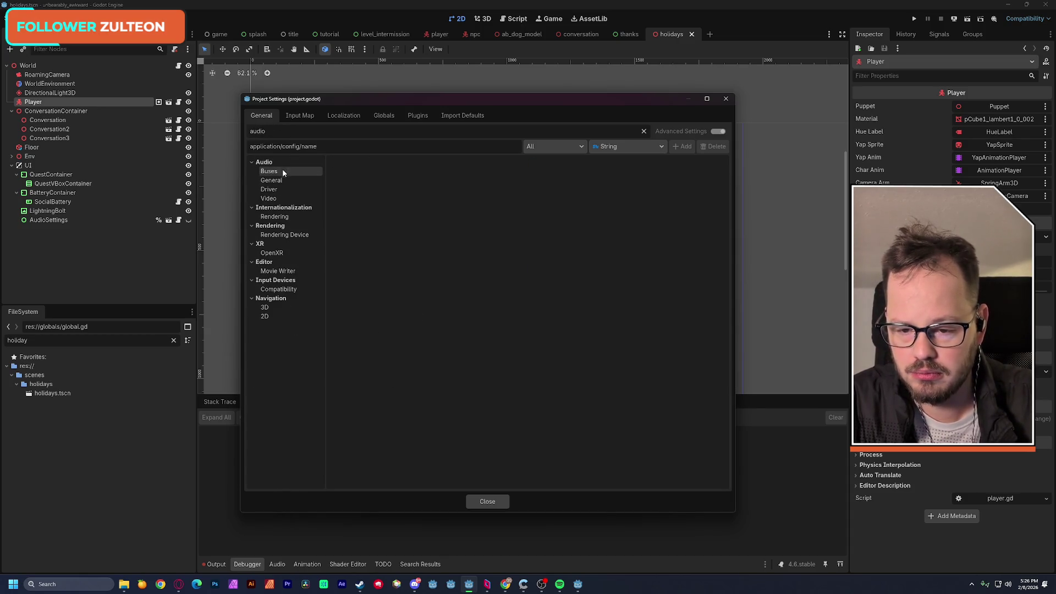
{"action": "left_click", "coordinate": [280, 200]}
{"action": "left_click", "coordinate": [281, 191]}
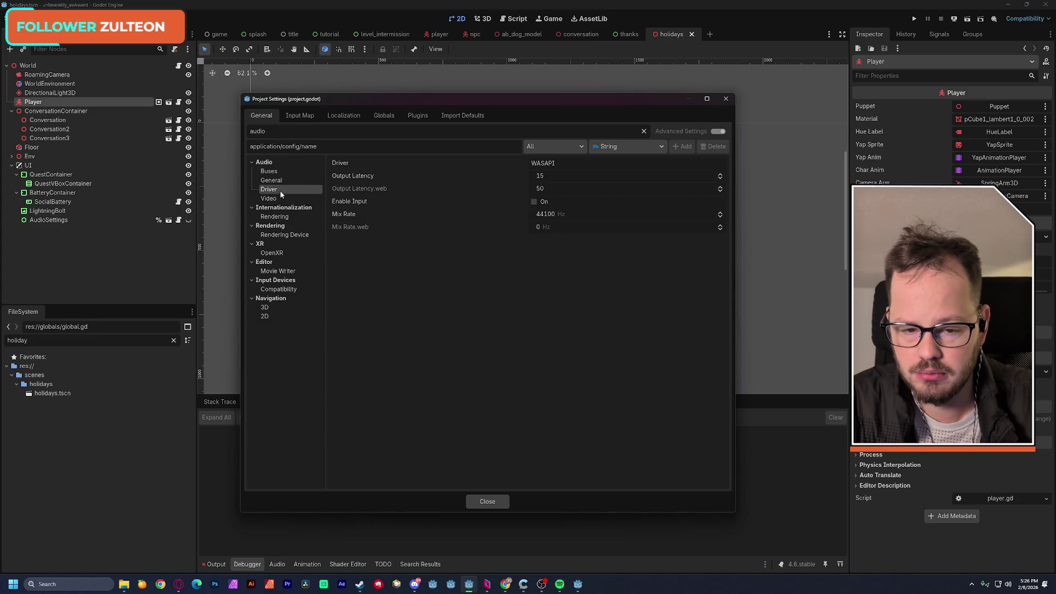
{"action": "left_click", "coordinate": [278, 183]}
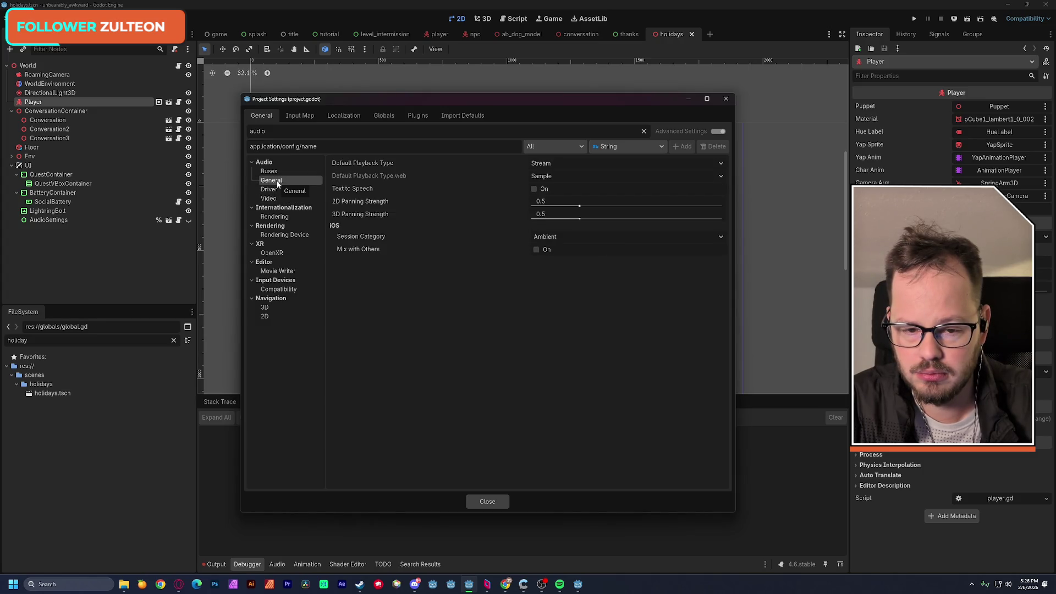
{"action": "left_click", "coordinate": [544, 164]}
{"action": "left_click", "coordinate": [547, 189]}
Close Project Settings, save the scene, and open then close the Export window
{"action": "left_click", "coordinate": [487, 502]}
{"action": "key", "text": "ctrl+s"}
{"action": "left_click", "coordinate": [47, 18]}
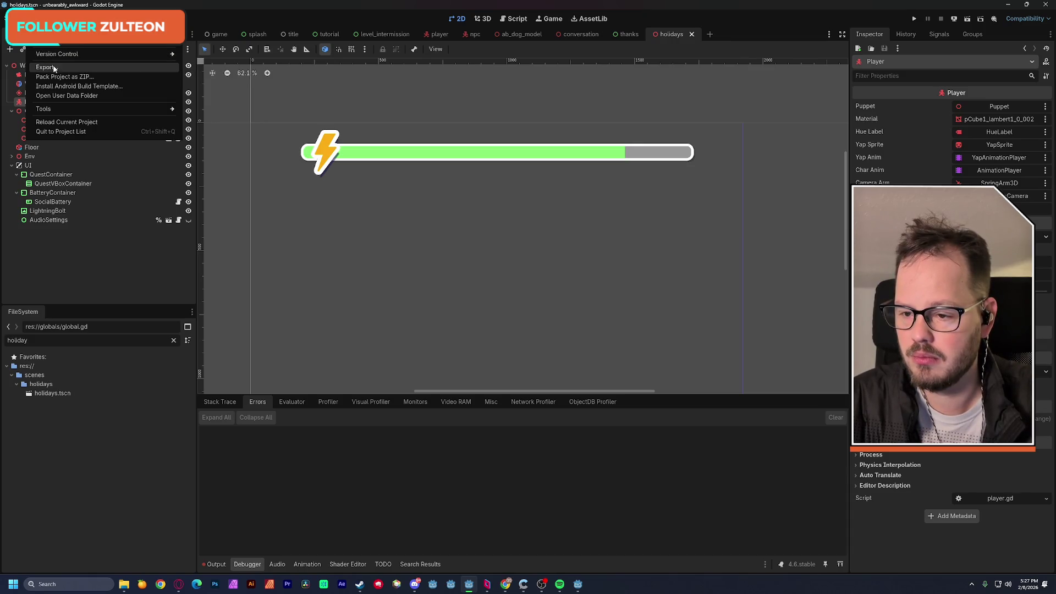
{"action": "left_click", "coordinate": [47, 66]}
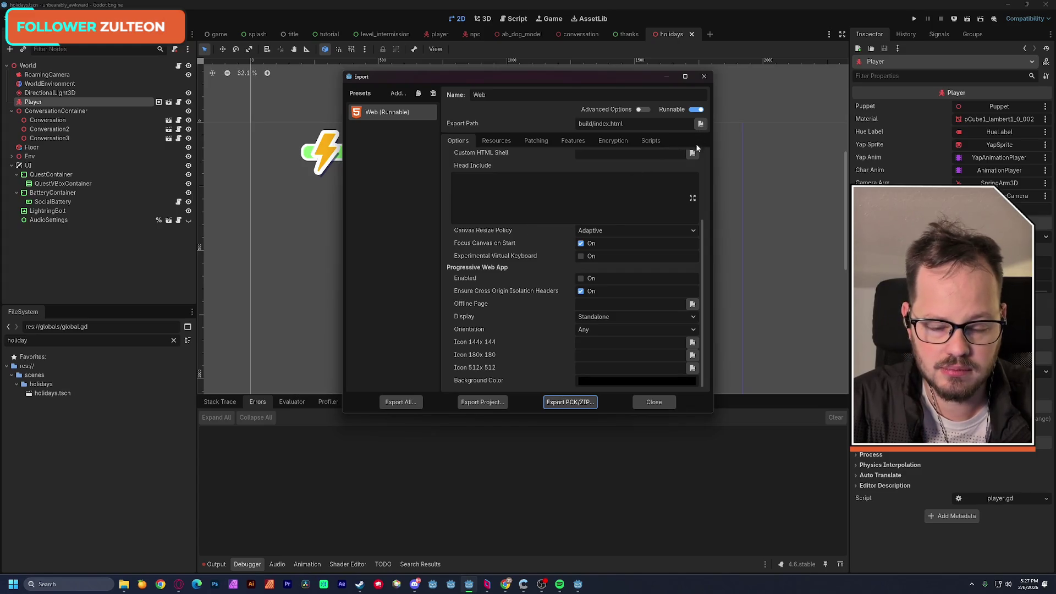
{"action": "left_click", "coordinate": [656, 401]}
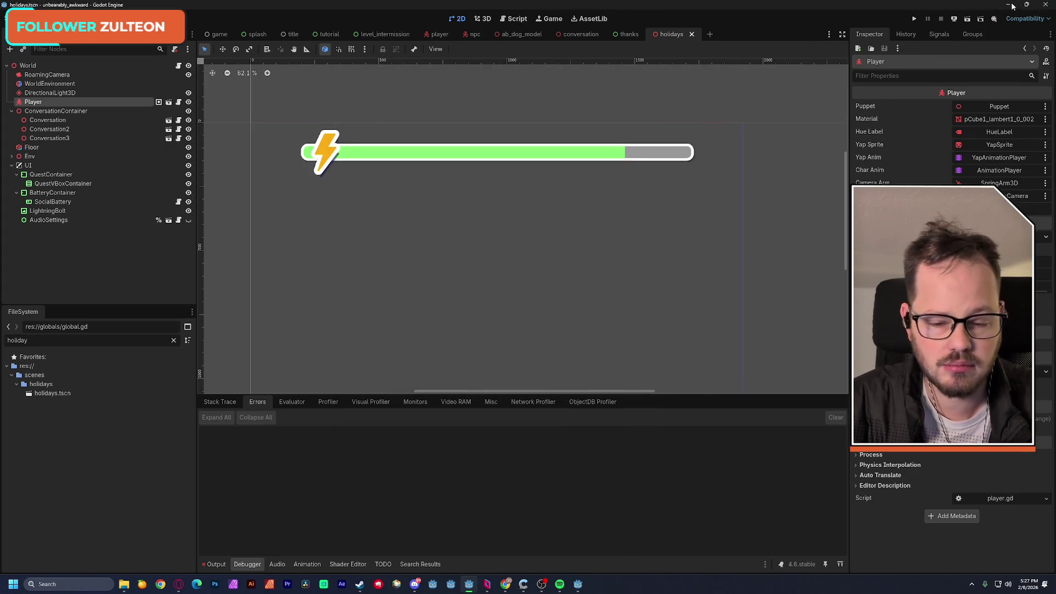
{"action": "key", "text": "alt+Tab"}
{"action": "key", "text": "alt+Tab"}
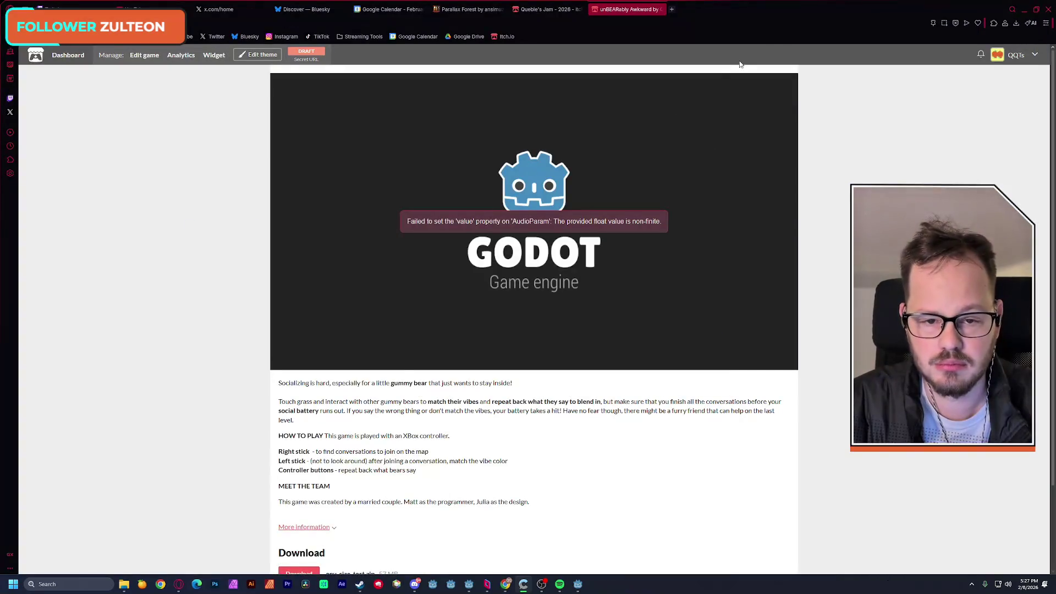
Minimize the itch.io page and Chrome's AudioParam search results to reveal the desktop
{"action": "left_click", "coordinate": [1024, 10]}
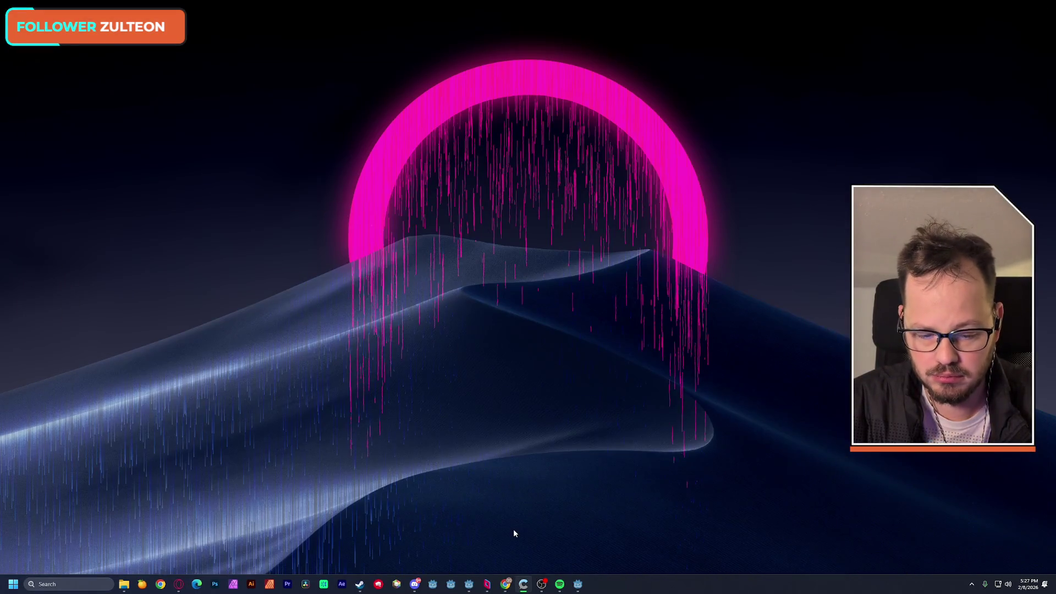
{"action": "mouse_move", "coordinate": [586, 587]}
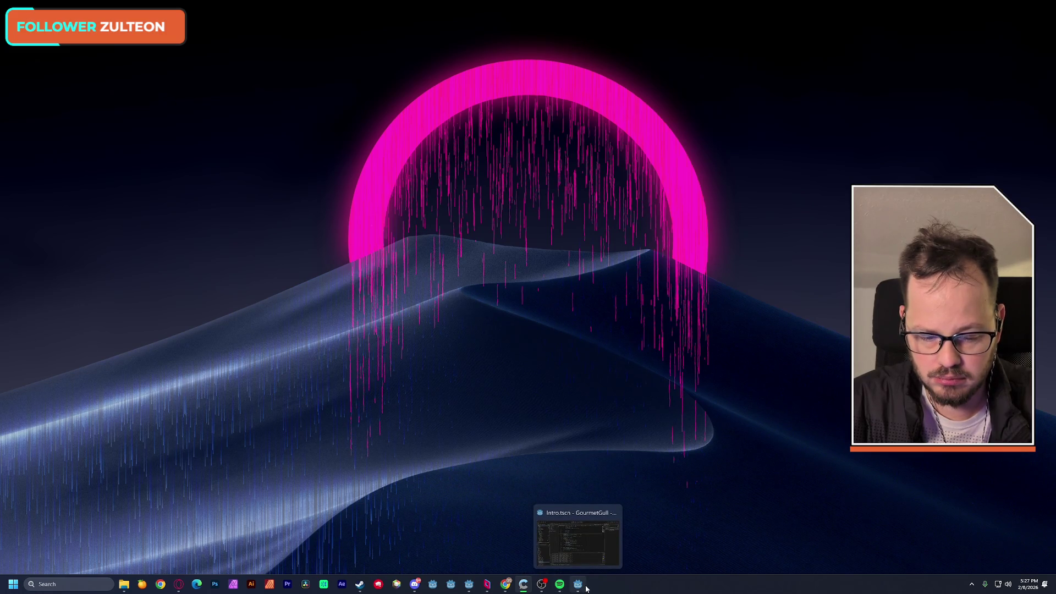
{"action": "mouse_move", "coordinate": [545, 590]}
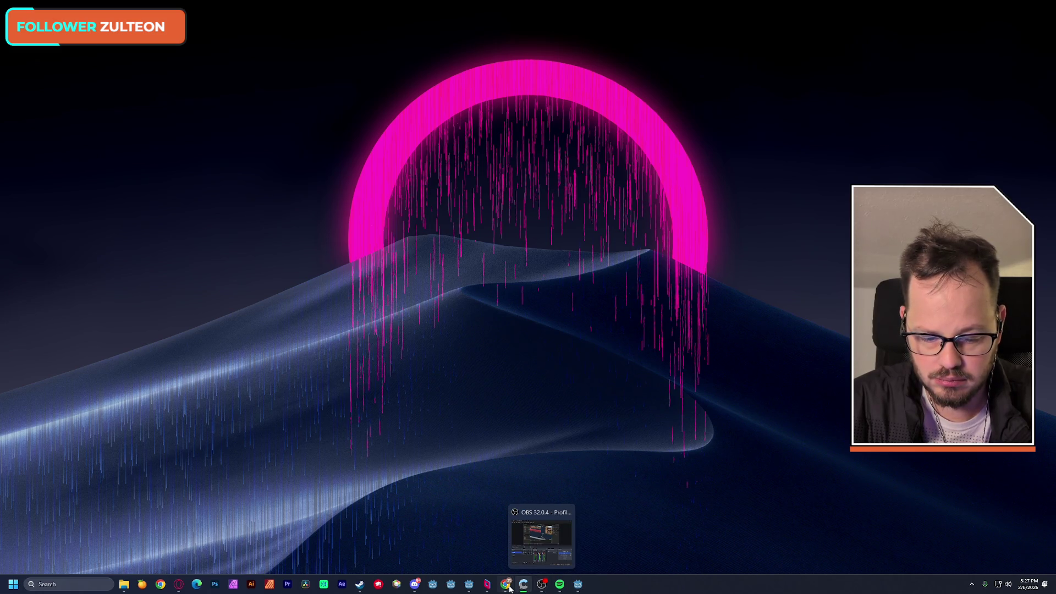
{"action": "mouse_move", "coordinate": [510, 589]}
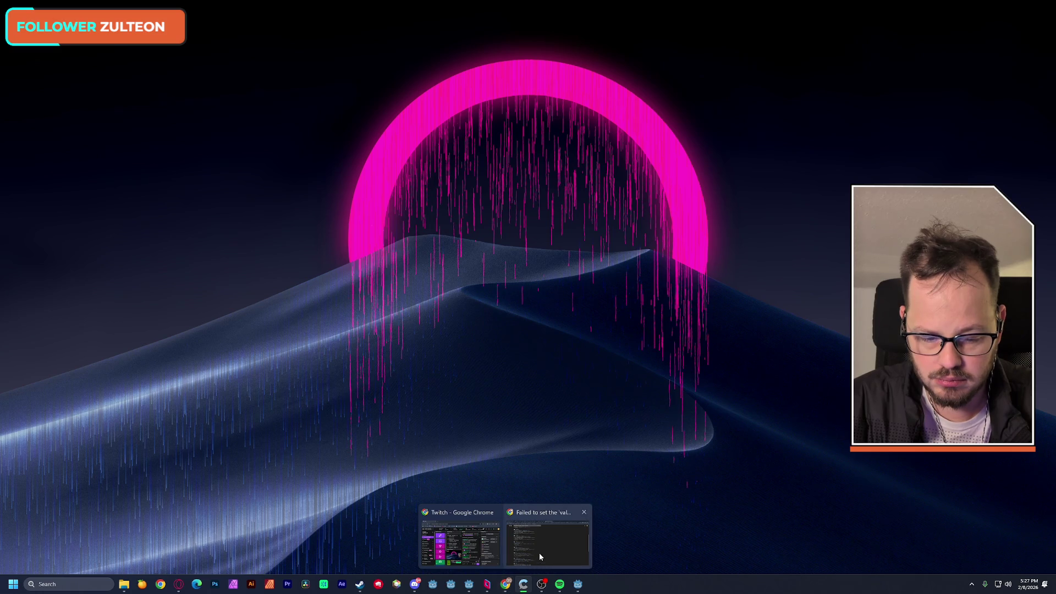
{"action": "left_click", "coordinate": [539, 553]}
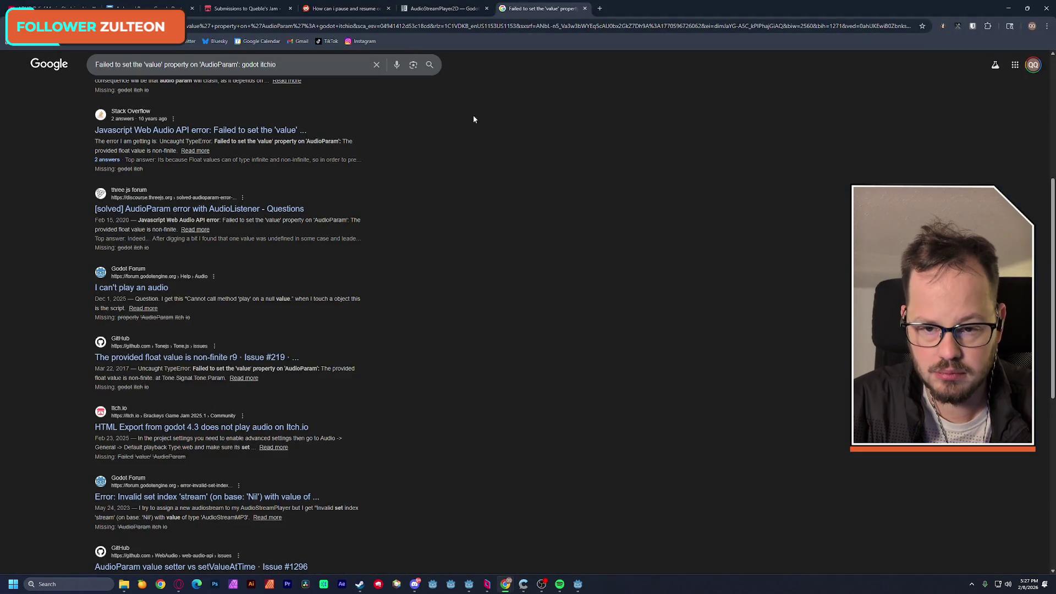
{"action": "left_click", "coordinate": [1010, 11]}
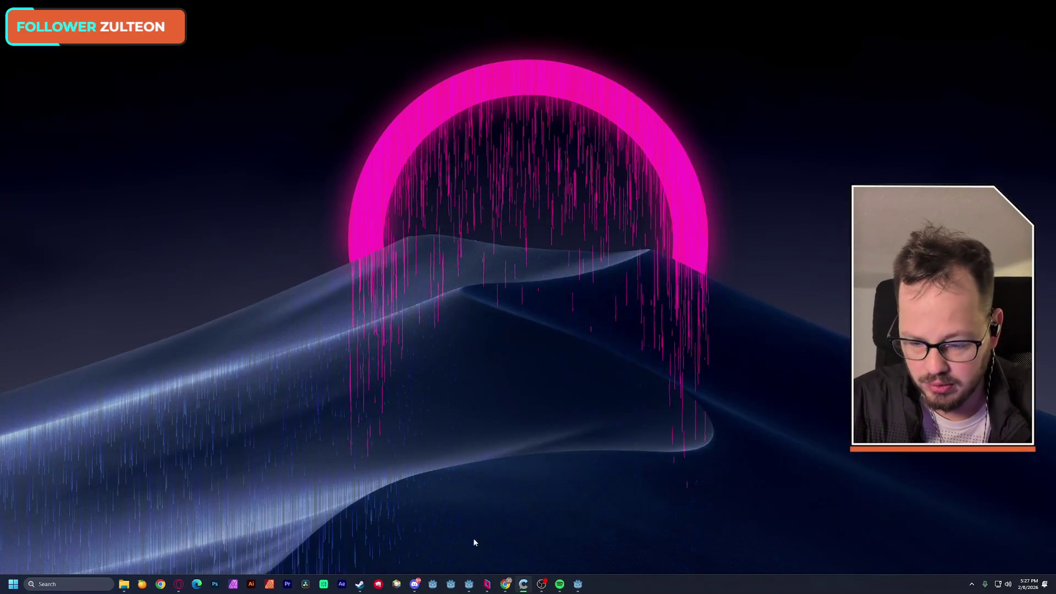
Delete every file inside the awkward-bears build folder
{"action": "mouse_move", "coordinate": [123, 588]}
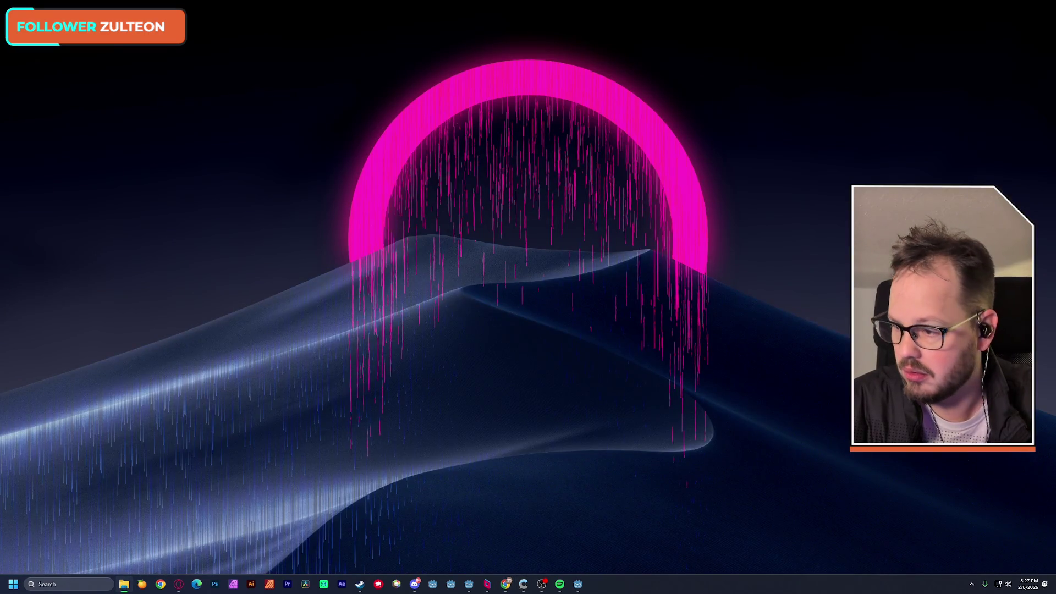
{"action": "left_click", "coordinate": [124, 584]}
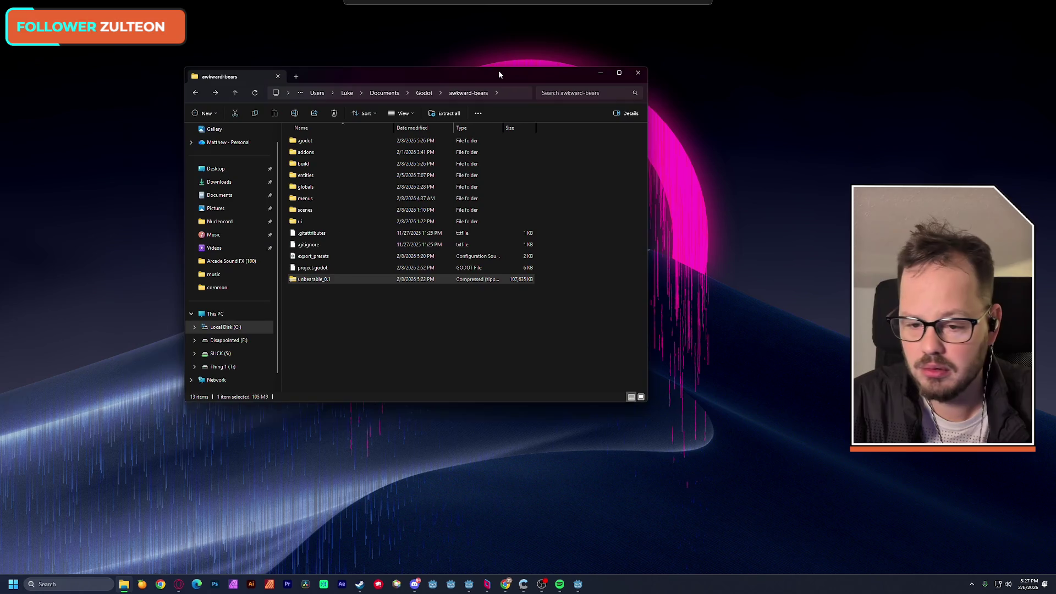
{"action": "left_click", "coordinate": [311, 165]}
{"action": "double_click", "coordinate": [310, 165]}
{"action": "key", "text": "ctrl+a"}
{"action": "key", "text": "Delete"}
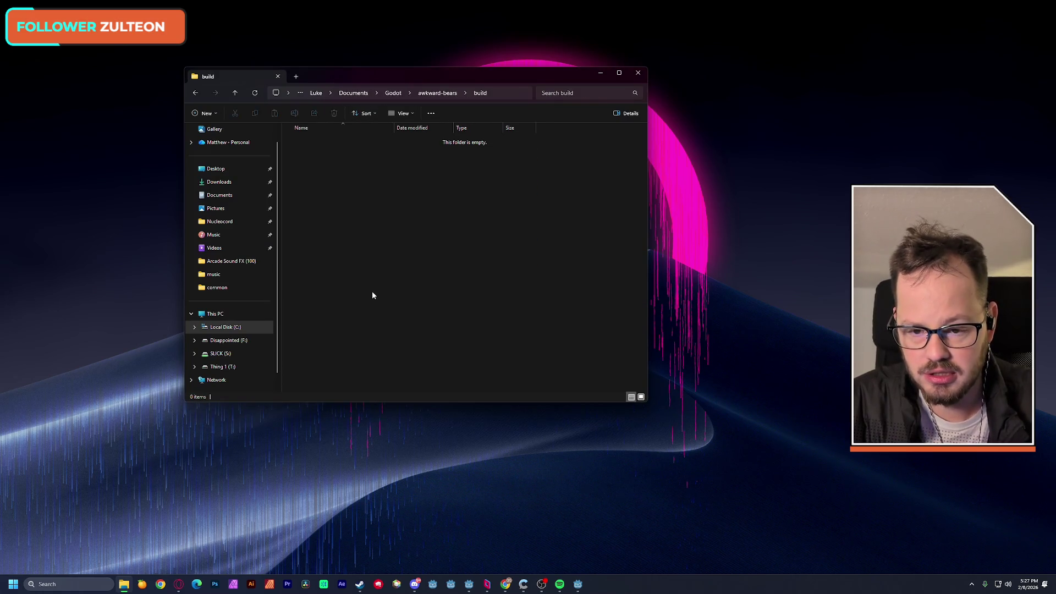
Open and close Godot's Project menu, then return to Chrome's Google results
{"action": "left_click", "coordinate": [469, 584]}
{"action": "left_click", "coordinate": [44, 18]}
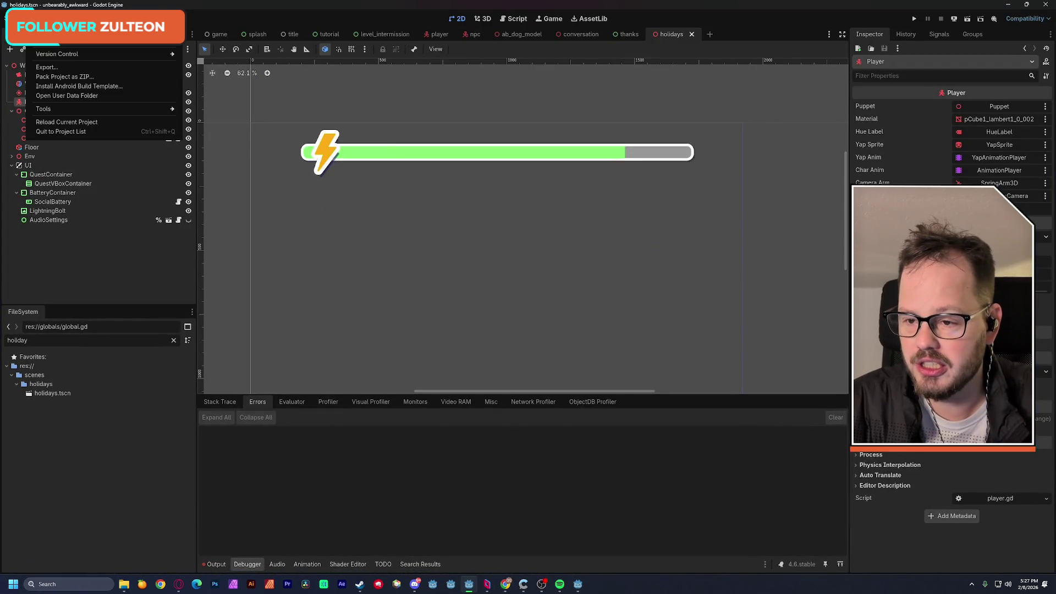
{"action": "key", "text": "Escape"}
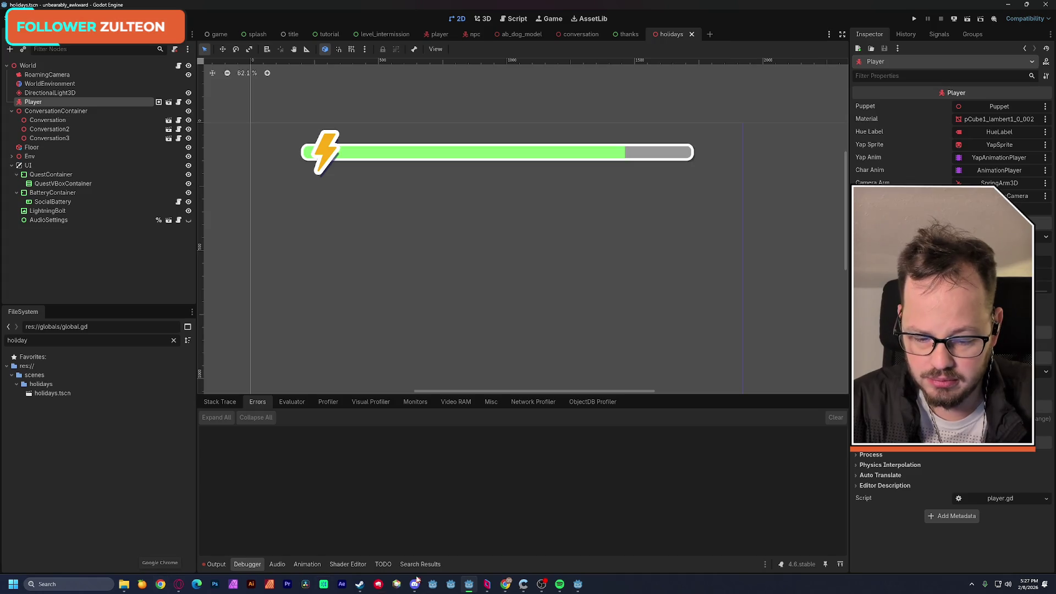
{"action": "mouse_move", "coordinate": [505, 585]}
{"action": "left_click", "coordinate": [511, 517]}
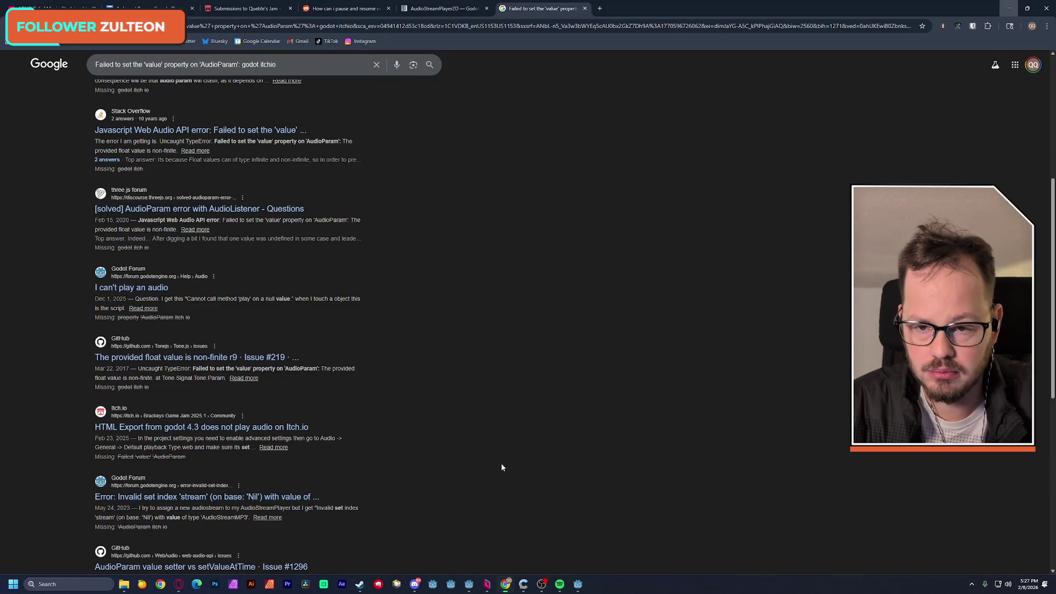
Search 'godot build for itchio' in a new tab and open the Godot 4 Export to HTML video
{"action": "left_click", "coordinate": [599, 9]}
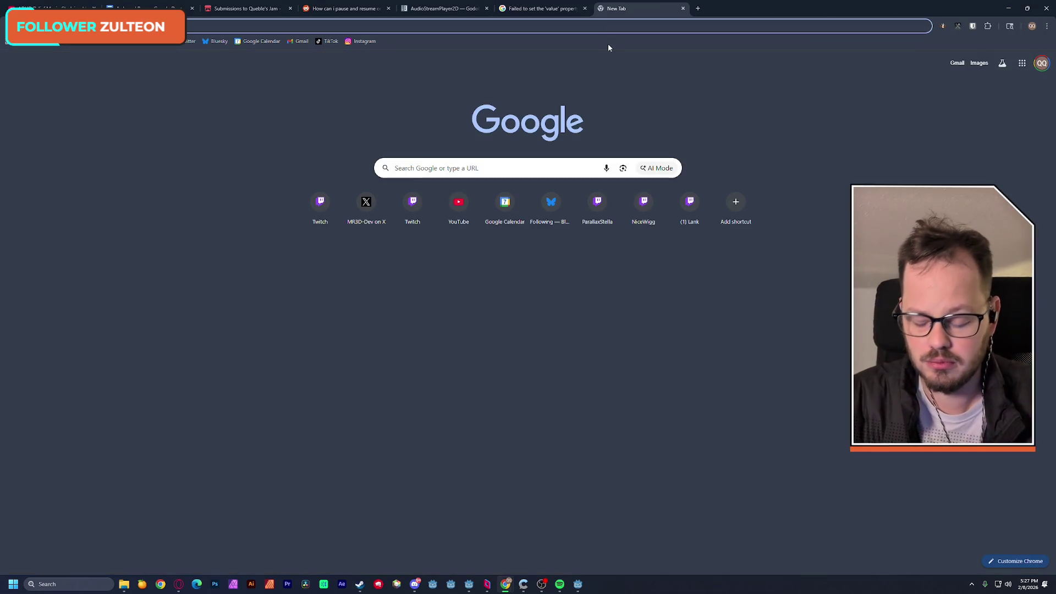
{"action": "type", "text": "godot build for"}
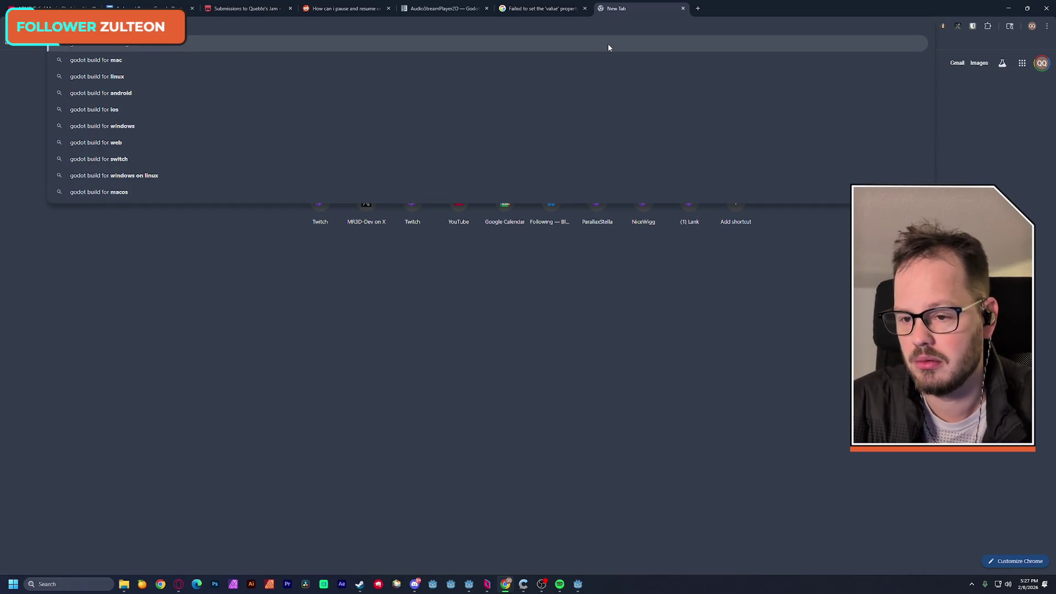
{"action": "type", "text": "i"}
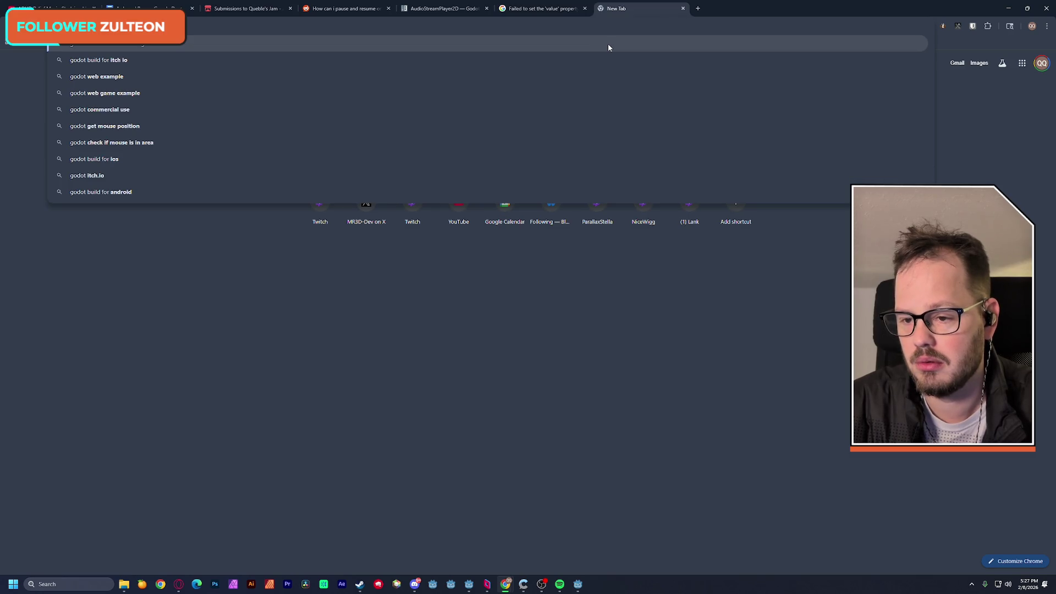
{"action": "key", "text": "Return"}
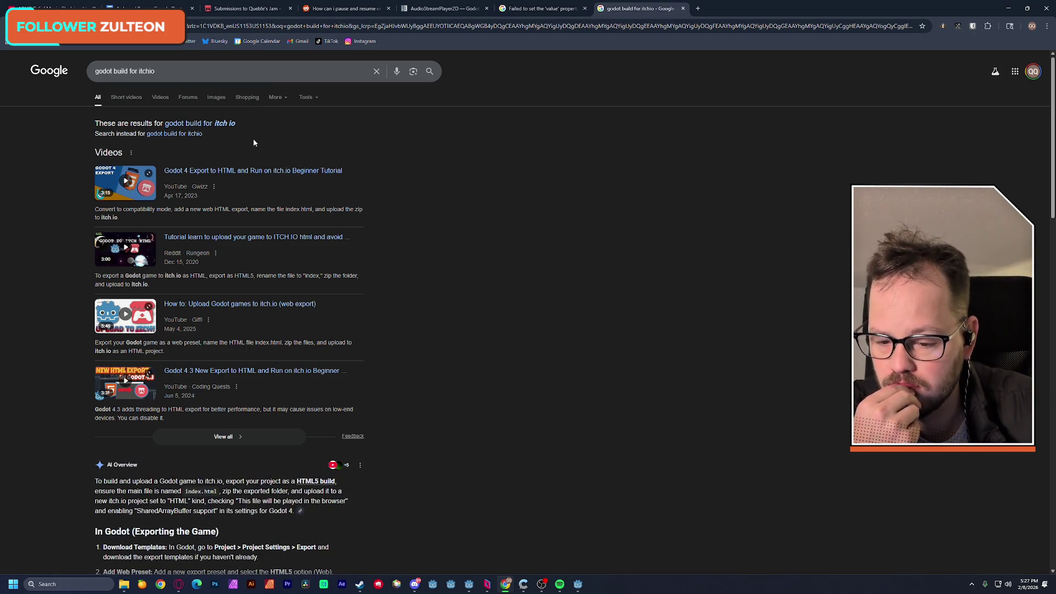
{"action": "left_click", "coordinate": [226, 171]}
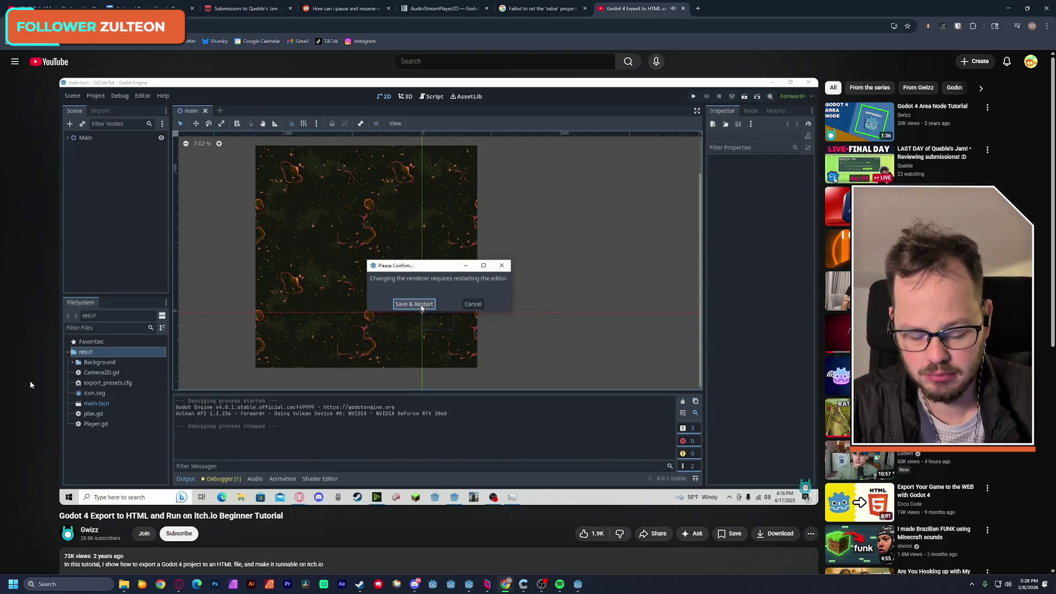
Skip the tutorial video ahead to its export dialog part
{"action": "key", "text": "Right"}
{"action": "key", "text": "Right"}
{"action": "key", "text": "Right"}
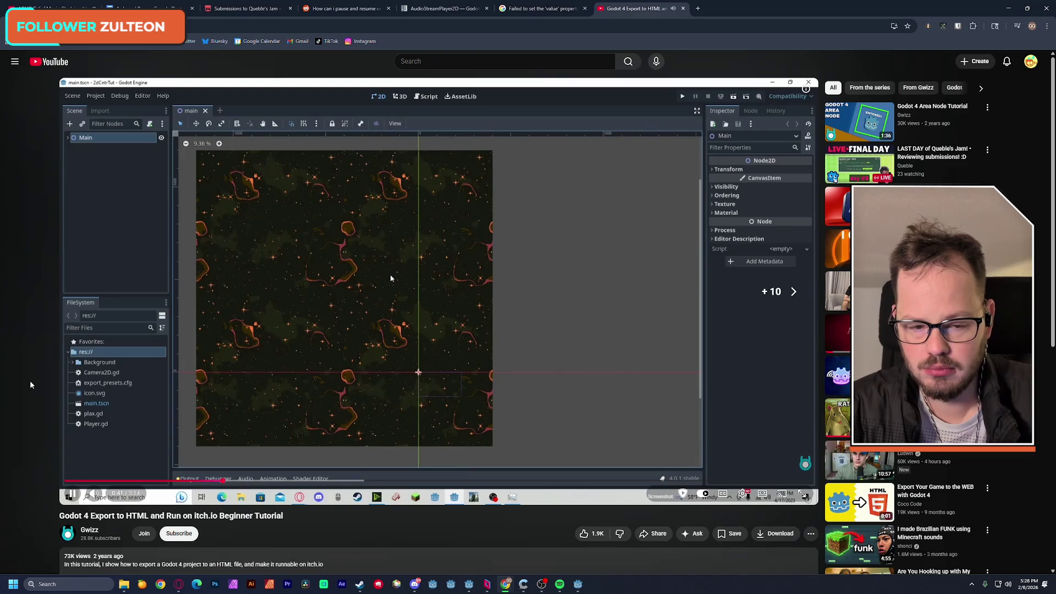
{"action": "key", "text": "Right"}
{"action": "key", "text": "Right"}
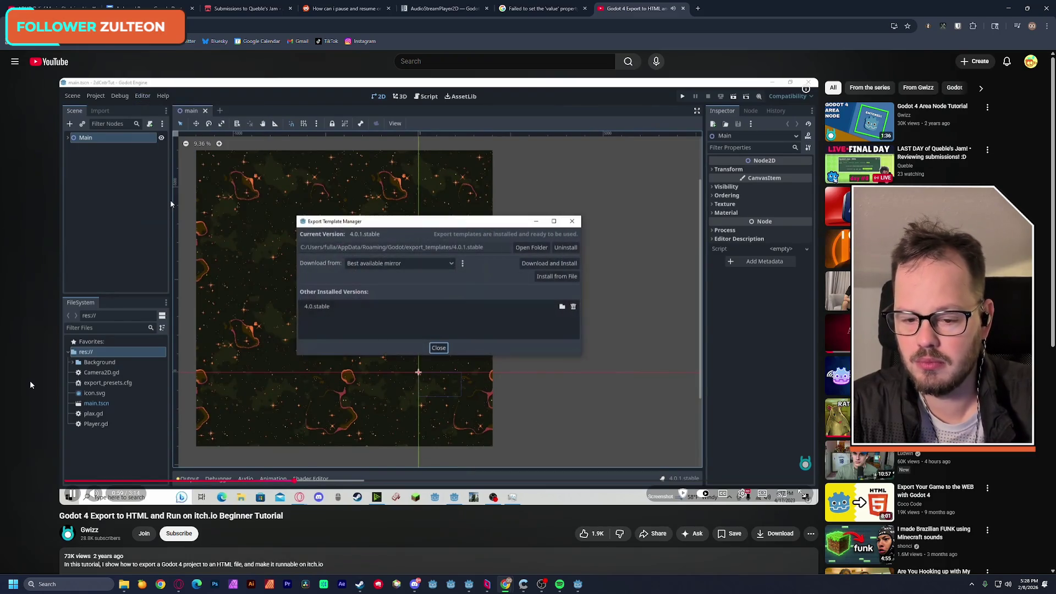
{"action": "key", "text": "Right"}
{"action": "key", "text": "Right"}
{"action": "key", "text": "Right"}
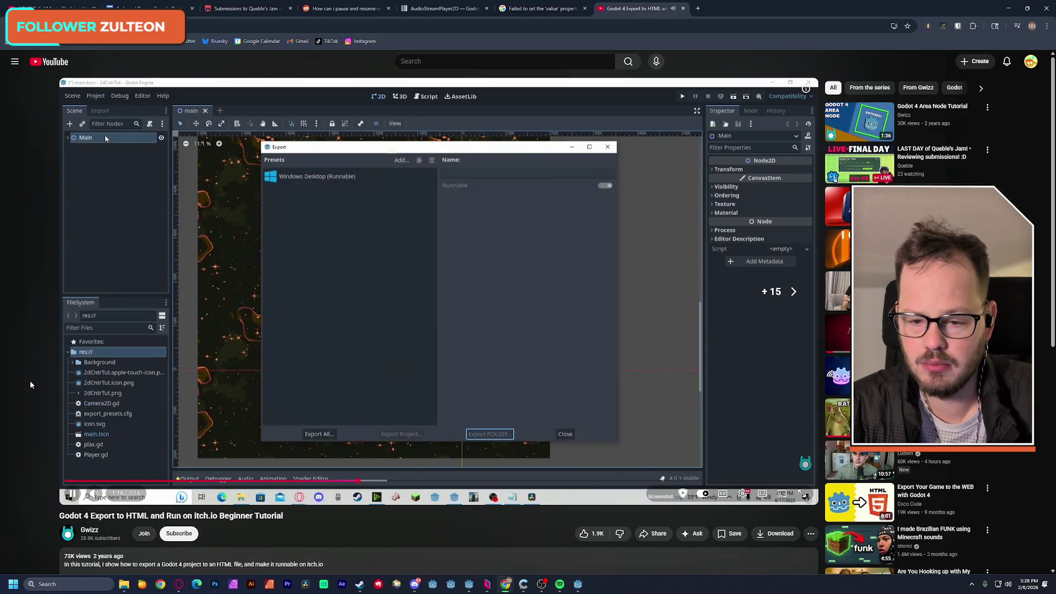
{"action": "key", "text": "Right"}
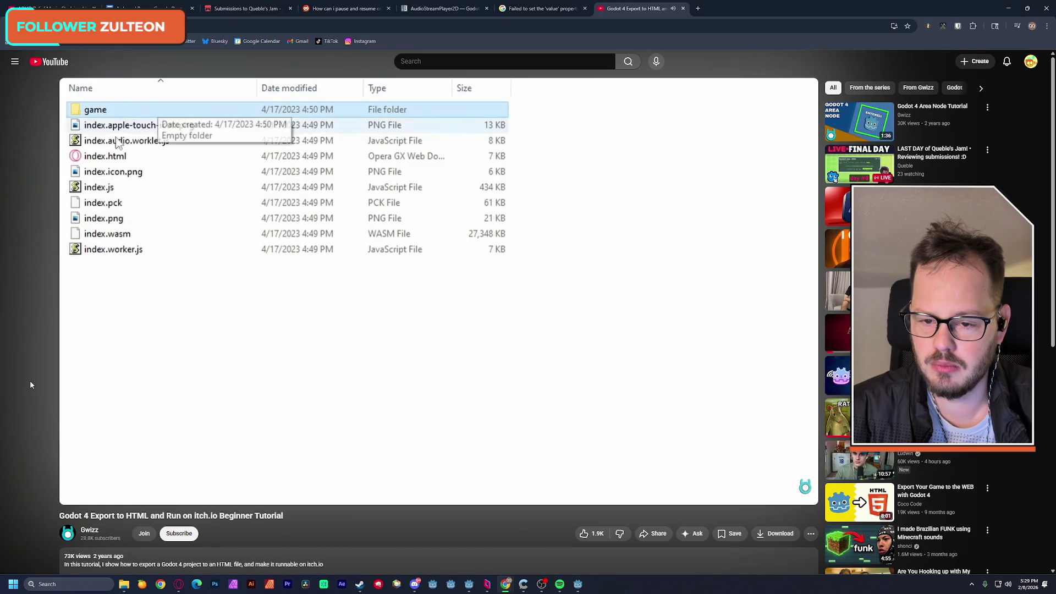
Watch the itch.io embed-options section, pause, and return to the Google results
{"action": "left_click", "coordinate": [194, 339]}
{"action": "left_click", "coordinate": [198, 337]}
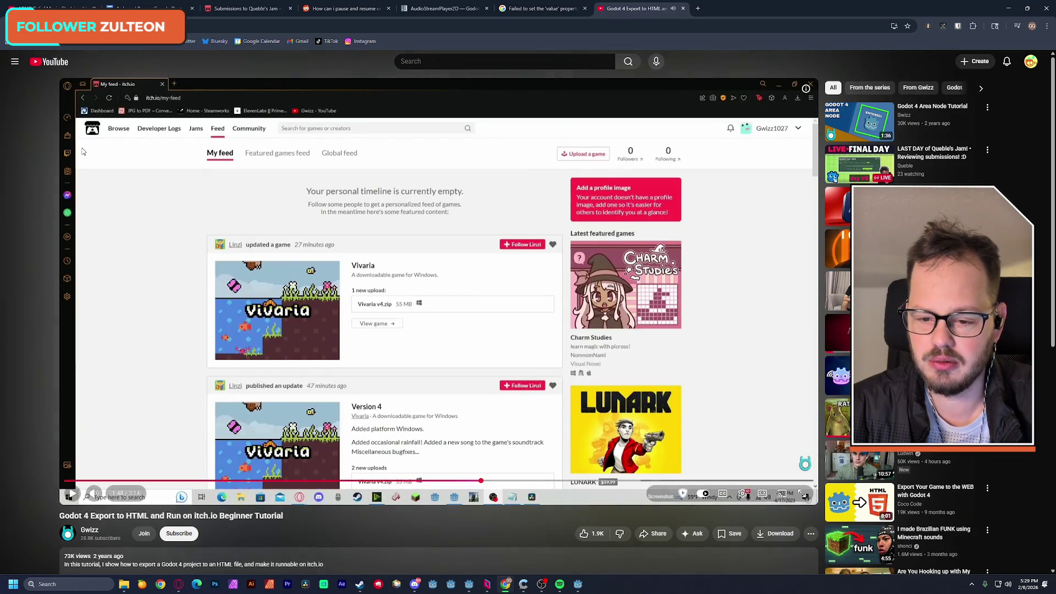
{"action": "left_click", "coordinate": [102, 231]}
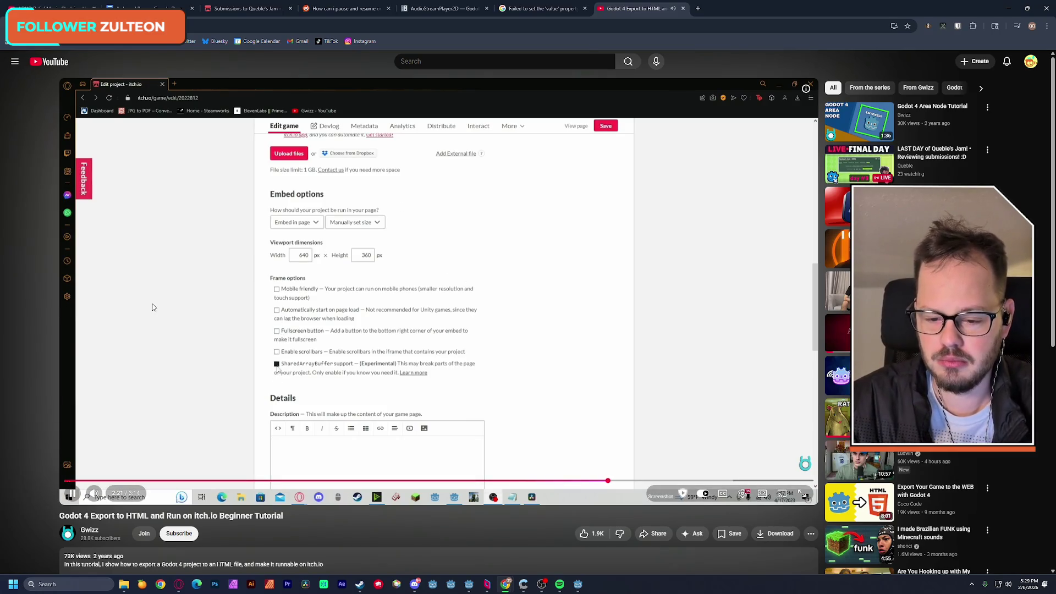
{"action": "left_click", "coordinate": [201, 242]}
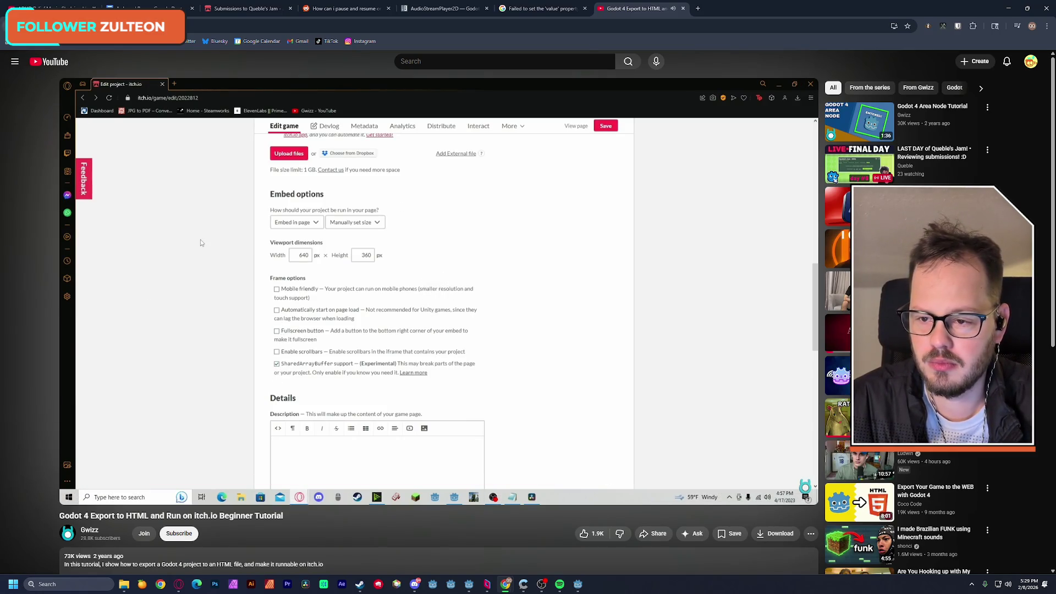
{"action": "key", "text": "alt+Left"}
Search Chrome for 'godot 4.6 build for itchio', skim the results, then minimize the browser
{"action": "left_click", "coordinate": [112, 71]}
{"action": "type", "text": "4"}
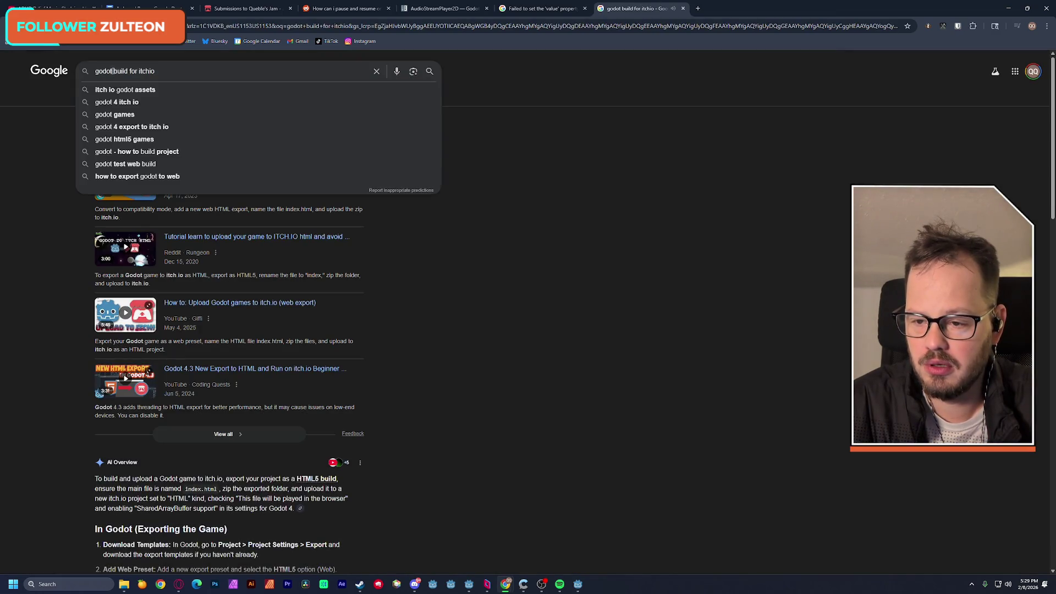
{"action": "type", "text": ".6"}
{"action": "key", "text": "Return"}
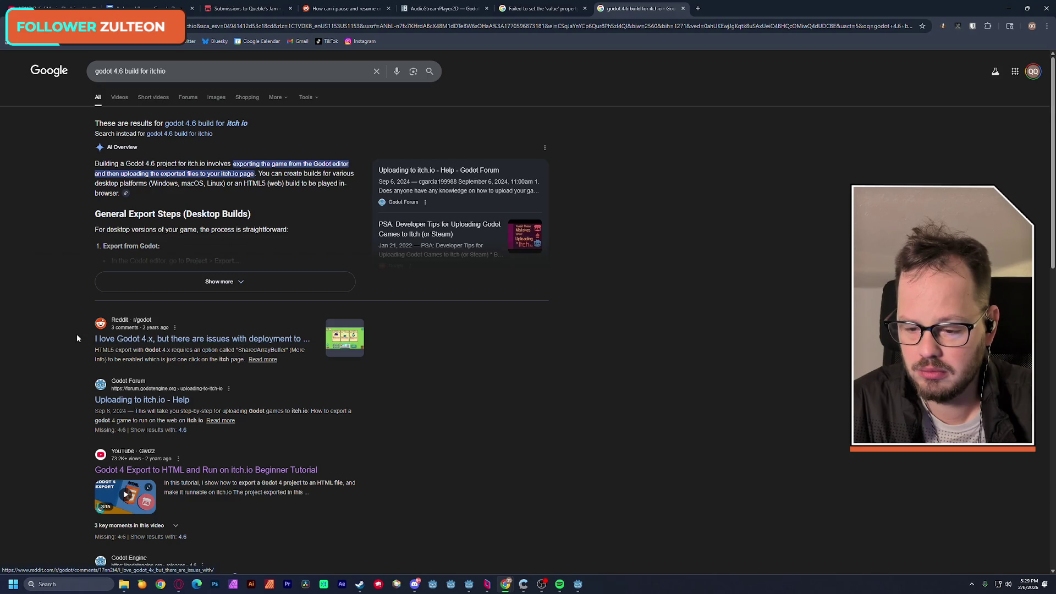
{"action": "scroll", "coordinate": [77, 336], "scroll_direction": "down", "scroll_amount": 5}
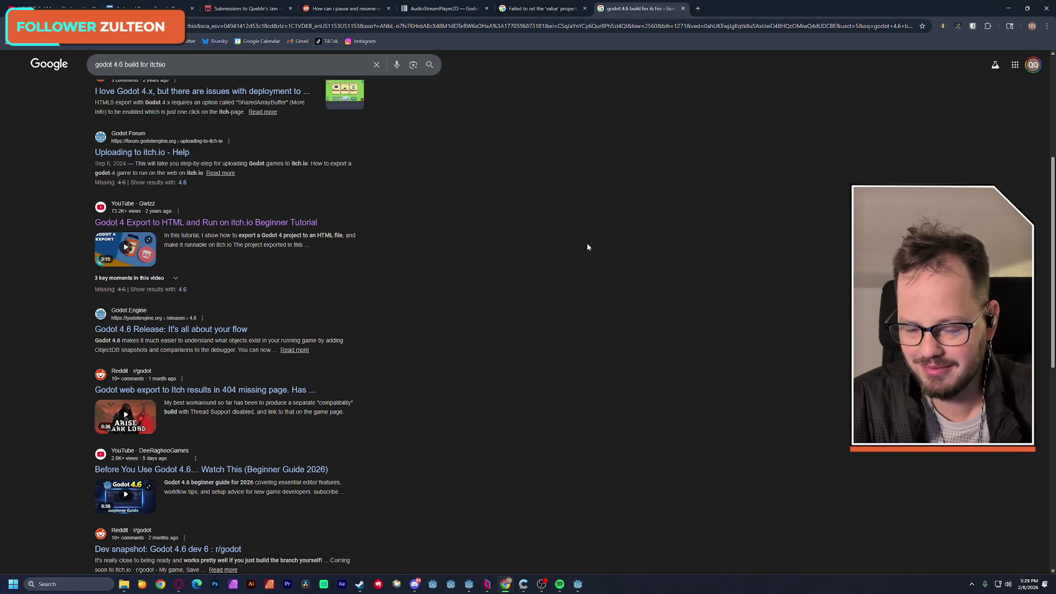
{"action": "scroll", "coordinate": [588, 243], "scroll_direction": "down", "scroll_amount": 5}
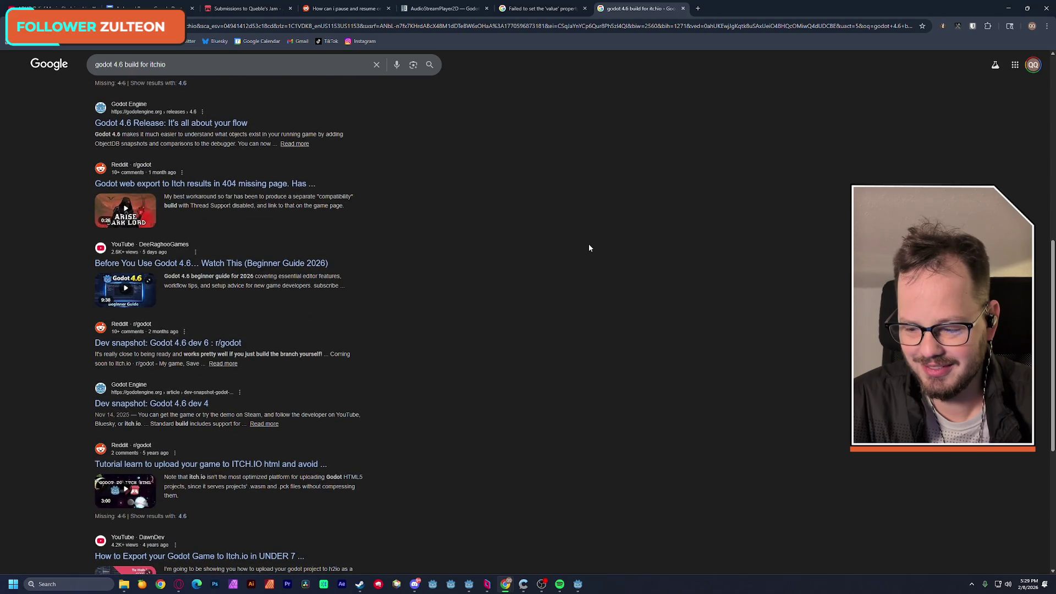
{"action": "scroll", "coordinate": [589, 248], "scroll_direction": "down", "scroll_amount": 3}
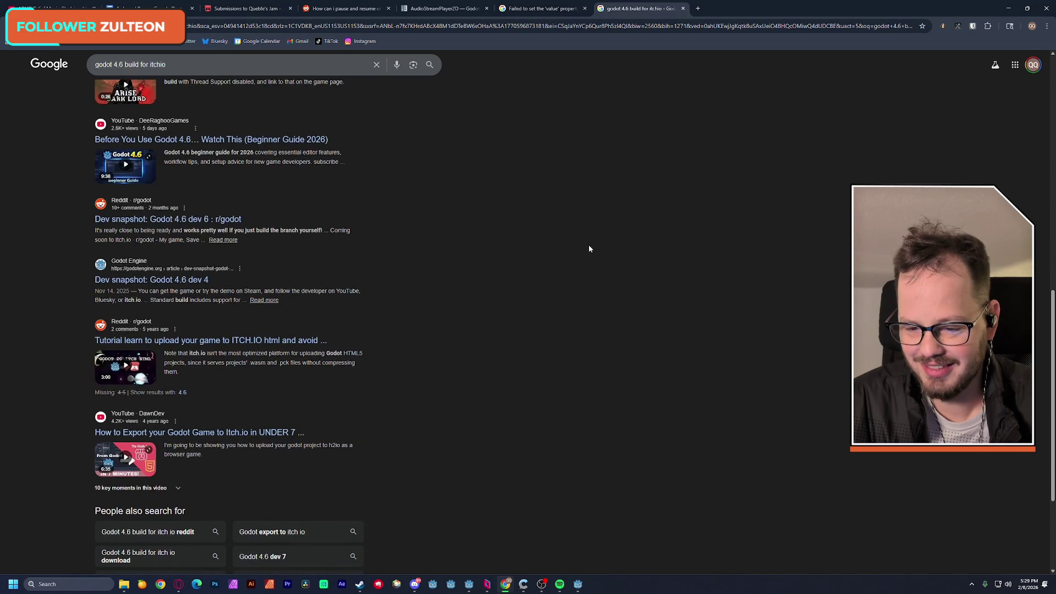
{"action": "left_click", "coordinate": [1008, 8]}
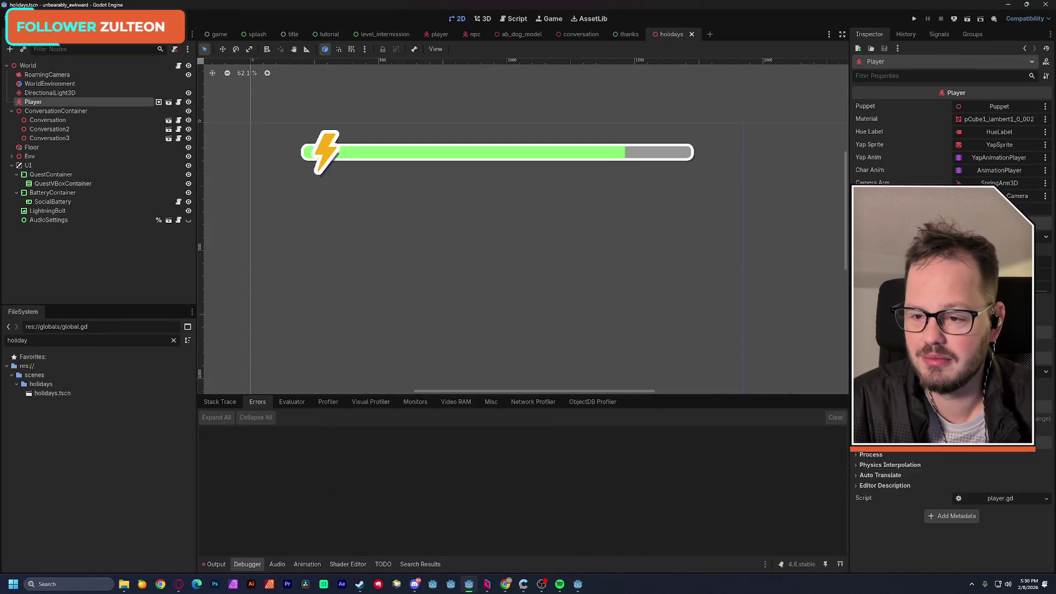
Export the Web preset project to build/index.html via Project > Export
{"action": "left_click", "coordinate": [40, 18]}
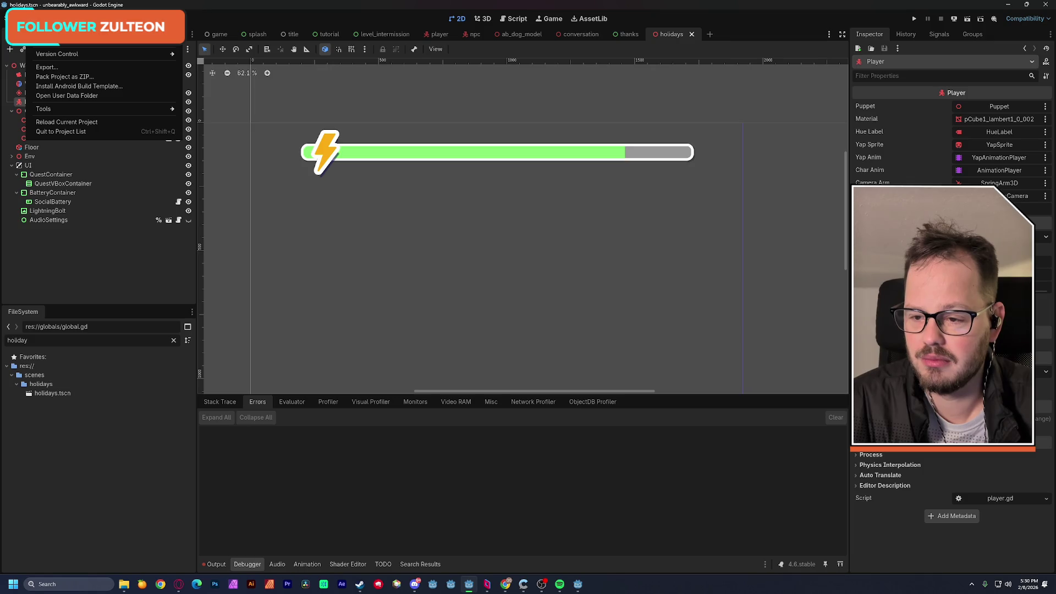
{"action": "left_click", "coordinate": [49, 67]}
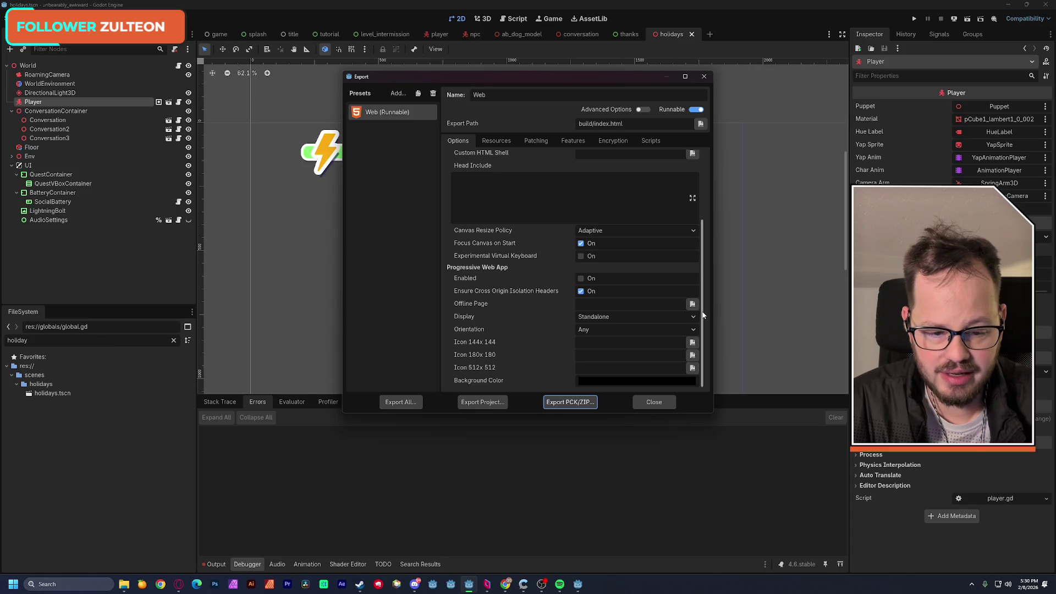
{"action": "left_click_drag", "start_coordinate": [705, 319], "coordinate": [704, 243]}
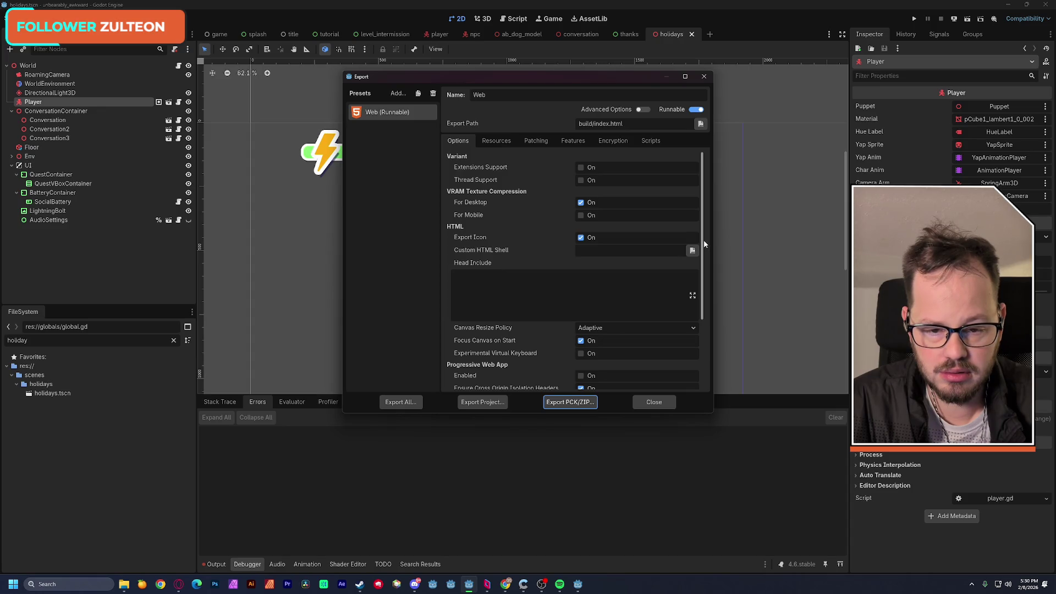
{"action": "left_click", "coordinate": [483, 403]}
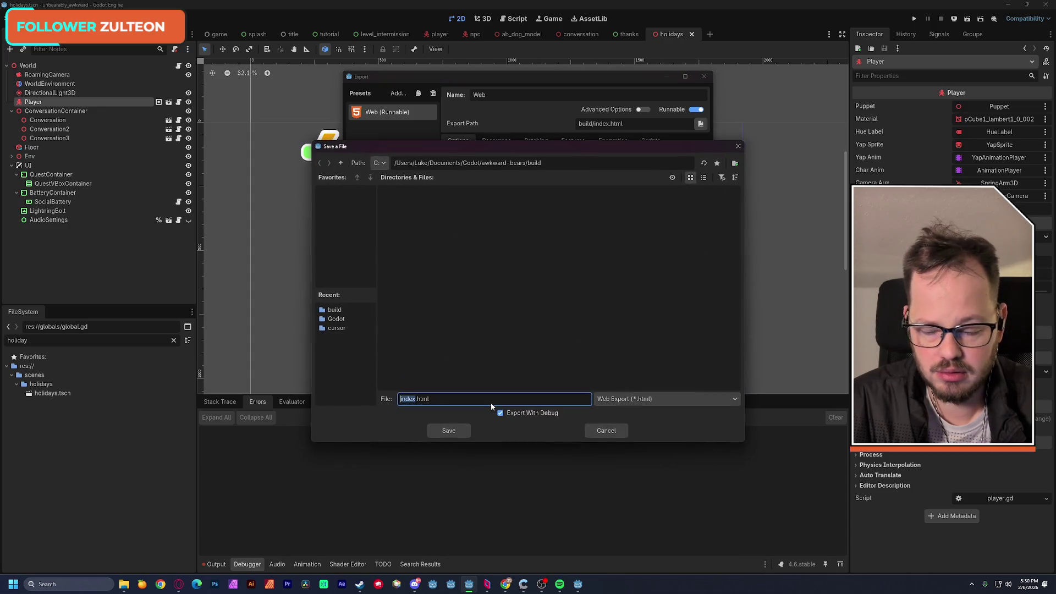
{"action": "left_click", "coordinate": [457, 431]}
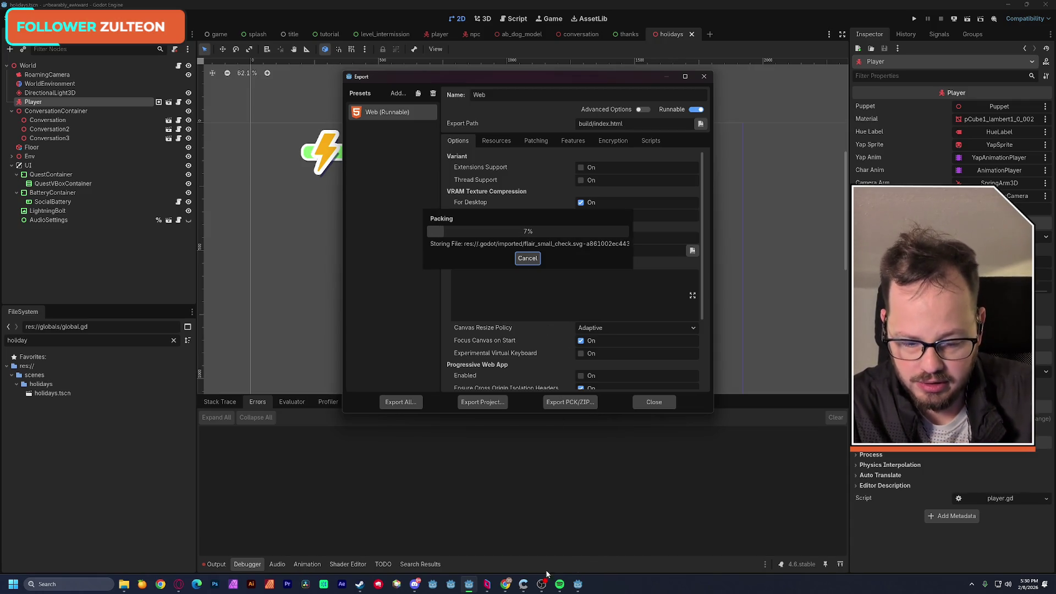
{"action": "mouse_move", "coordinate": [504, 586]}
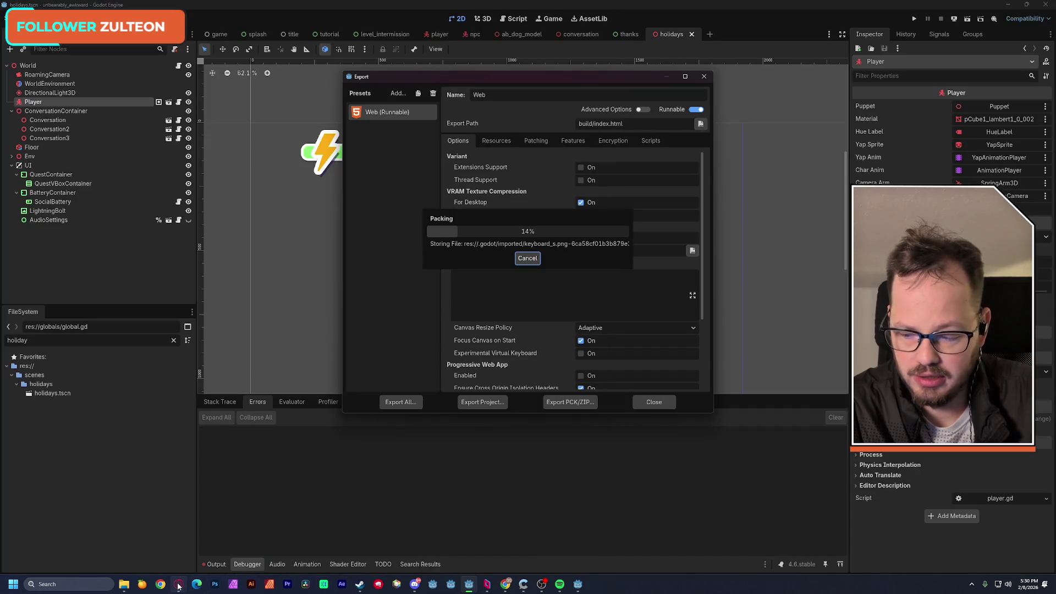
Reload the itch.io game page with F5 and launch the embedded game
{"action": "left_click", "coordinate": [179, 585]}
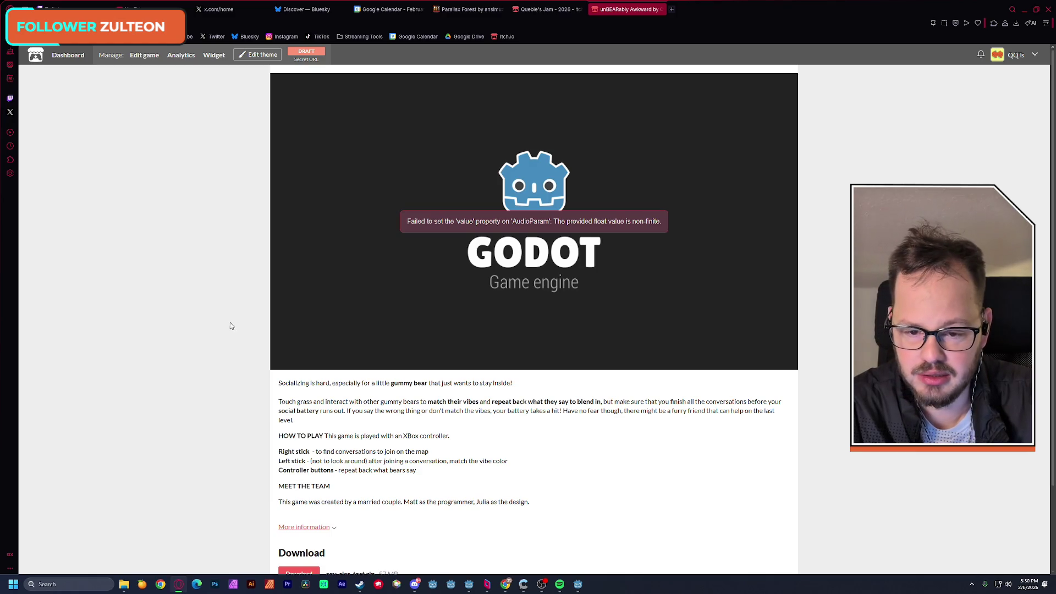
{"action": "key", "text": "F5"}
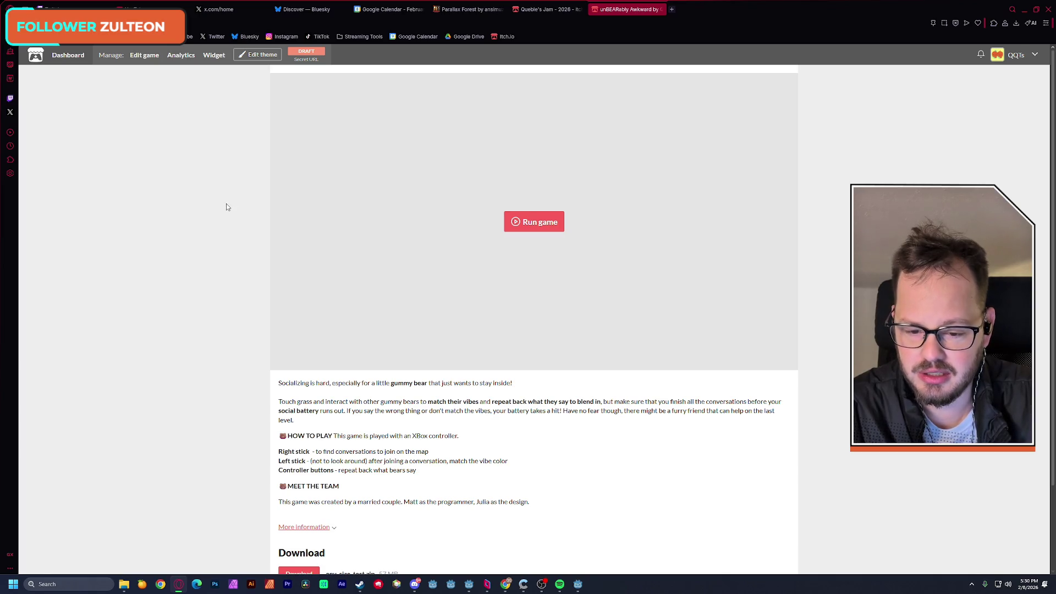
{"action": "left_click", "coordinate": [522, 223]}
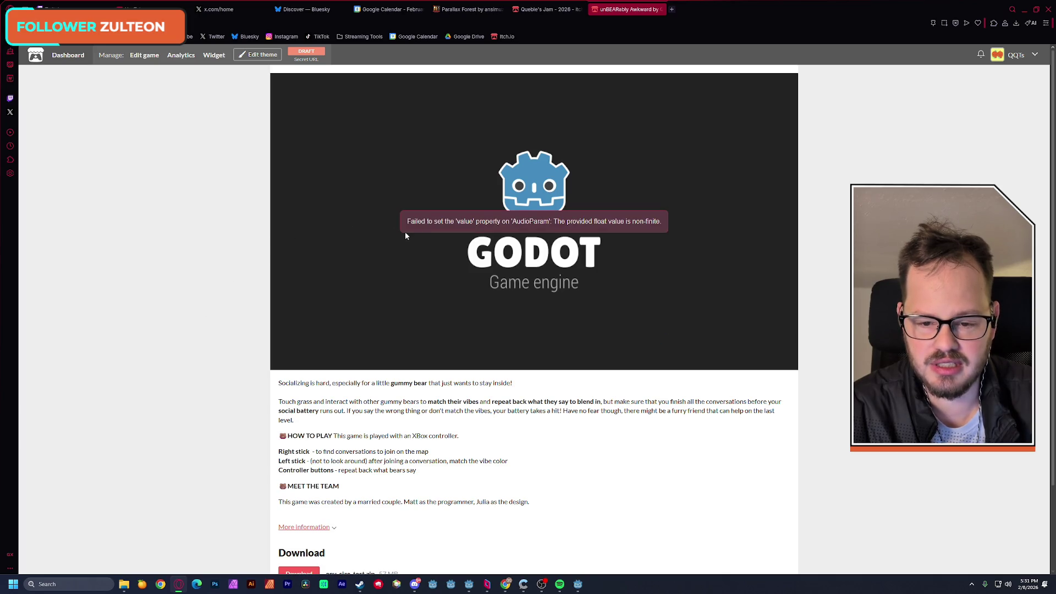
Inspect the AudioParam non-finite value error text, then minimize the browser
{"action": "double_click", "coordinate": [529, 222]}
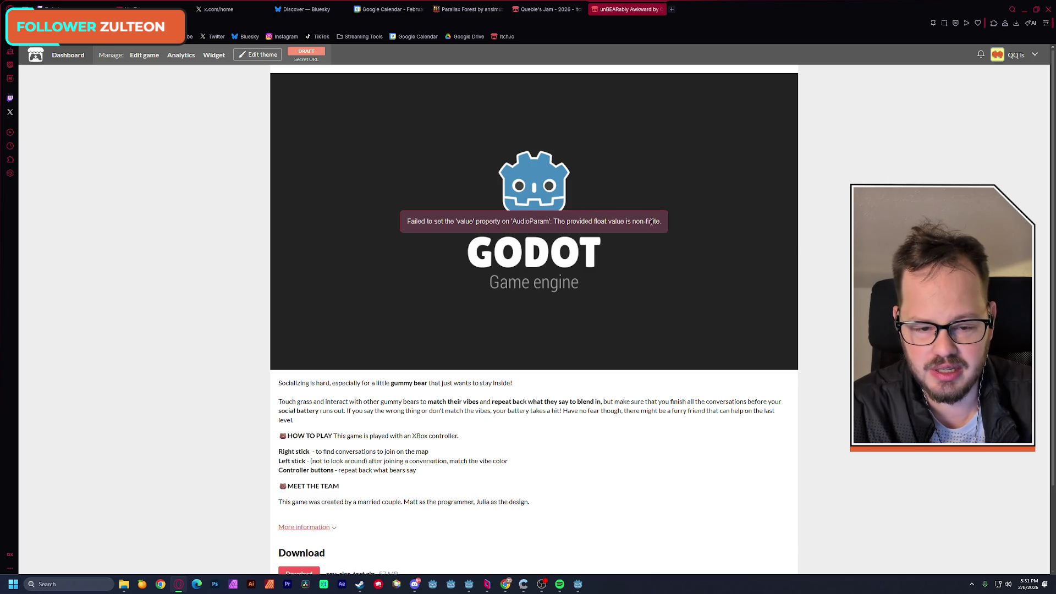
{"action": "left_click", "coordinate": [285, 263]}
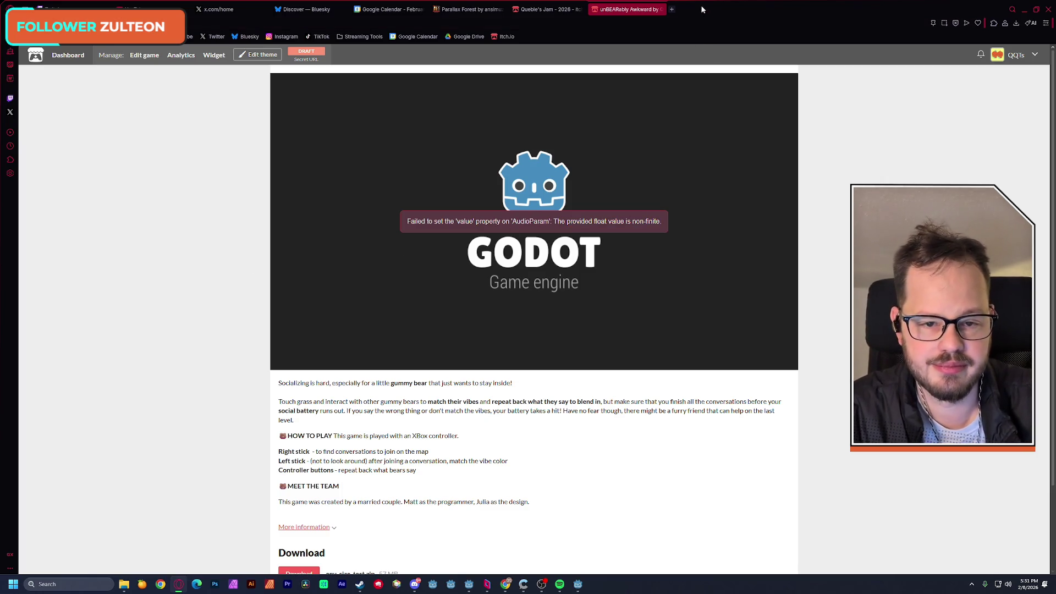
{"action": "left_click", "coordinate": [1024, 9]}
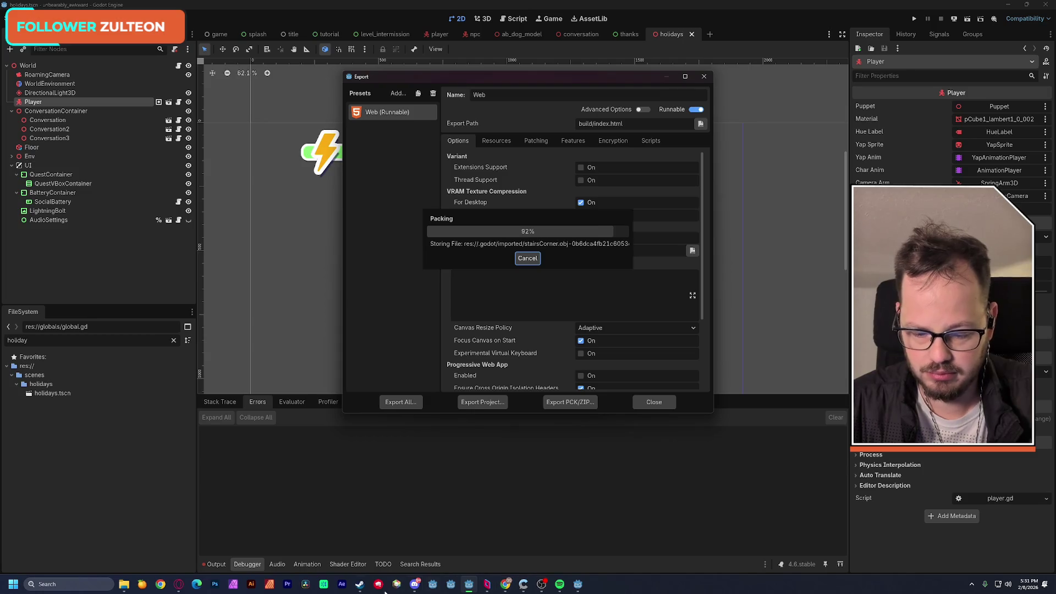
Bring the itch.io game page back from the taskbar while the export packs
{"action": "left_click", "coordinate": [179, 584]}
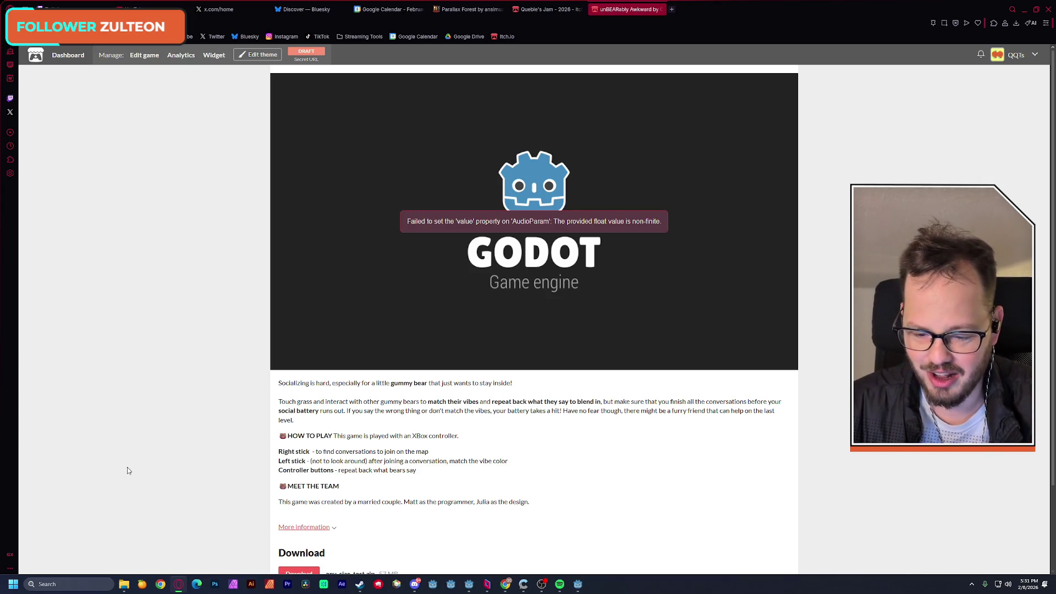
Snip the game embed showing the AudioParam error with Win+Shift+S, then switch to Discord
{"action": "mouse_move", "coordinate": [179, 589]}
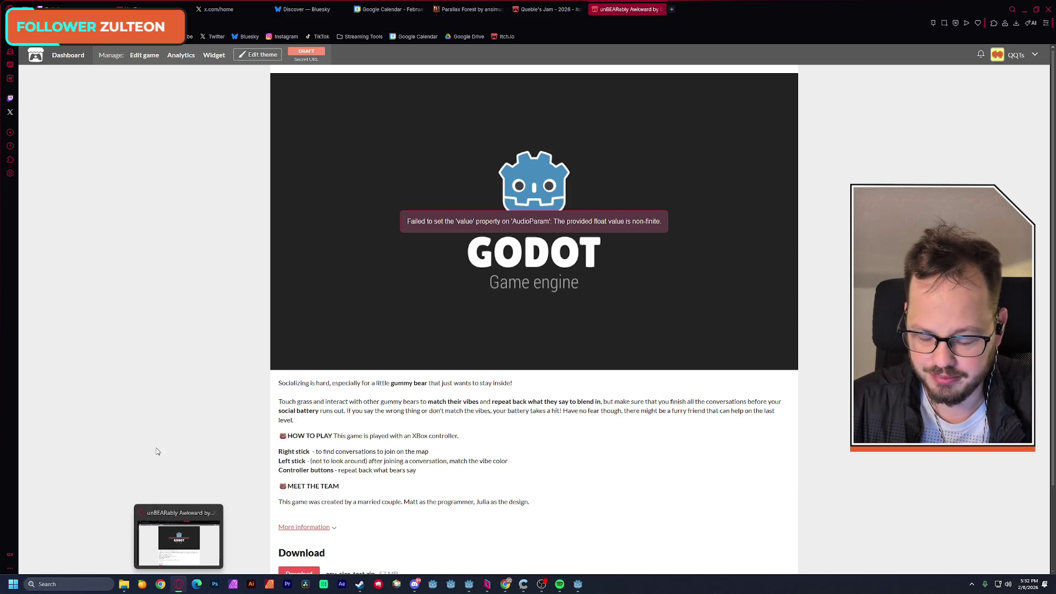
{"action": "key", "text": "super+shift+s"}
{"action": "mouse_move", "coordinate": [374, 188]}
{"action": "left_mouse_down"}
{"action": "mouse_move", "coordinate": [597, 266]}
{"action": "mouse_move", "coordinate": [696, 266]}
{"action": "left_mouse_up"}
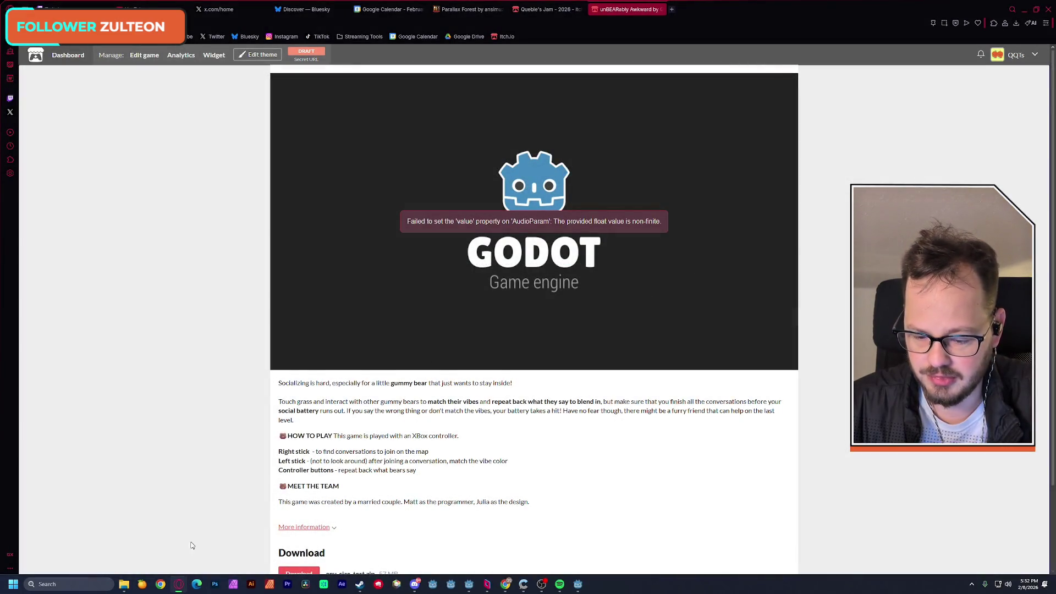
{"action": "left_click", "coordinate": [415, 584]}
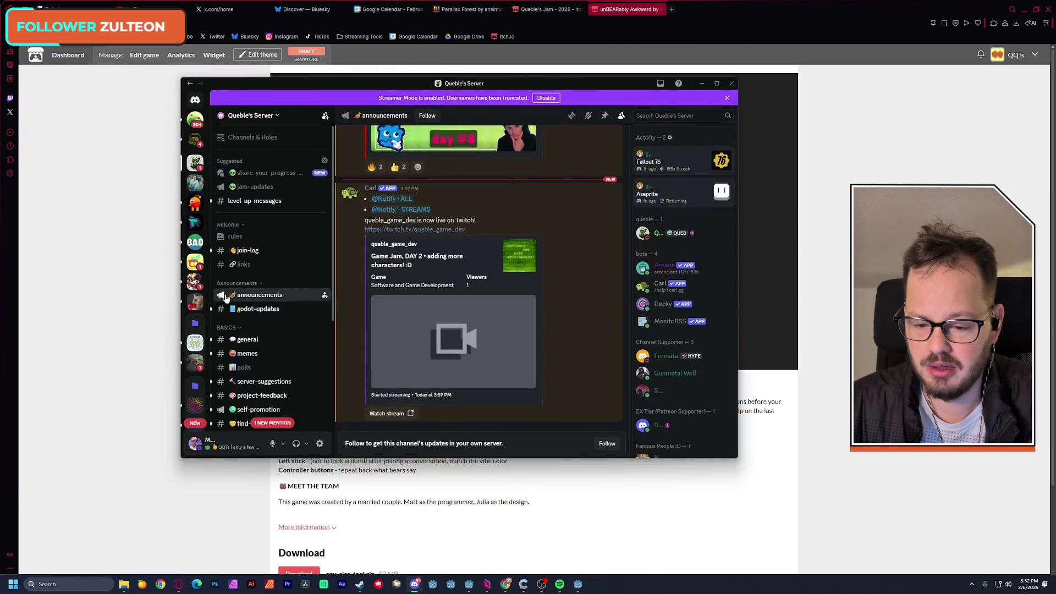
Post the error screenshot in #general-jam-chat asking whether the audio is causing it
{"action": "scroll", "coordinate": [282, 312], "scroll_direction": "down", "scroll_amount": 5}
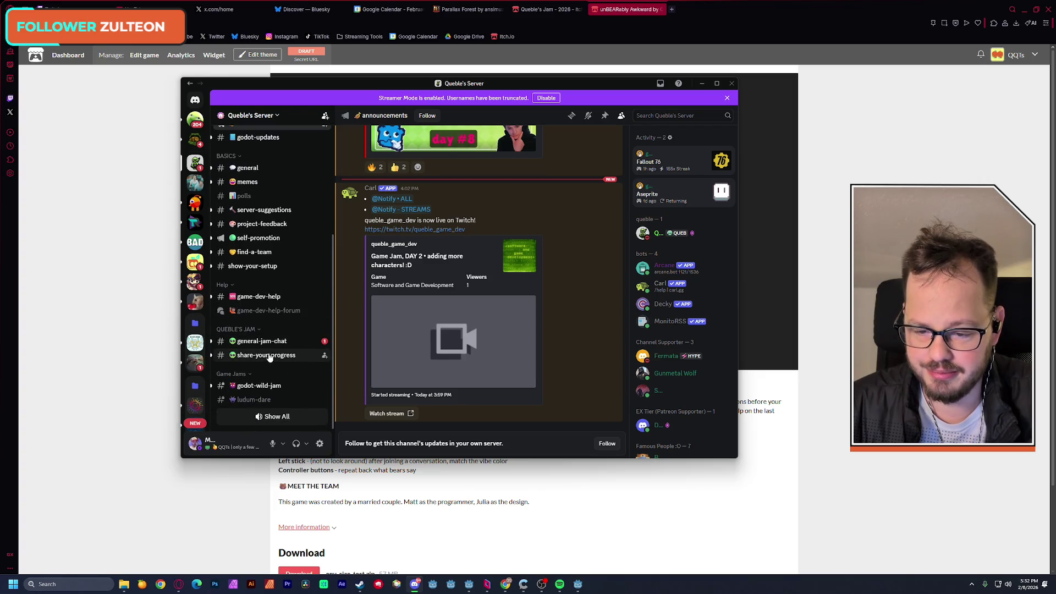
{"action": "left_click", "coordinate": [269, 341]}
{"action": "scroll", "coordinate": [533, 377], "scroll_direction": "down", "scroll_amount": 5}
{"action": "key", "text": "ctrl+v"}
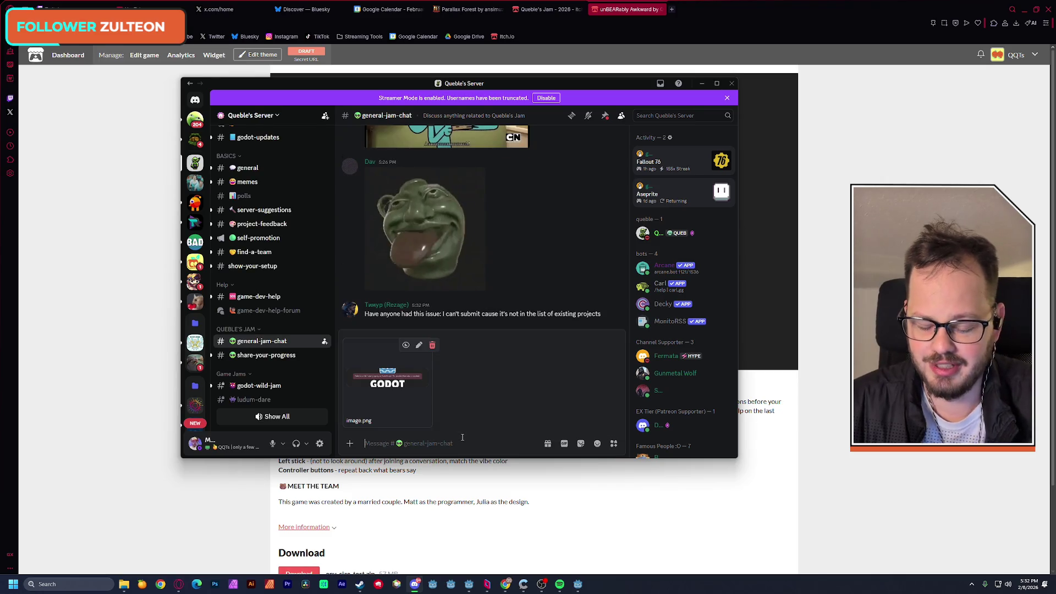
{"action": "type", "text": "yall."}
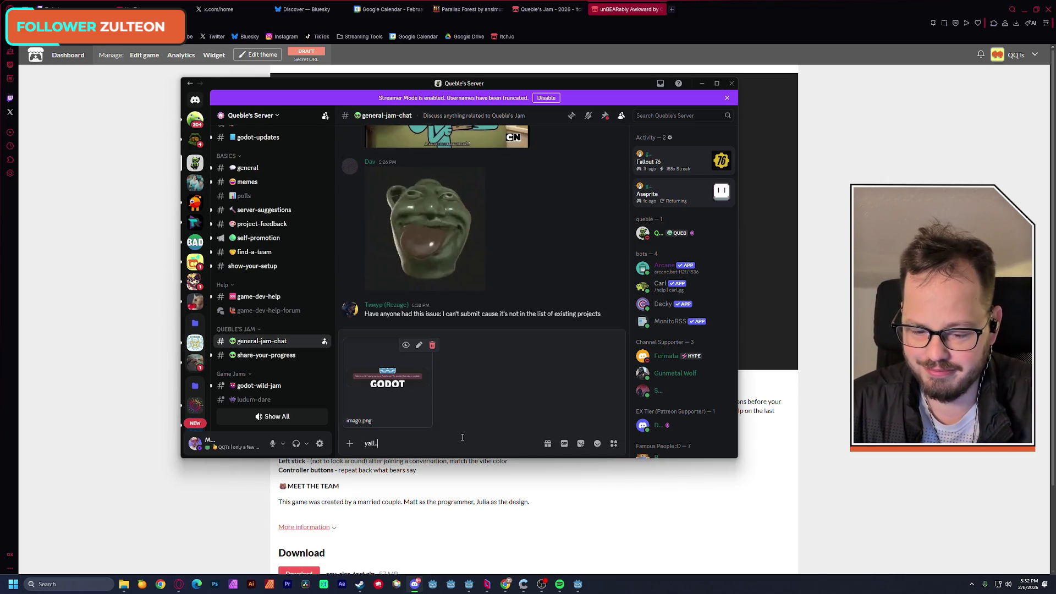
{"action": "type", "text": " have any id"}
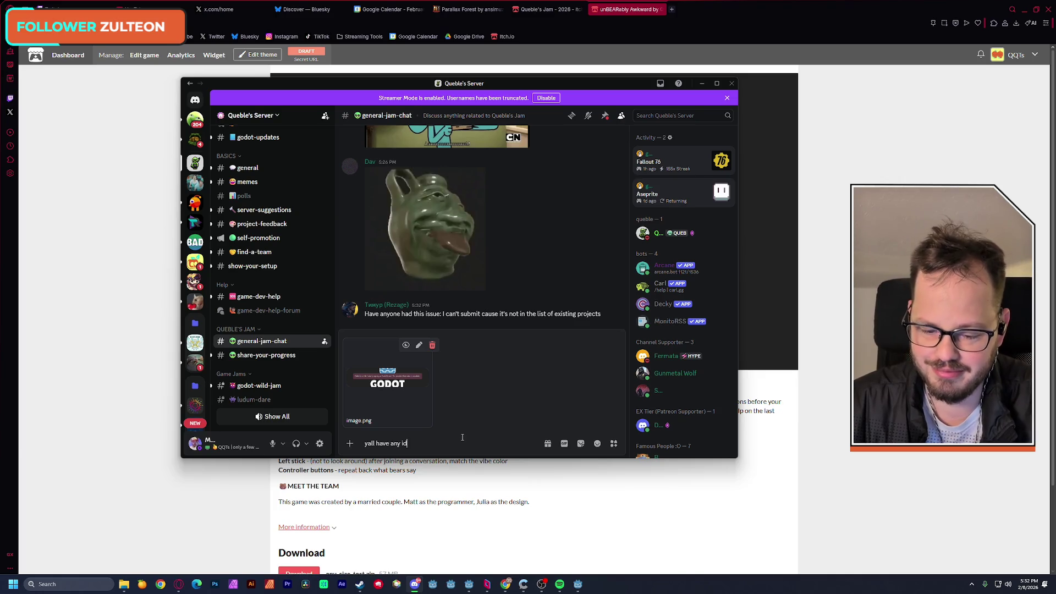
{"action": "type", "text": "ea what "}
{"action": "type", "text": "is causing this?"}
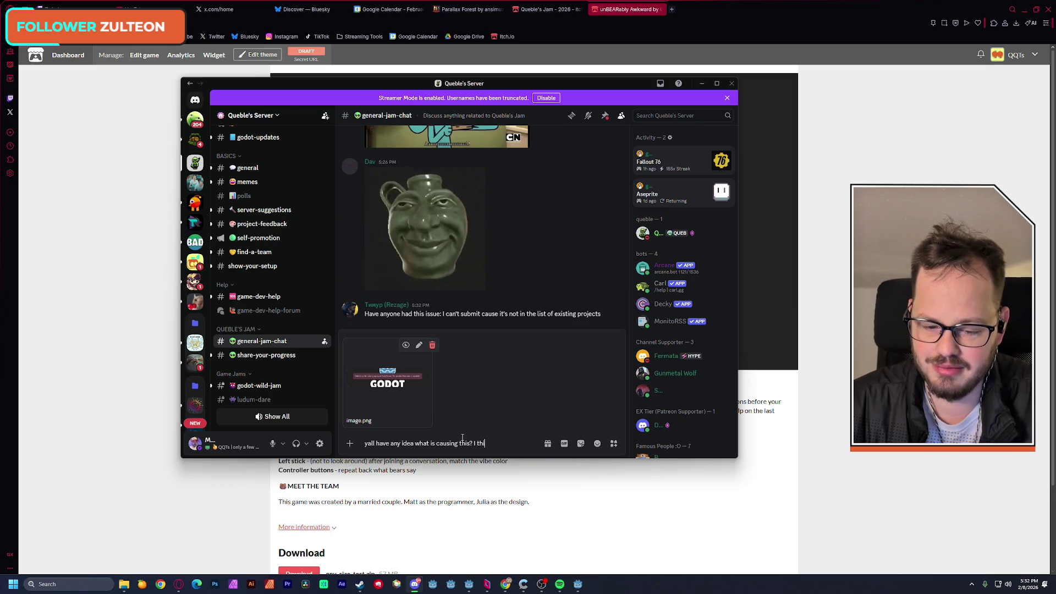
{"action": "type", "text": " it has to be my audio"}
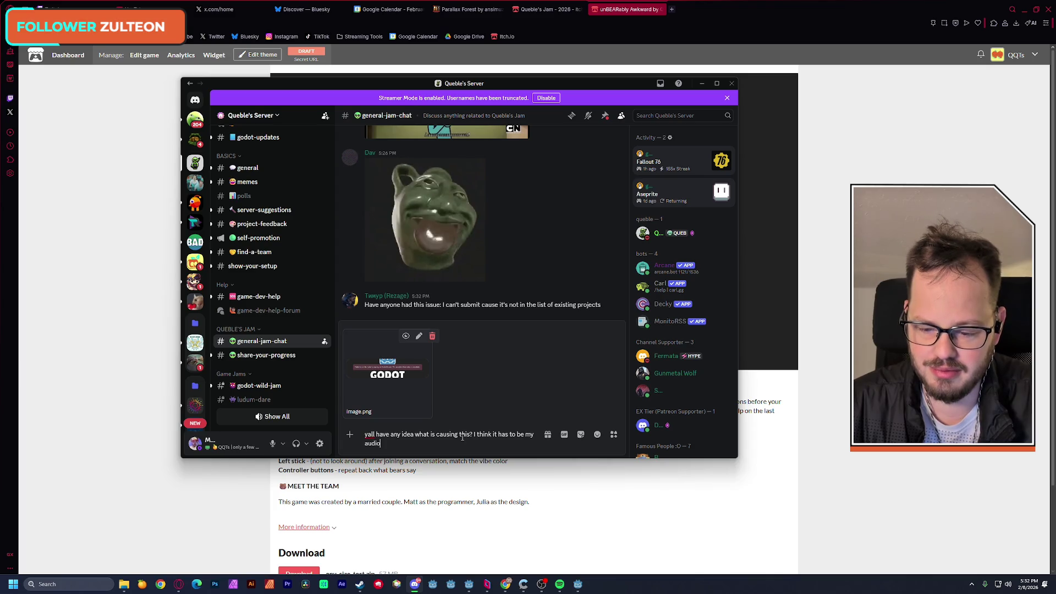
{"action": "key", "text": "Return"}
Send a follow-up message saying you're not sure how to fix it
{"action": "type", "text": "but i'm nto sur"}
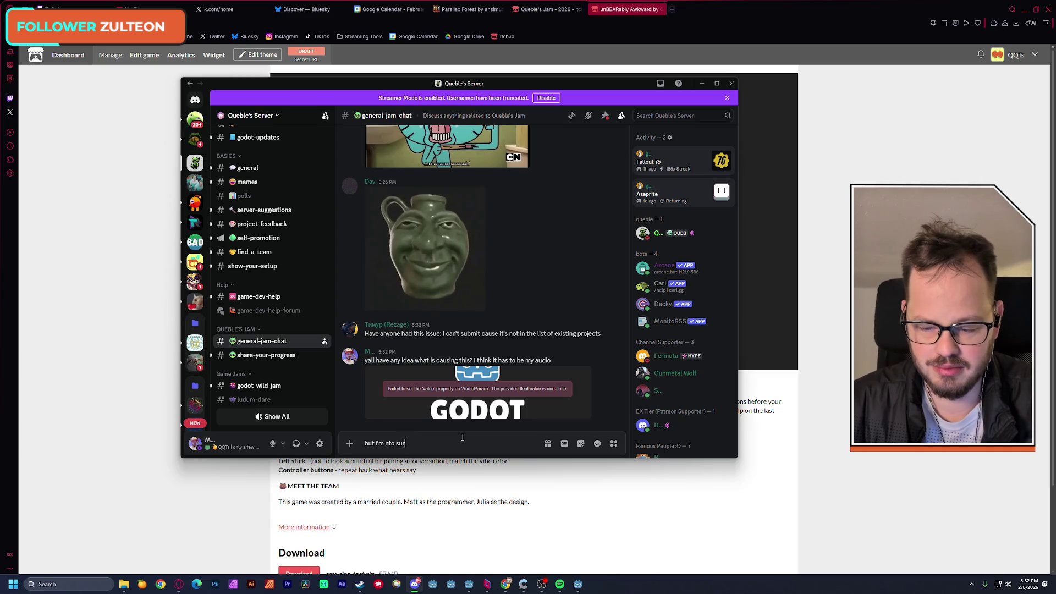
{"action": "key", "text": "BackSpace"}
{"action": "key", "text": "BackSpace"}
{"action": "key", "text": "BackSpace"}
{"action": "key", "text": "BackSpace"}
{"action": "key", "text": "BackSpace"}
{"action": "key", "text": "BackSpace"}
{"action": "type", "text": "ot"}
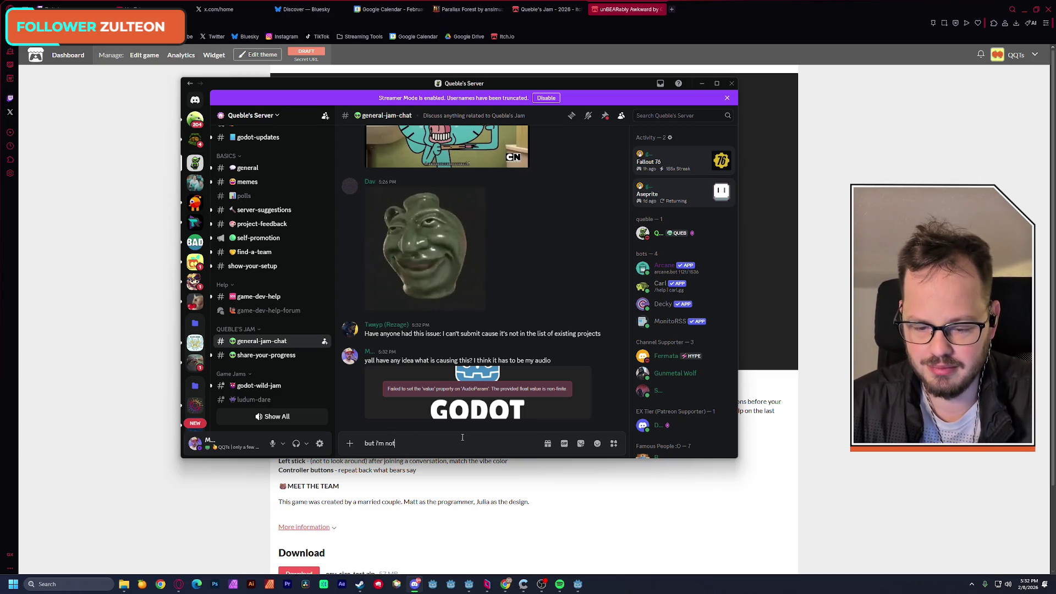
{"action": "type", "text": " sure how to fix it"}
{"action": "key", "text": "Return"}
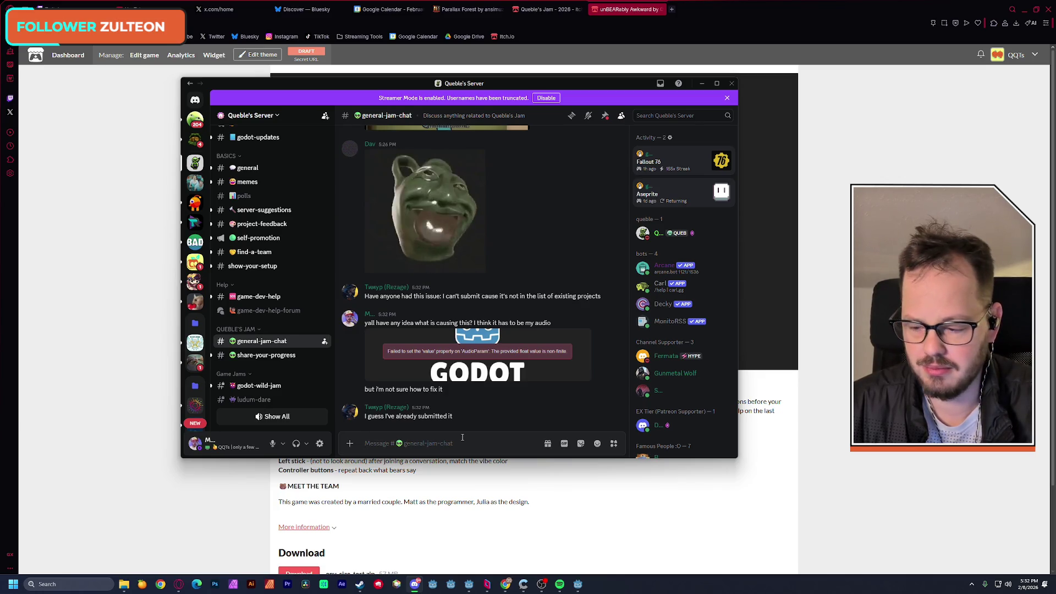
Look over the chat, drag the Discord window aside, and minimize the browser
{"action": "mouse_move", "coordinate": [475, 238]}
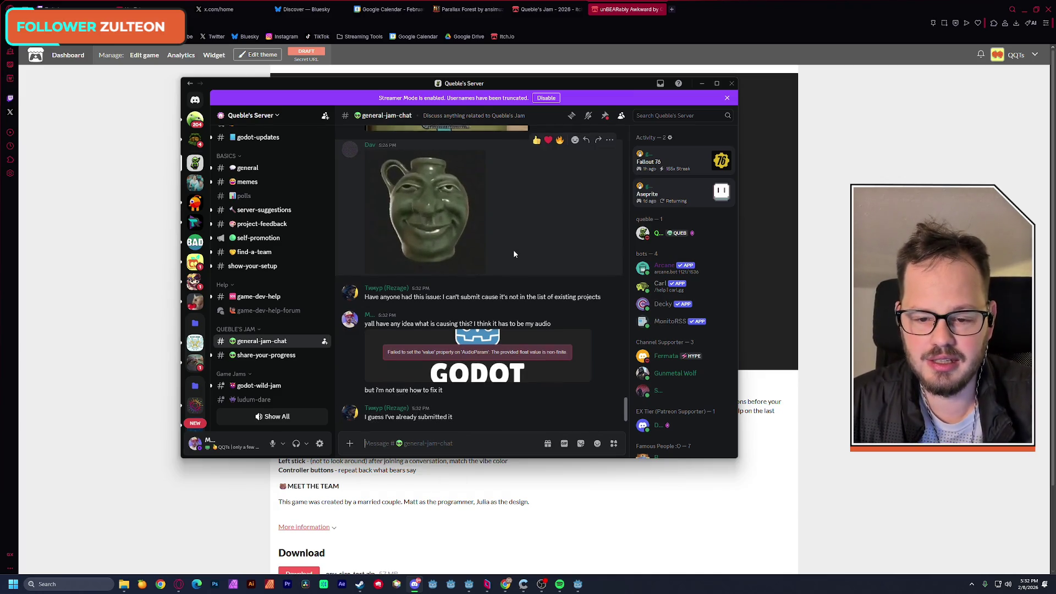
{"action": "scroll", "coordinate": [513, 252], "scroll_direction": "up", "scroll_amount": 3}
{"action": "scroll", "coordinate": [514, 252], "scroll_direction": "up", "scroll_amount": 3}
{"action": "scroll", "coordinate": [514, 251], "scroll_direction": "down", "scroll_amount": 6}
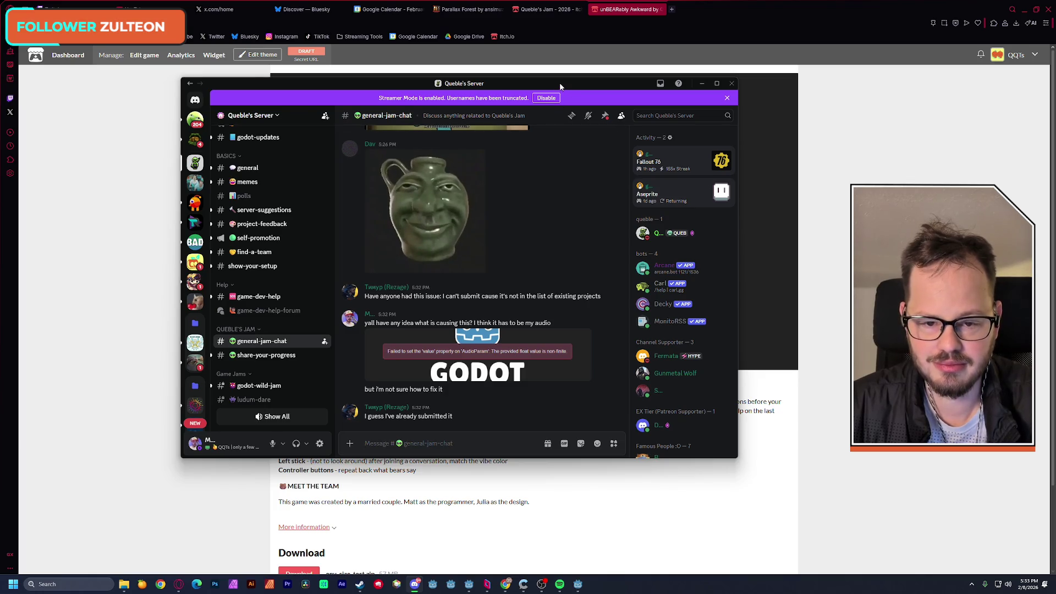
{"action": "left_click_drag", "start_coordinate": [559, 82], "coordinate": [0, 82]}
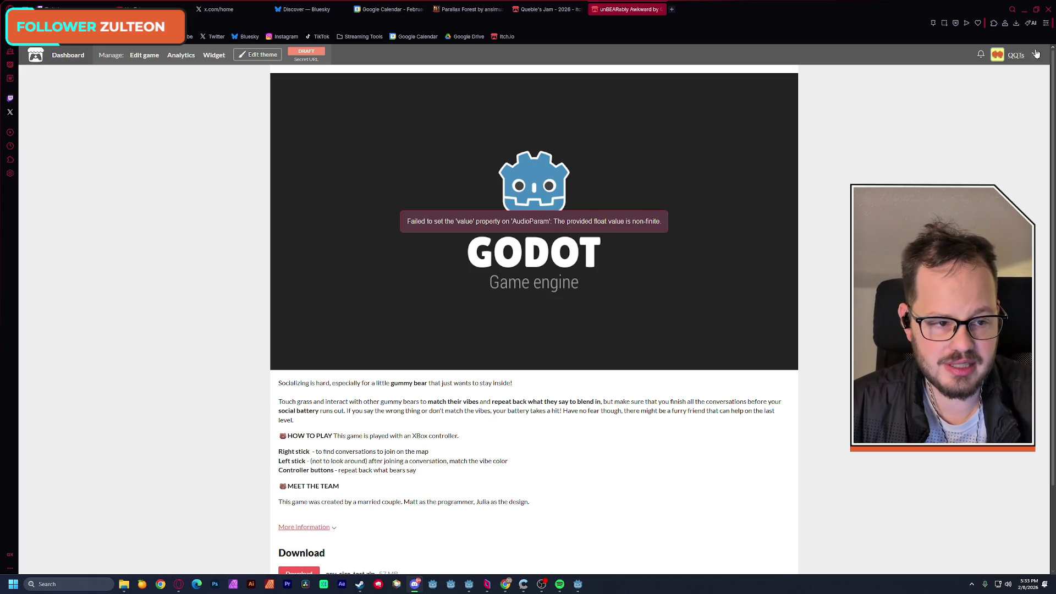
{"action": "left_click", "coordinate": [1024, 9]}
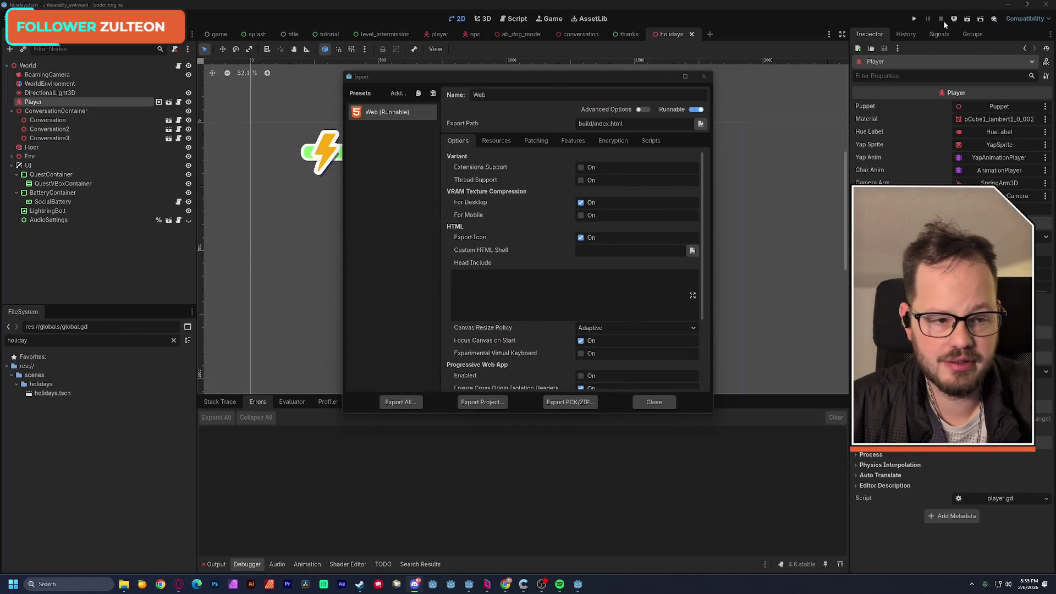
Compress the awkward-bears build folder into build.zip with 7-Zip
{"action": "left_click", "coordinate": [1009, 5]}
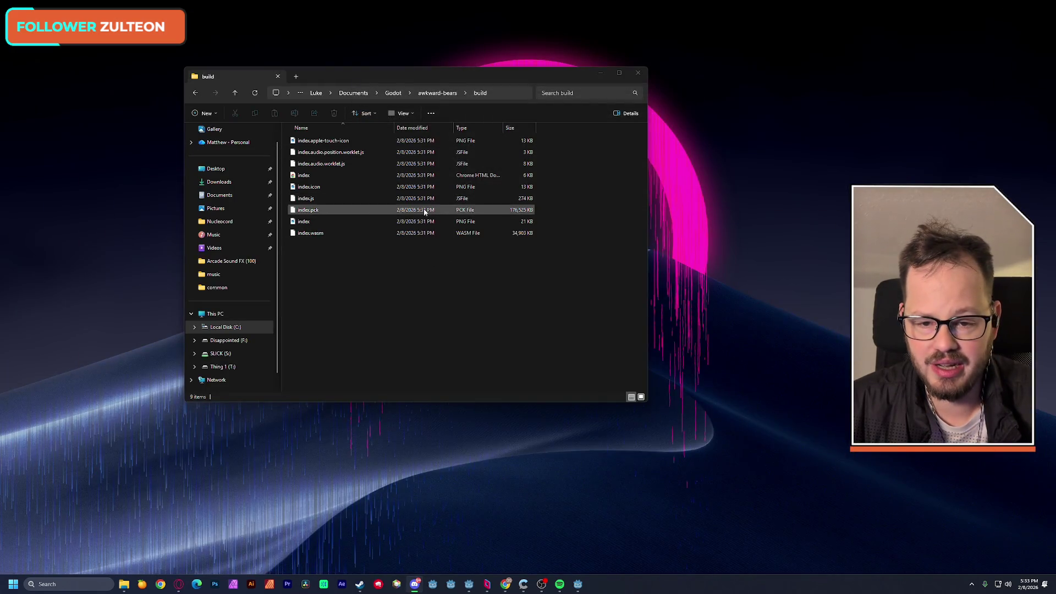
{"action": "left_click", "coordinate": [439, 93]}
{"action": "right_click", "coordinate": [308, 166]}
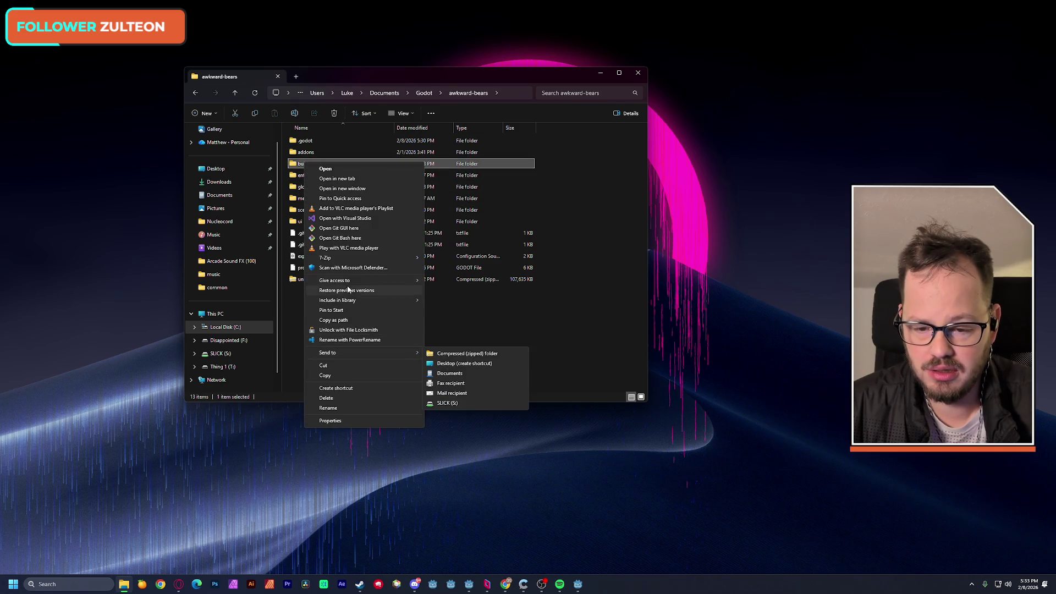
{"action": "mouse_move", "coordinate": [396, 258]}
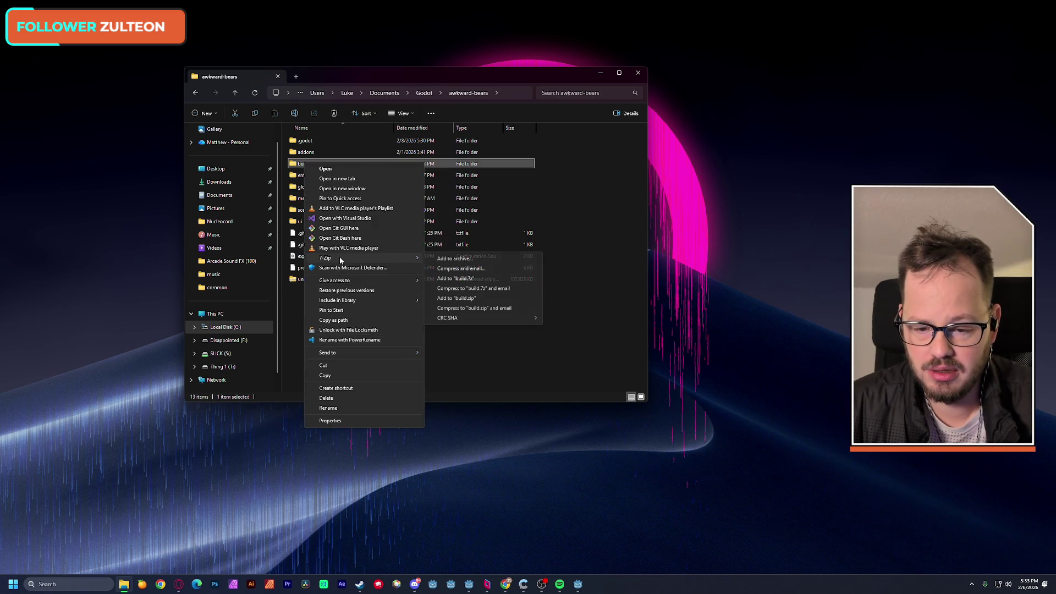
{"action": "left_click", "coordinate": [482, 298]}
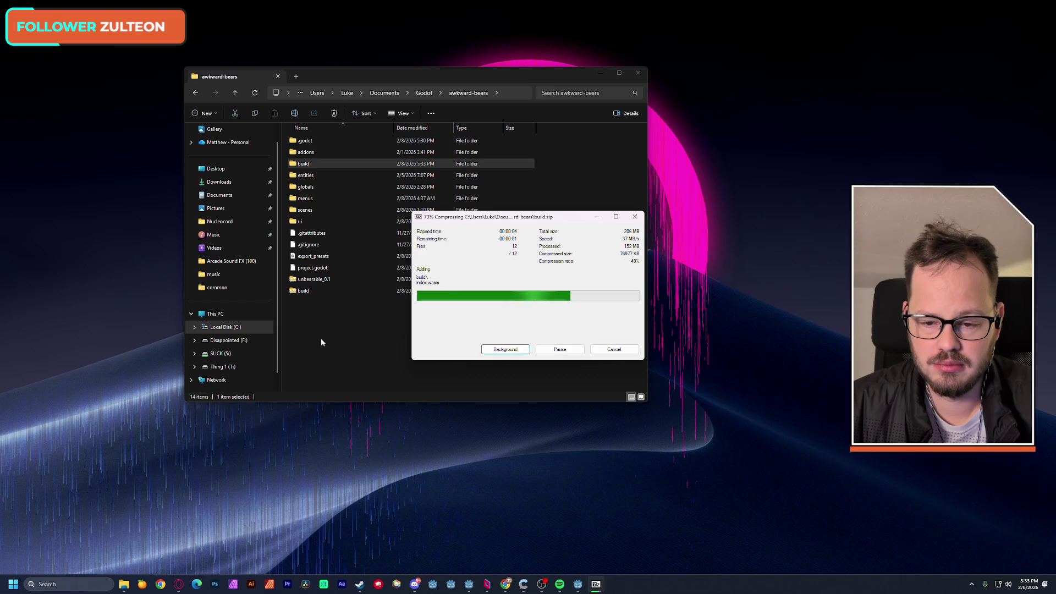
Rename build.zip to unbearable_0.2 and return to the itch.io page
{"action": "left_click", "coordinate": [304, 292]}
{"action": "left_click", "coordinate": [305, 291]}
{"action": "type", "text": "unbearable_0.2"}
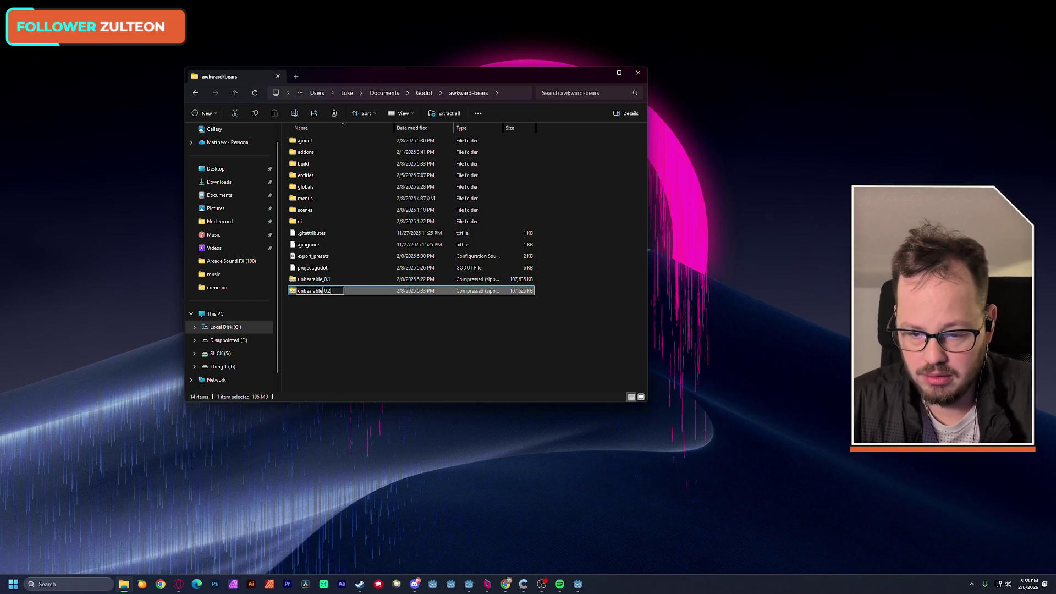
{"action": "key", "text": "Return"}
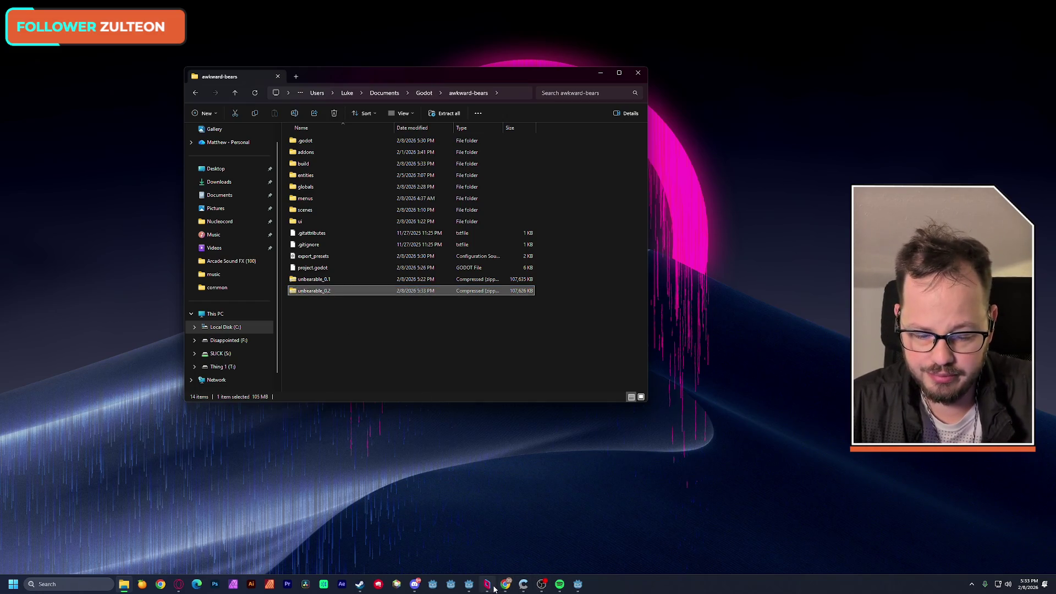
{"action": "left_click", "coordinate": [179, 584]}
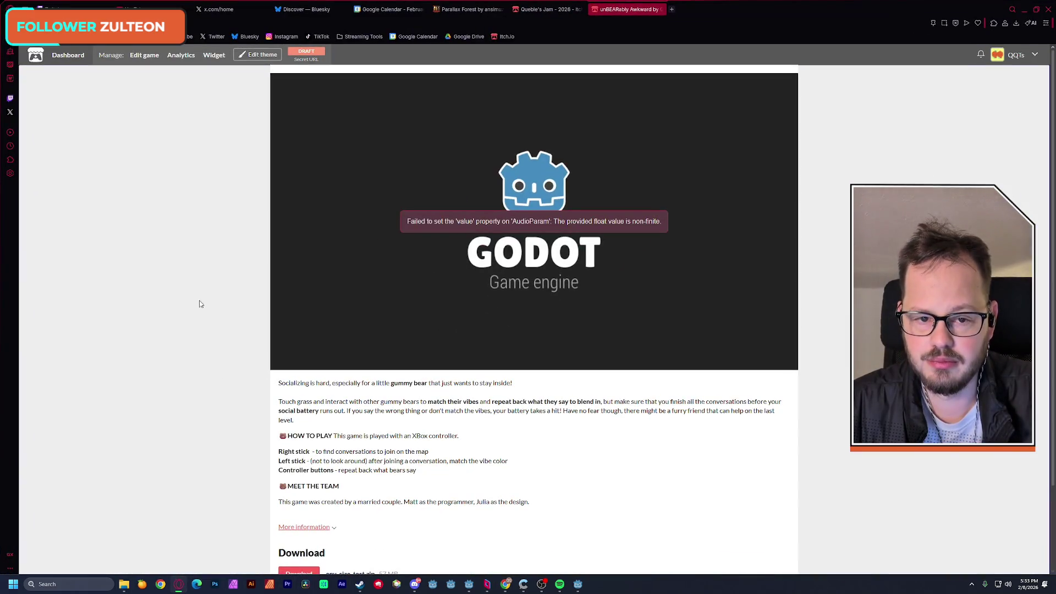
Reload the itch.io edit page and upload the unbearable_0.2 archive
{"action": "key", "text": "F5"}
{"action": "scroll", "coordinate": [198, 238], "scroll_direction": "up", "scroll_amount": 10}
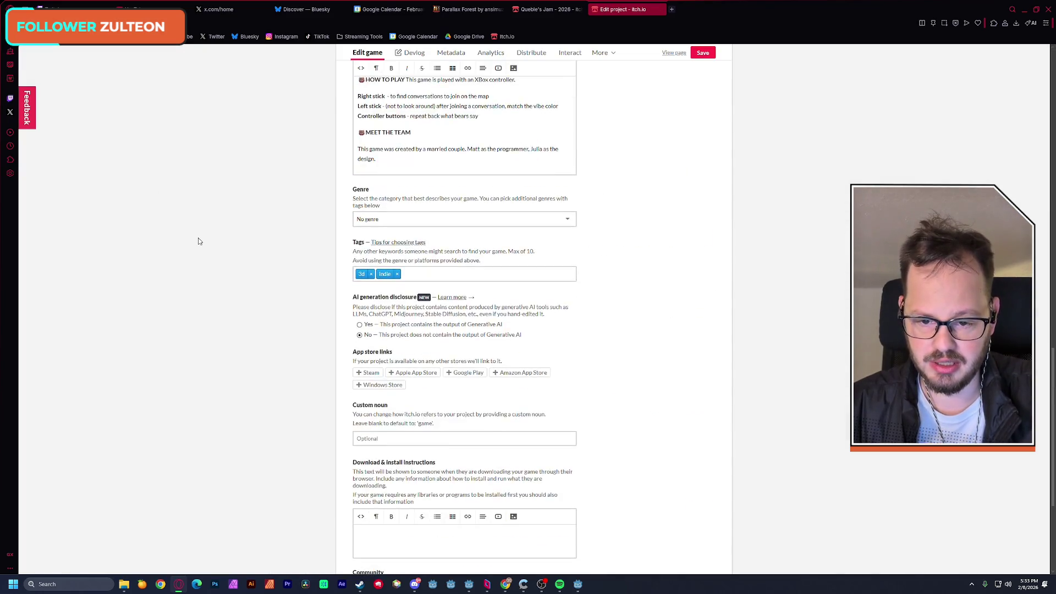
{"action": "scroll", "coordinate": [199, 241], "scroll_direction": "up", "scroll_amount": 6}
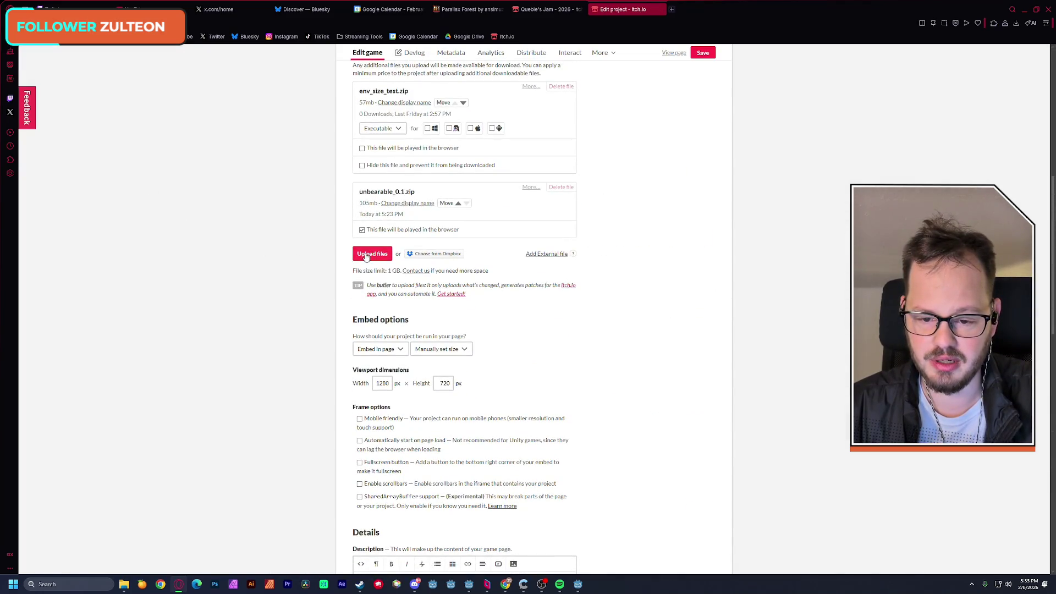
{"action": "left_click", "coordinate": [367, 256]}
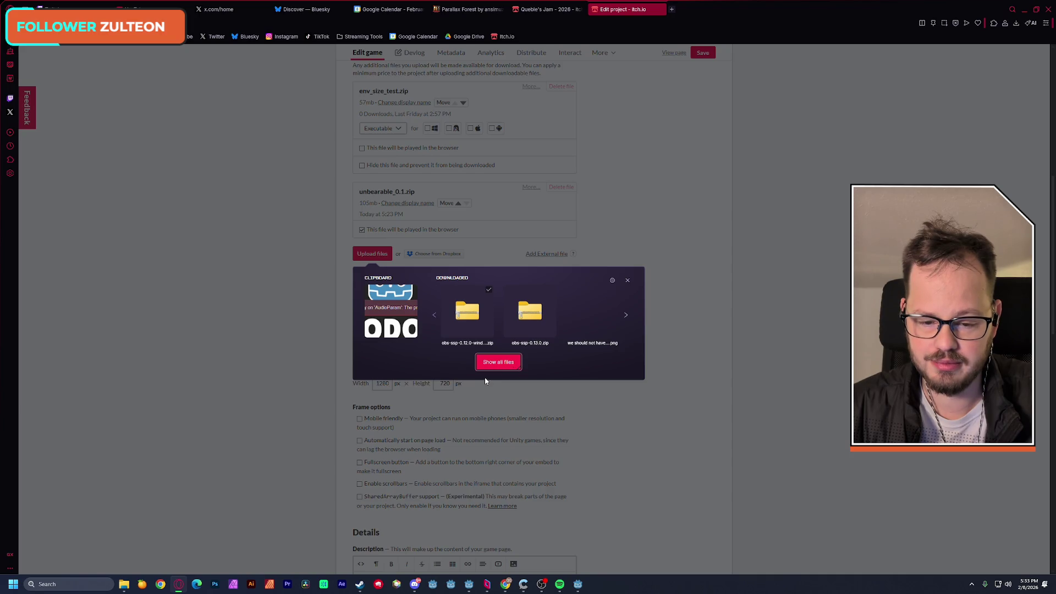
{"action": "left_click", "coordinate": [509, 369]}
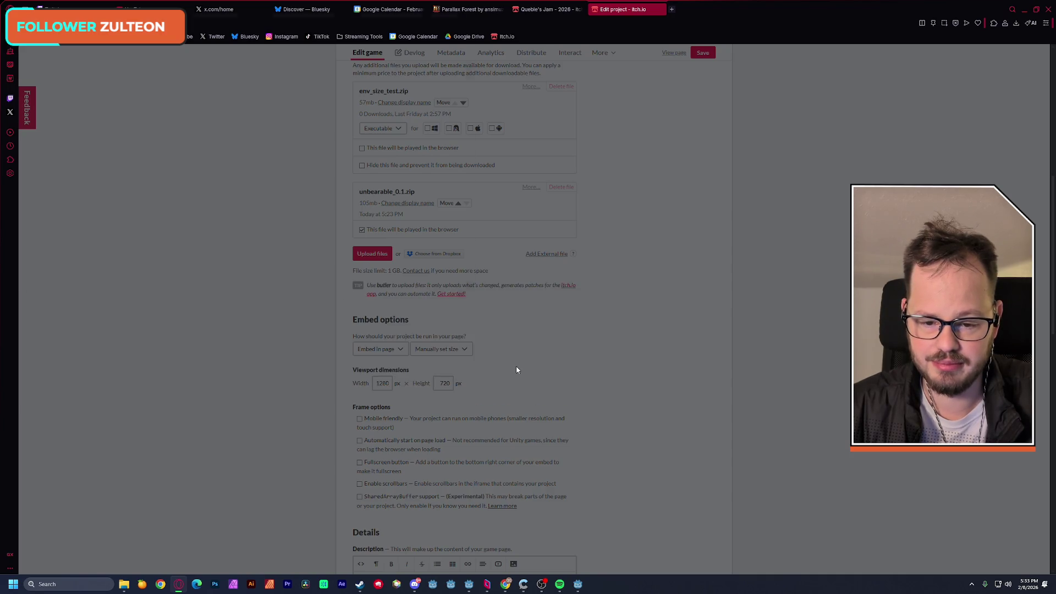
{"action": "double_click", "coordinate": [110, 216]}
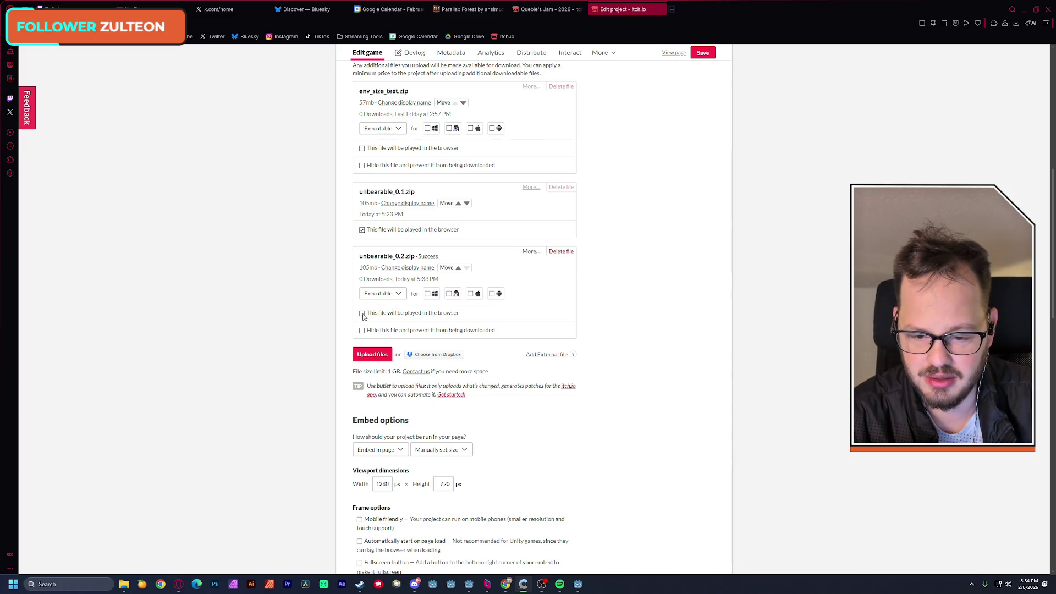
Make unbearable_0.2.zip the browser-played file, save, view the page and run the game
{"action": "left_click", "coordinate": [362, 313]}
{"action": "scroll", "coordinate": [312, 358], "scroll_direction": "down", "scroll_amount": 10}
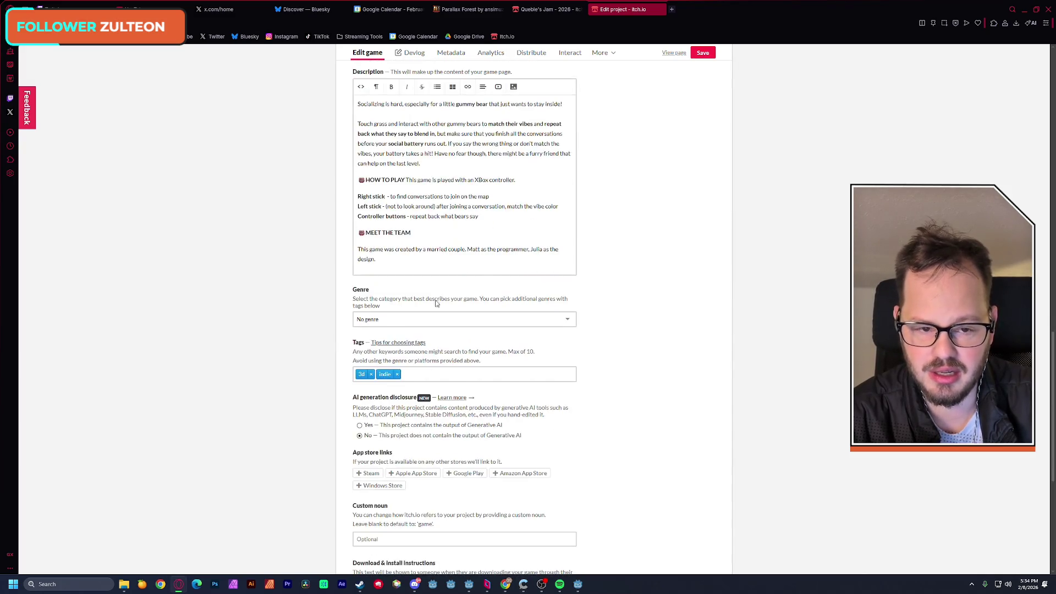
{"action": "left_click", "coordinate": [703, 54]}
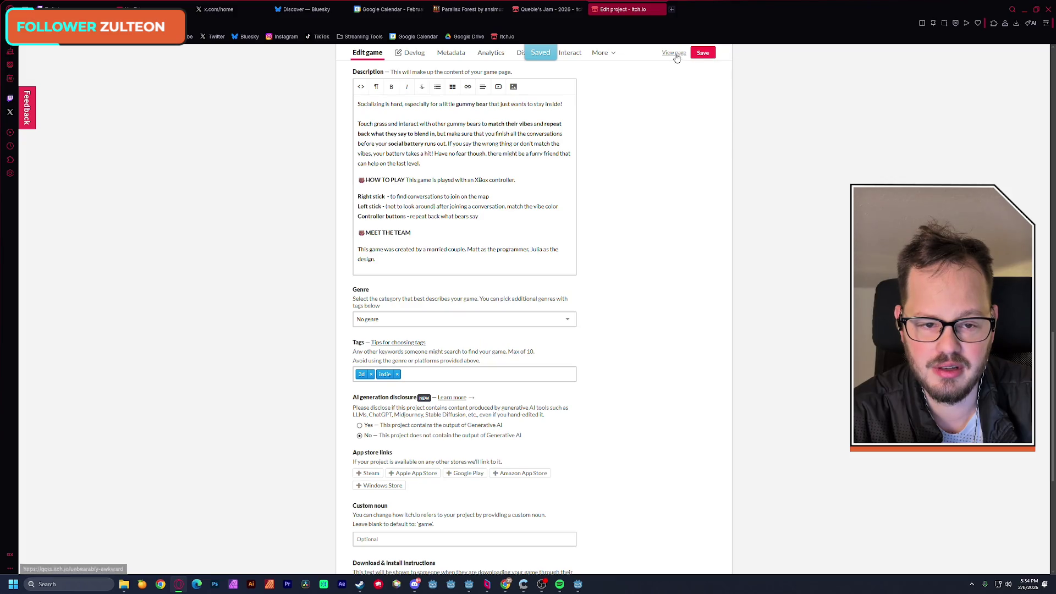
{"action": "left_click", "coordinate": [674, 53]}
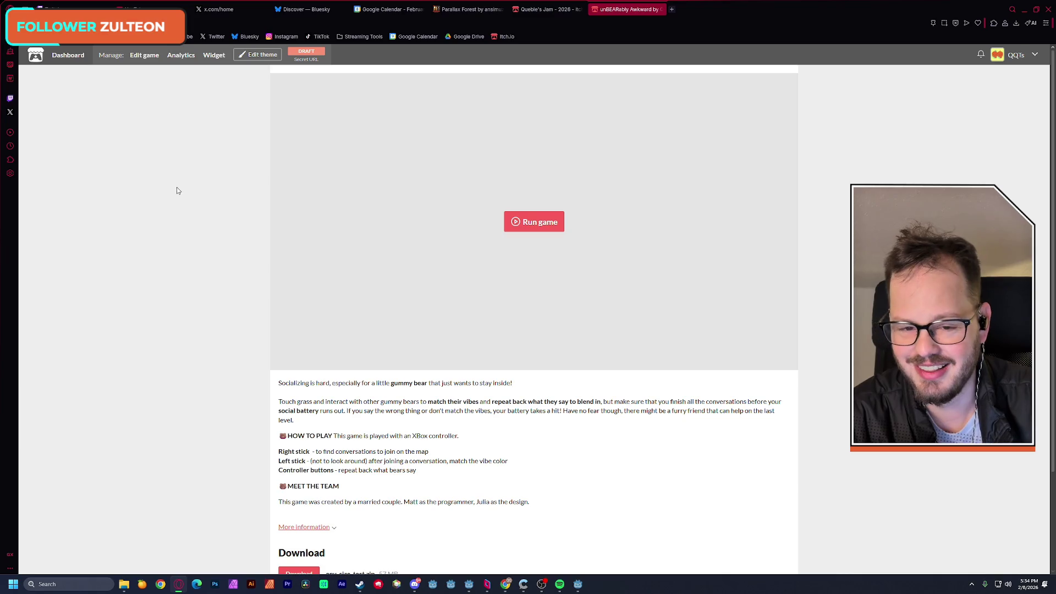
{"action": "left_click", "coordinate": [547, 218]}
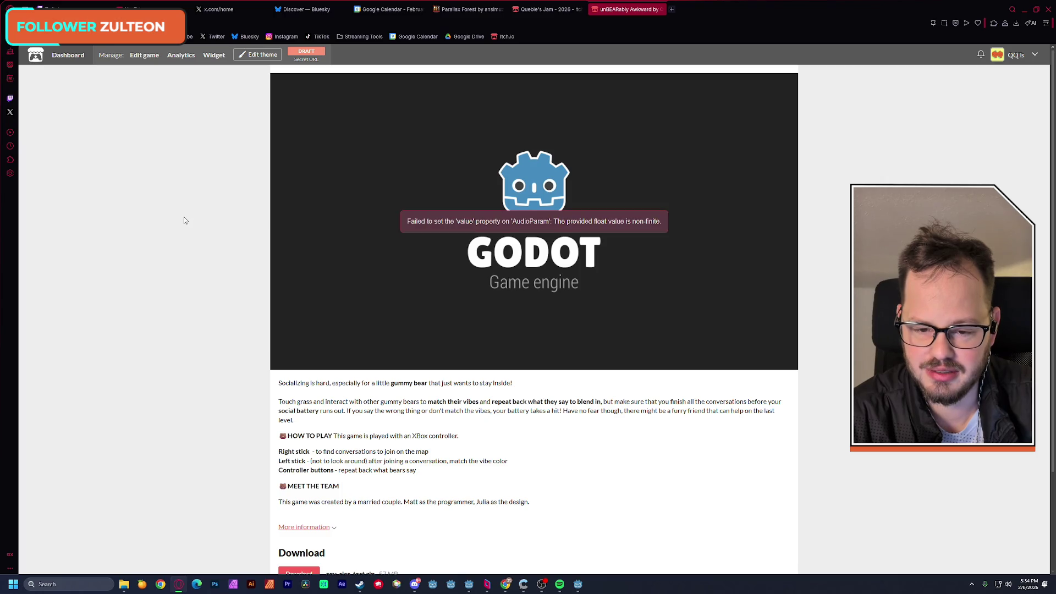
Return to the unBEARably Awkward edit page on itch.io
{"action": "left_click", "coordinate": [145, 55]}
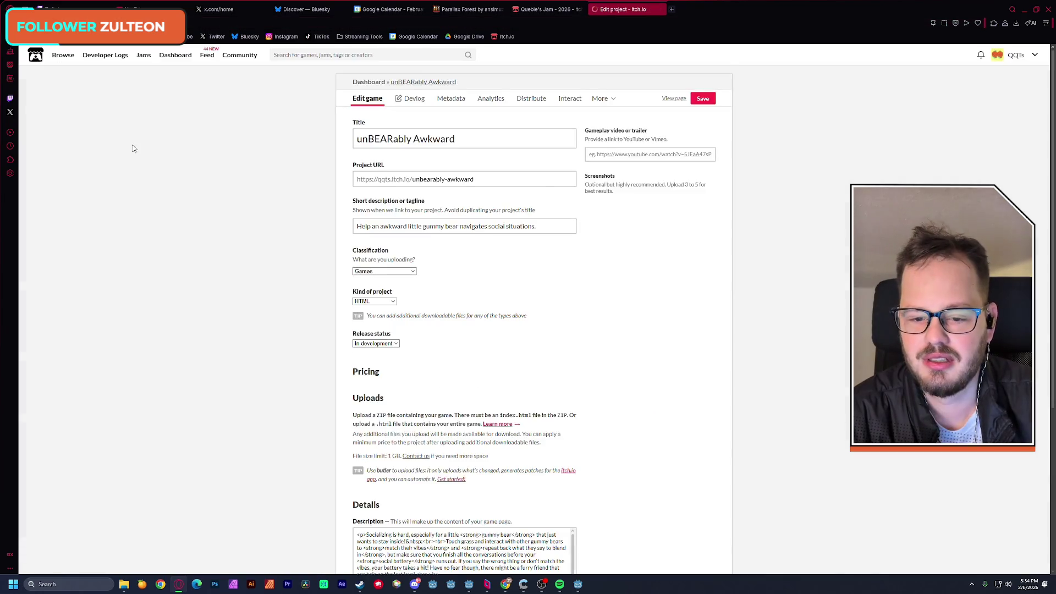
Tick SharedArrayBuffer support under Frame options, save, and view the game page
{"action": "scroll", "coordinate": [196, 207], "scroll_direction": "down", "scroll_amount": 6}
{"action": "scroll", "coordinate": [196, 207], "scroll_direction": "up", "scroll_amount": 4}
{"action": "left_click", "coordinate": [361, 332]}
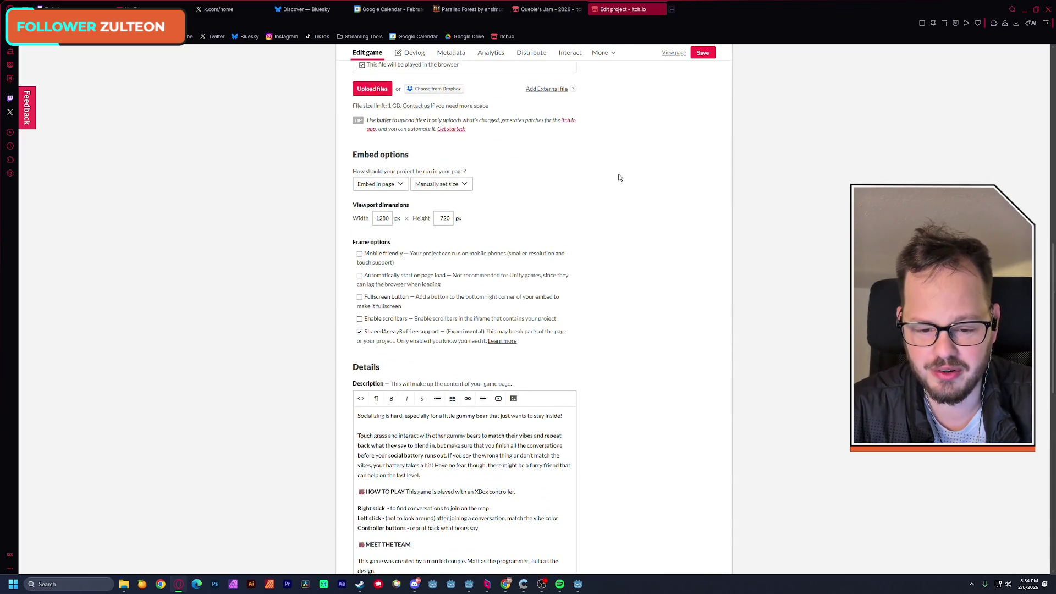
{"action": "left_click", "coordinate": [704, 54]}
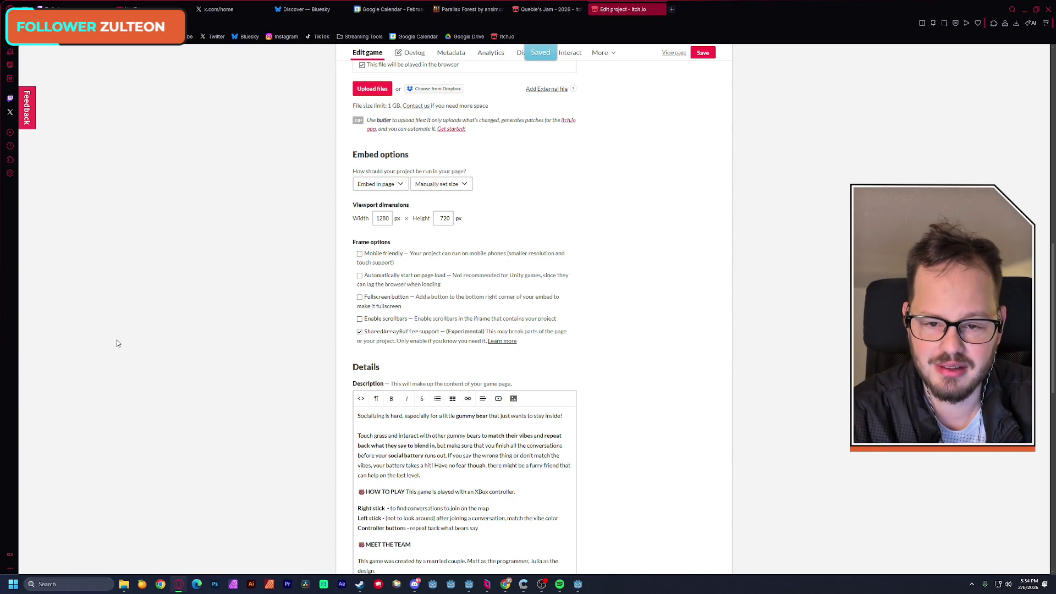
{"action": "left_click", "coordinate": [668, 52]}
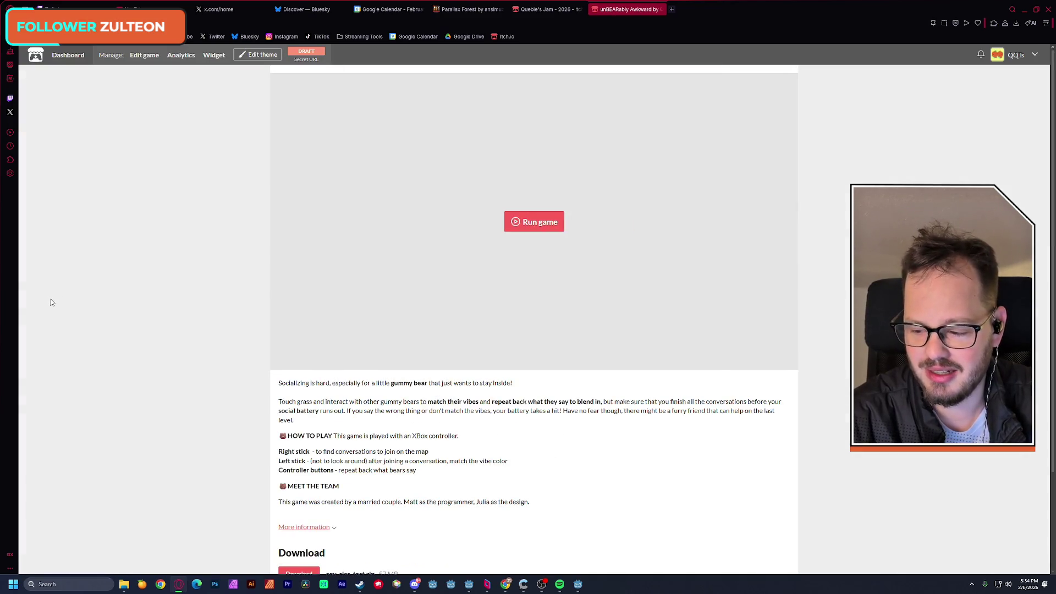
Relaunch the game on itch.io, hit the AudioParam non-finite error again, and return to Godot's export dialog
{"action": "left_click", "coordinate": [534, 222]}
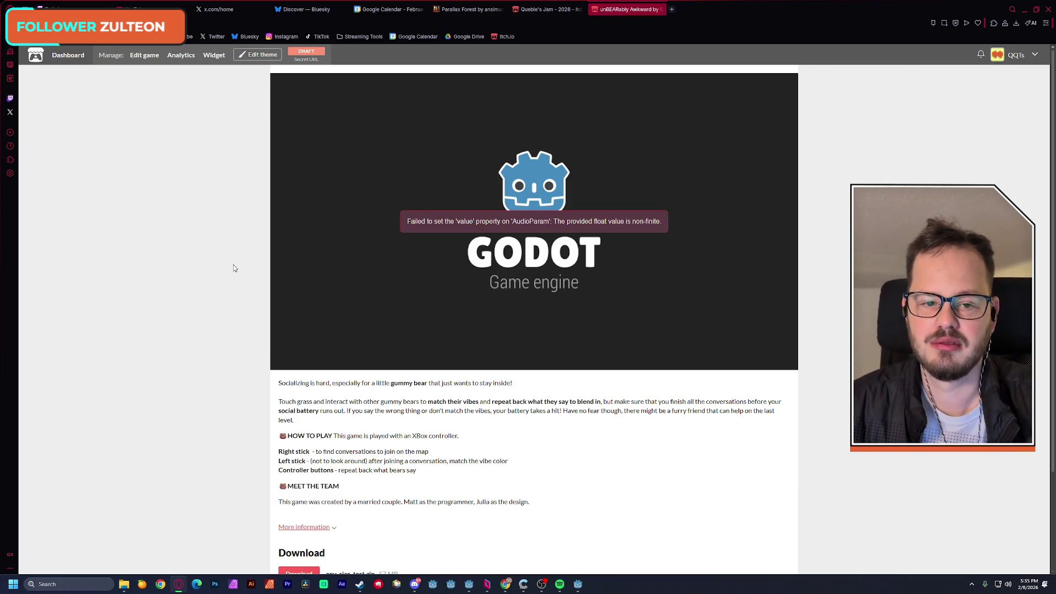
{"action": "left_click", "coordinate": [1026, 11]}
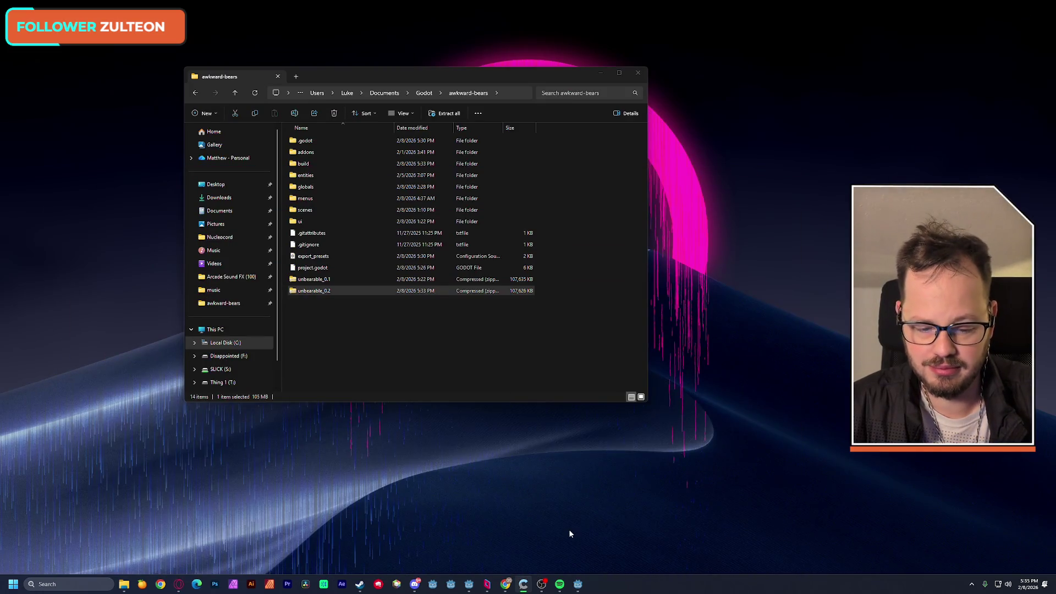
{"action": "left_click", "coordinate": [575, 584]}
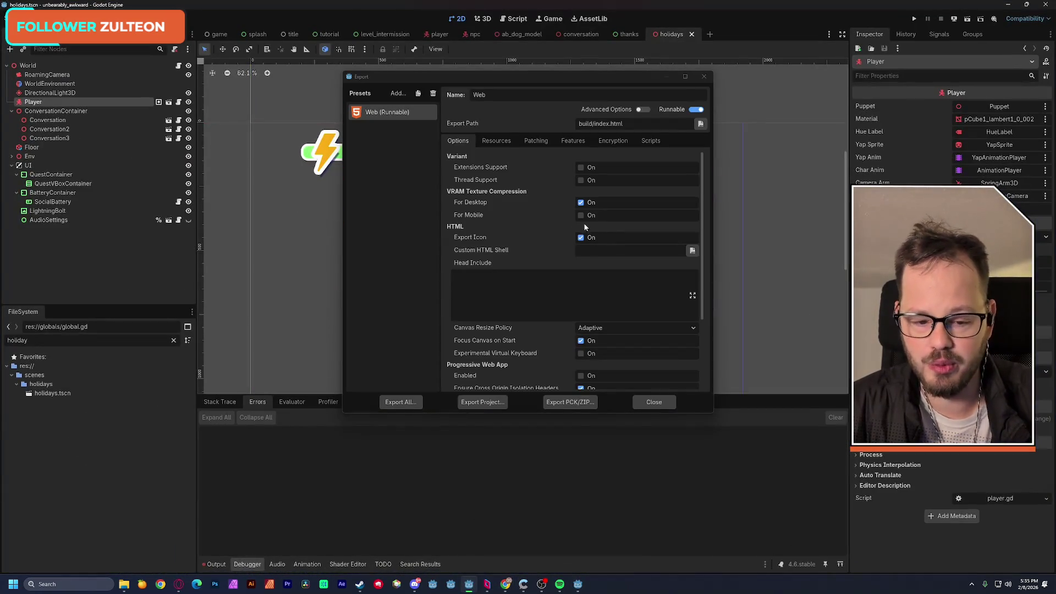
Close Export and search the whole project for 'audiomanager' from the script editor
{"action": "left_click", "coordinate": [653, 405]}
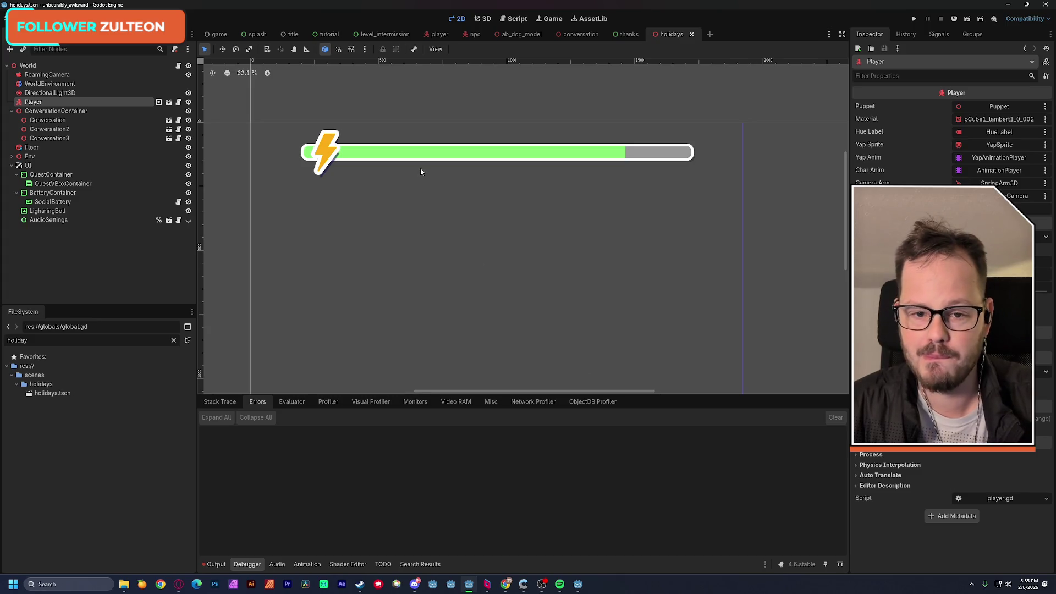
{"action": "left_click", "coordinate": [527, 19]}
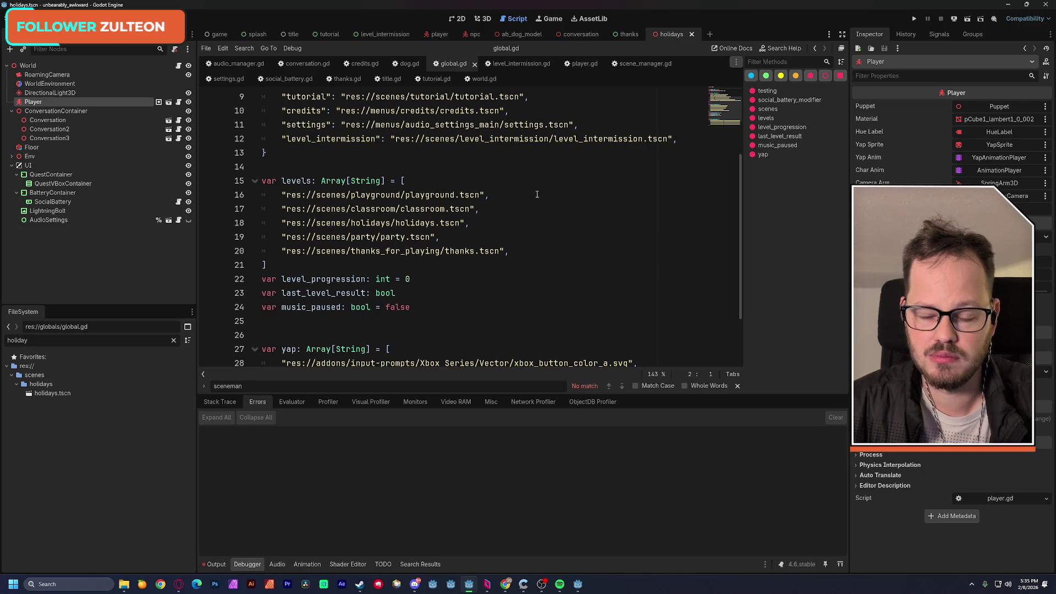
{"action": "key", "text": "ctrl+shift+f"}
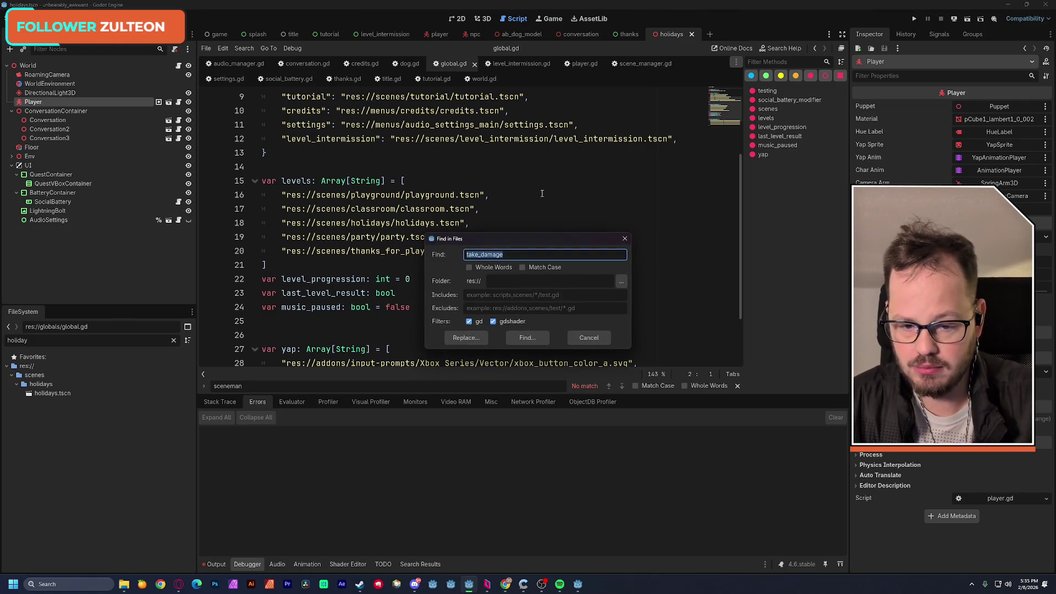
{"action": "type", "text": "audiomanager"}
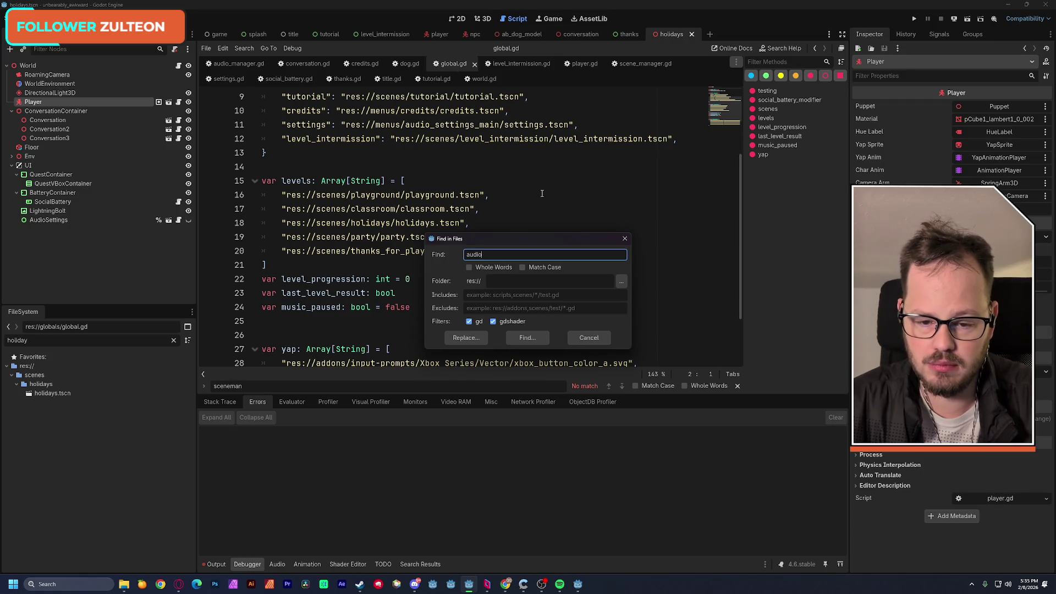
{"action": "left_click", "coordinate": [536, 338]}
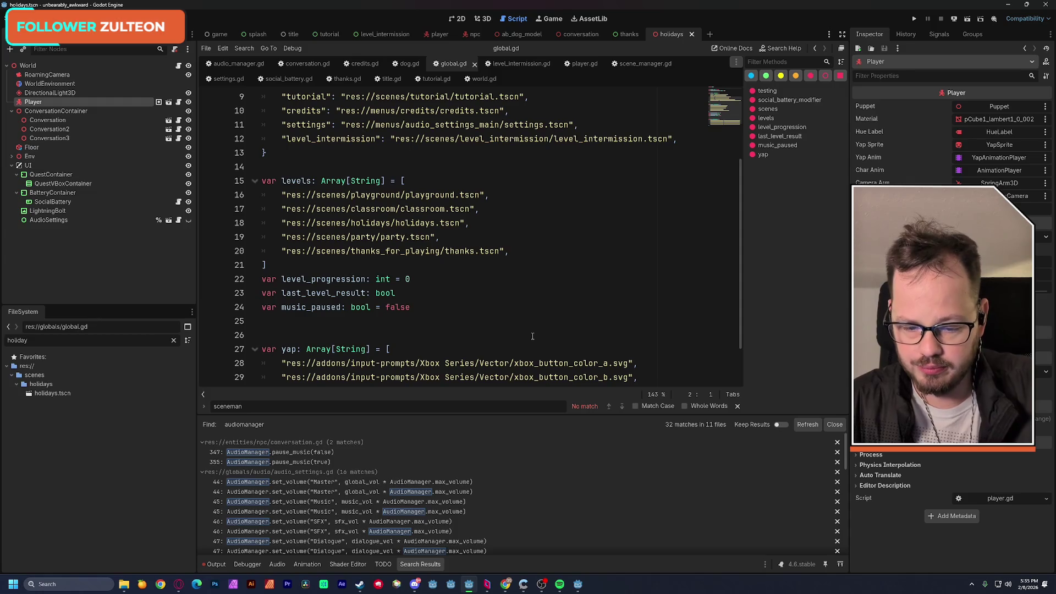
{"action": "mouse_move", "coordinate": [477, 415]}
{"action": "left_mouse_down"}
{"action": "mouse_move", "coordinate": [489, 252]}
{"action": "mouse_move", "coordinate": [492, 291]}
{"action": "left_mouse_up"}
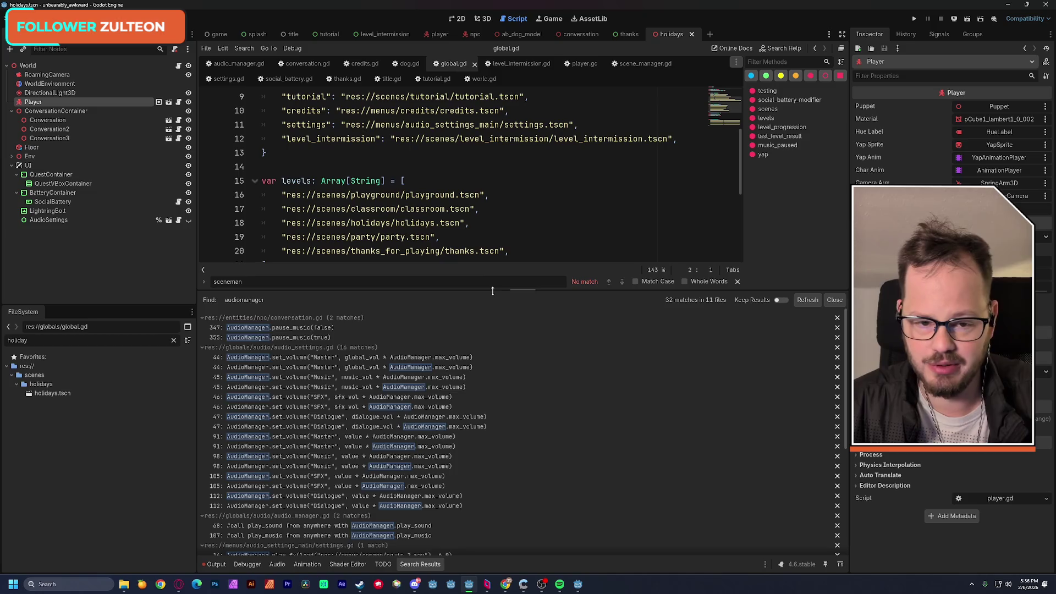
Search the project for AudioManager.play_music calls and open the splash.gd result
{"action": "key", "text": "ctrl+shift+f"}
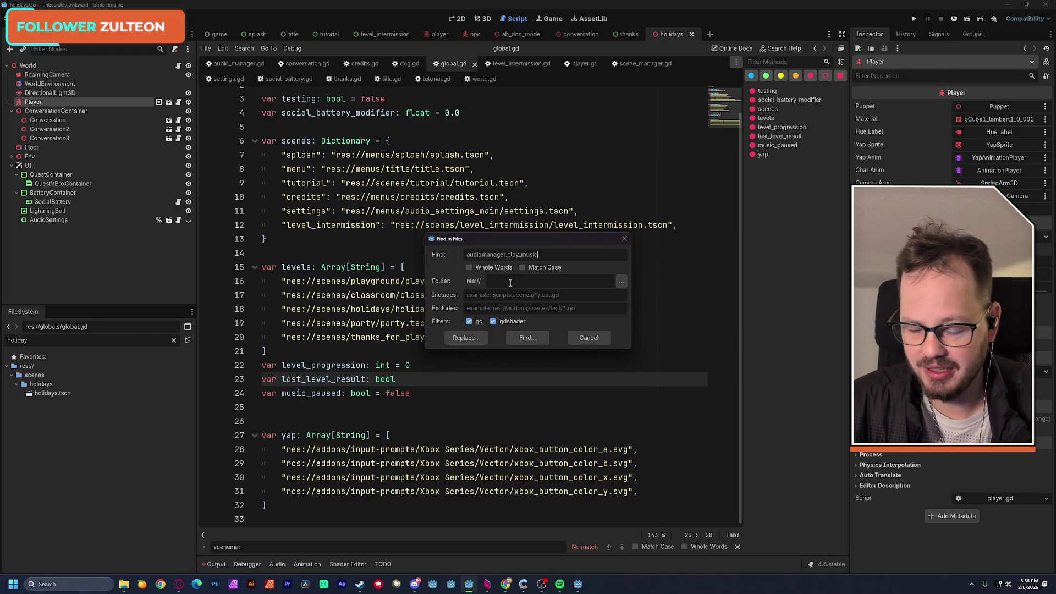
{"action": "left_click", "coordinate": [528, 339]}
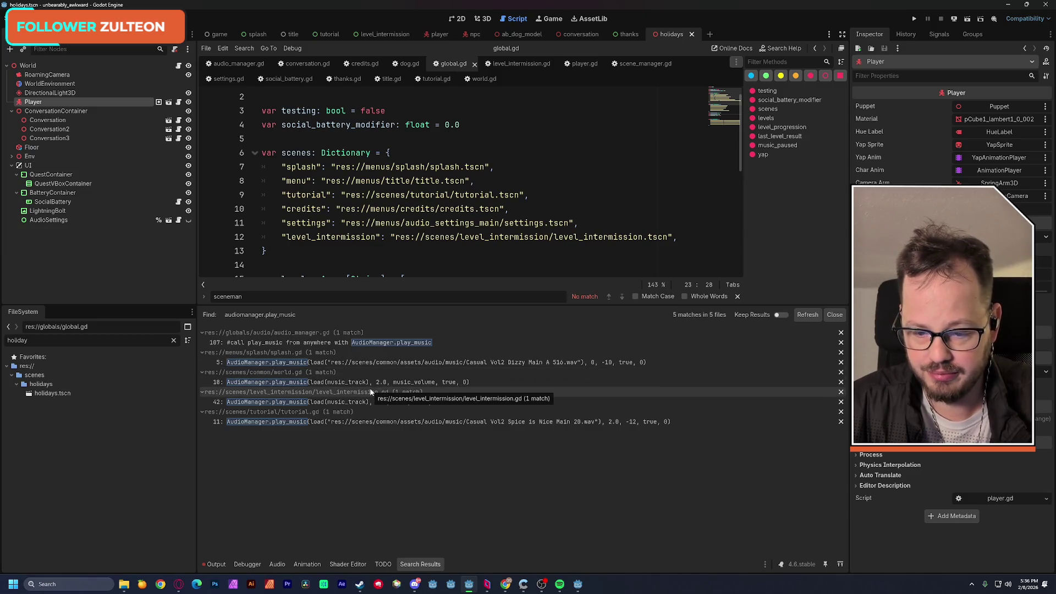
{"action": "left_click", "coordinate": [321, 364]}
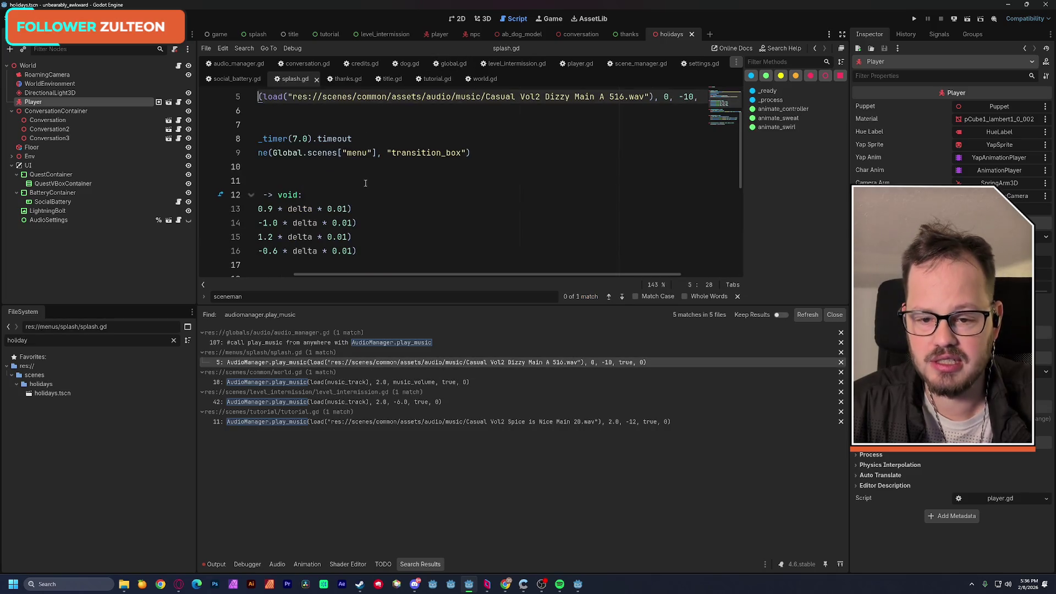
{"action": "scroll", "coordinate": [402, 193], "scroll_direction": "up", "scroll_amount": 2}
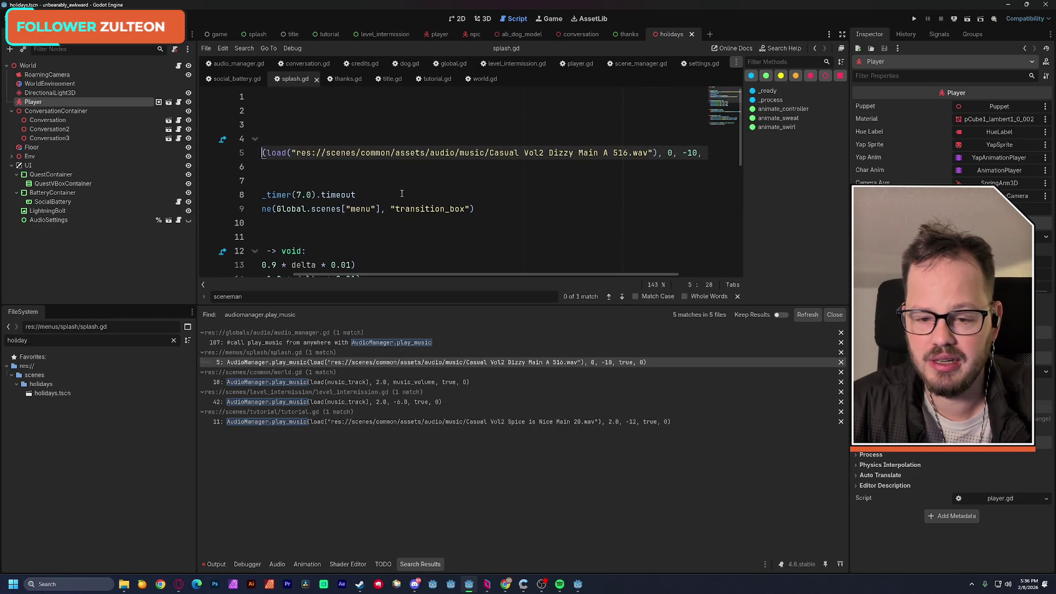
{"action": "scroll", "coordinate": [411, 273], "scroll_direction": "left", "scroll_amount": 5}
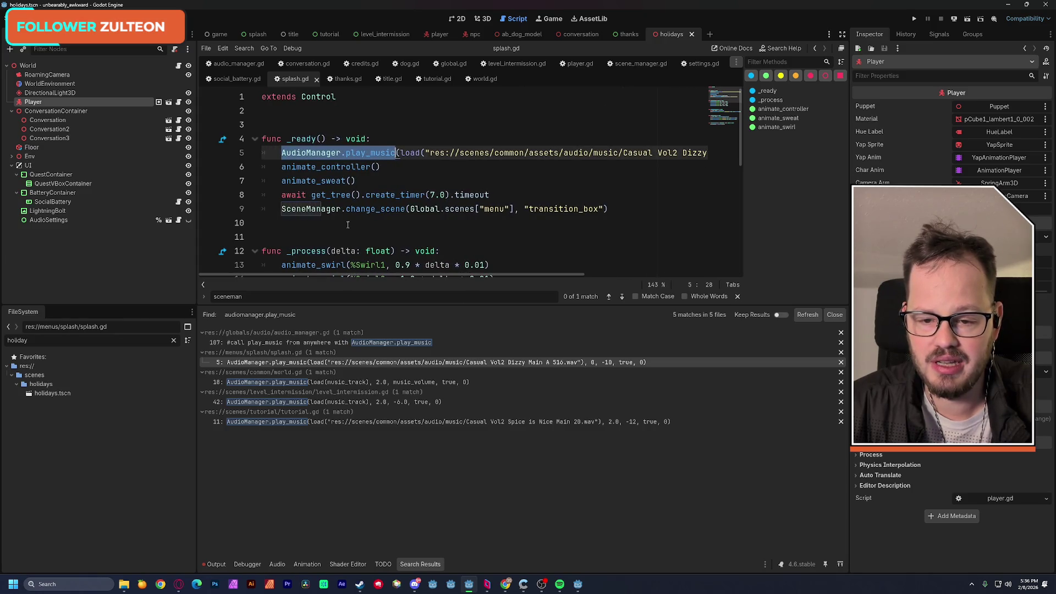
{"action": "left_click_drag", "start_coordinate": [281, 153], "coordinate": [709, 154]}
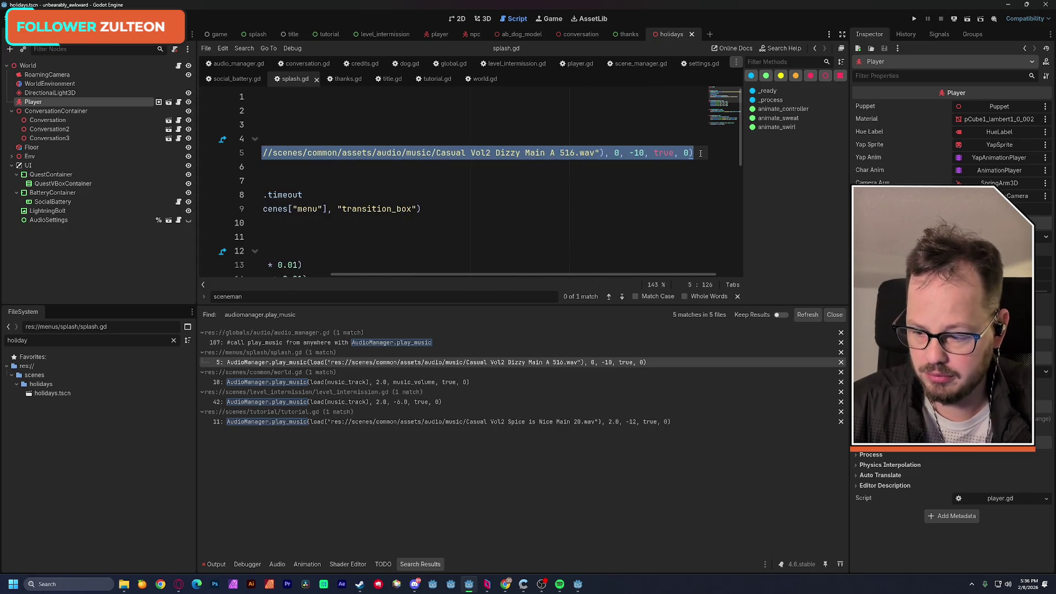
Comment out splash.gd's line-5 play_music call with Ctrl+K, save, and switch to the title scene
{"action": "key", "text": "BackSpace"}
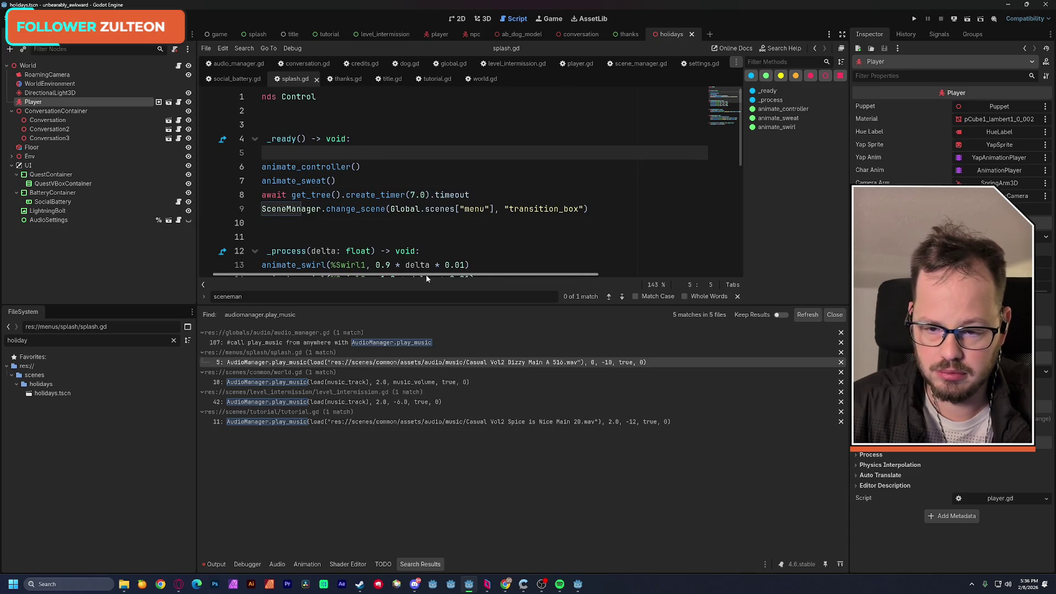
{"action": "key", "text": "ctrl+z"}
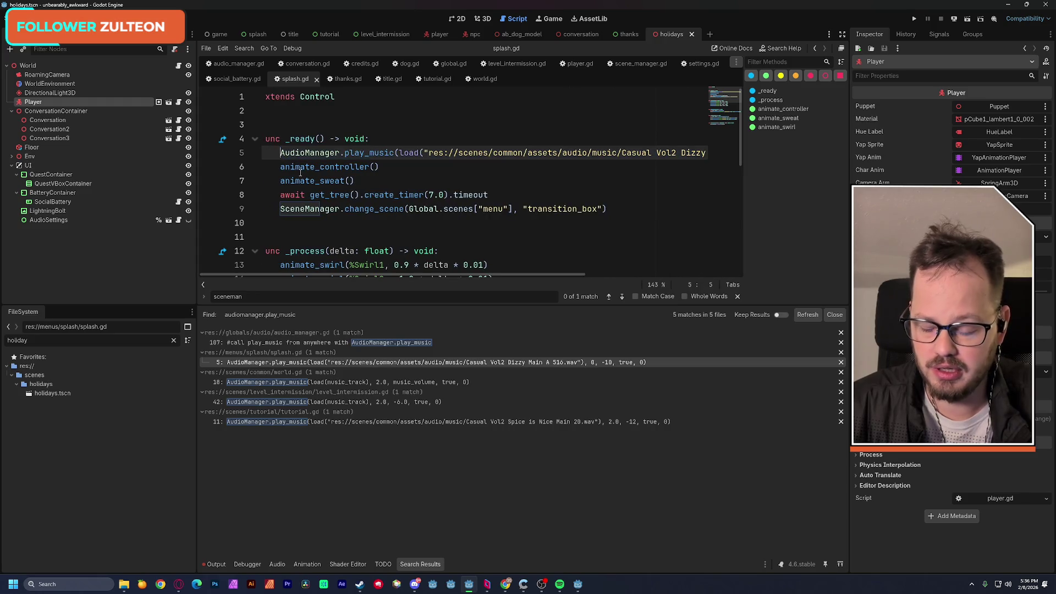
{"action": "key", "text": "ctrl+k"}
{"action": "key", "text": "Up"}
{"action": "key", "text": "Up"}
{"action": "left_click_drag", "start_coordinate": [286, 152], "coordinate": [721, 154]}
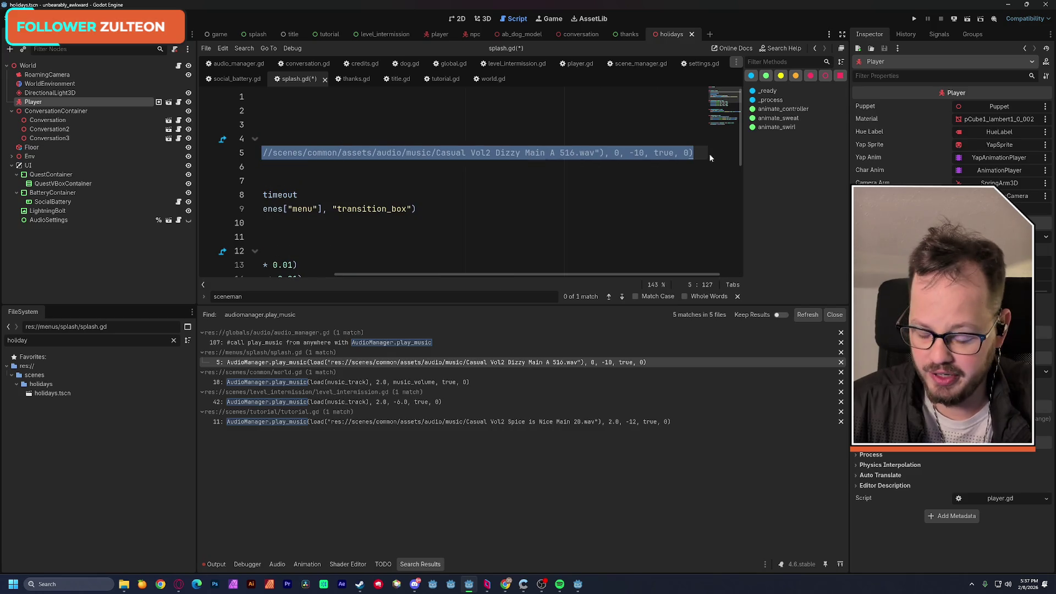
{"action": "key", "text": "Down"}
{"action": "key", "text": "Down"}
{"action": "left_click_drag", "start_coordinate": [438, 275], "coordinate": [303, 275]}
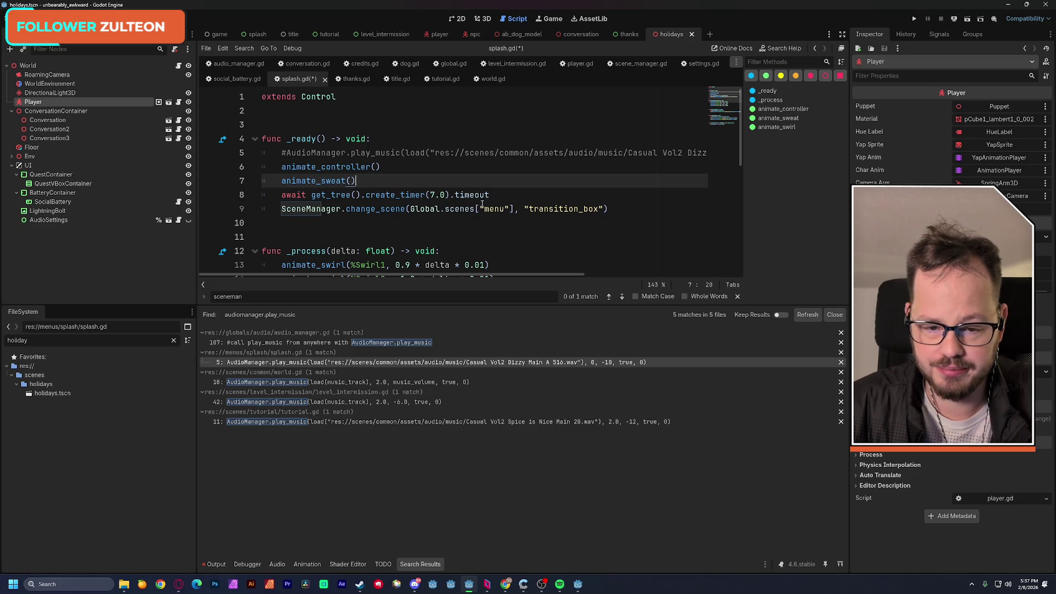
{"action": "key", "text": "ctrl+s"}
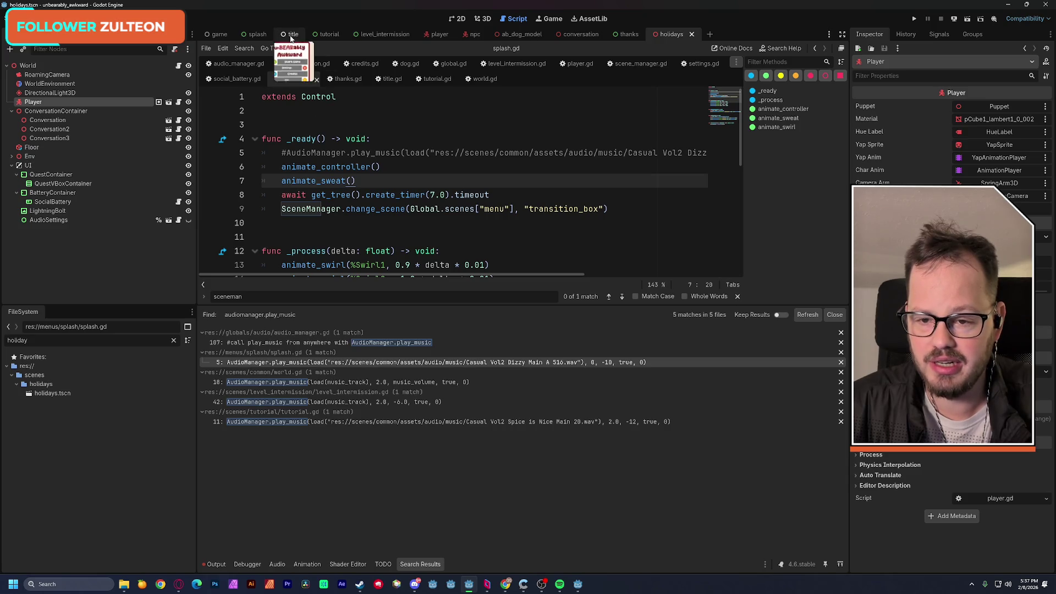
{"action": "left_click", "coordinate": [291, 38]}
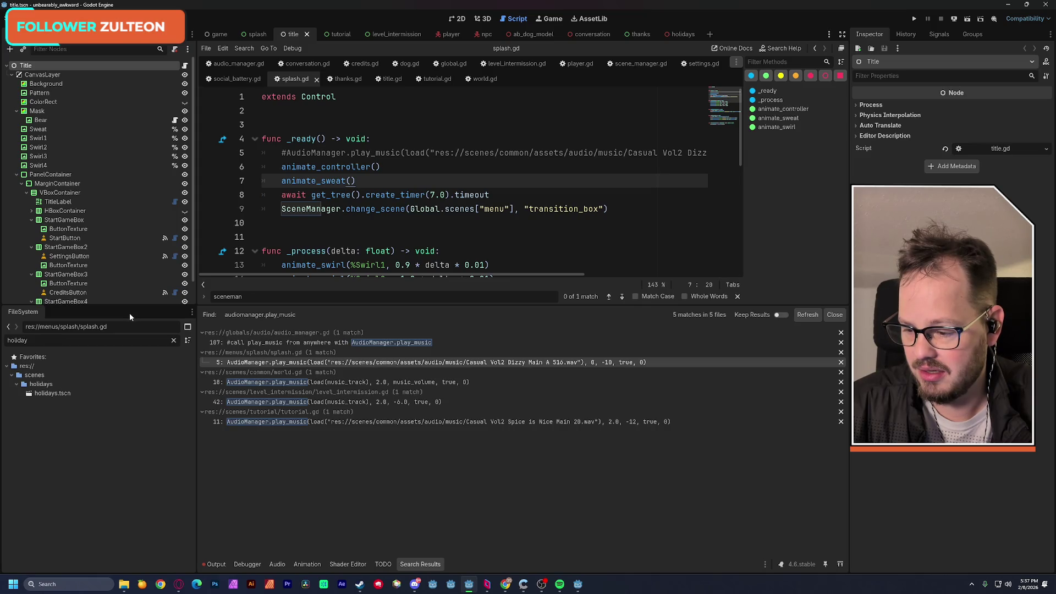
{"action": "key", "text": "alt+Tab"}
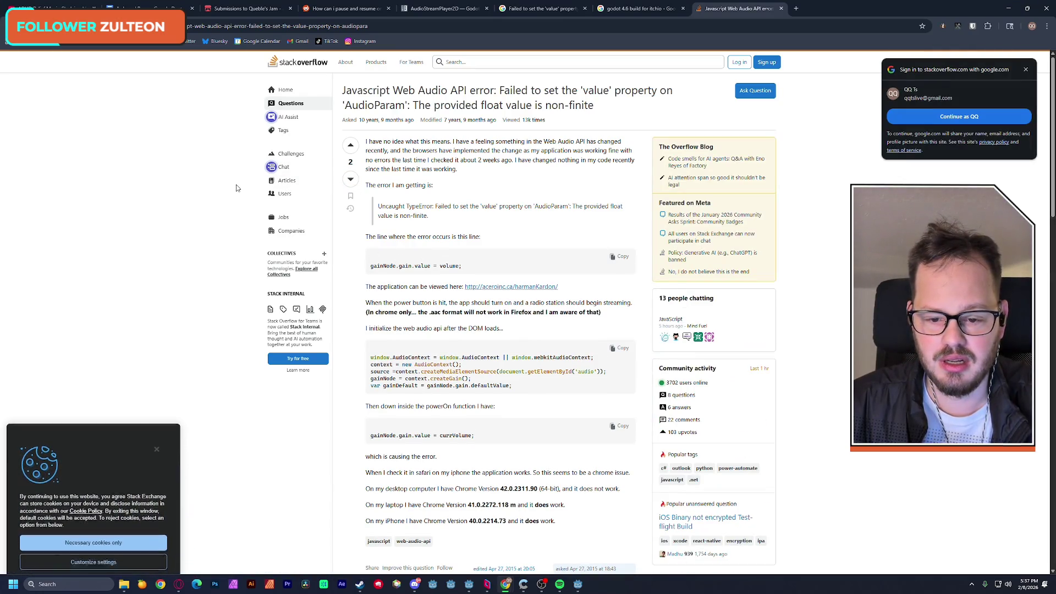
Read the Stack Overflow answers on the AudioParam non-finite value error, then return to Godot
{"action": "scroll", "coordinate": [237, 193], "scroll_direction": "down", "scroll_amount": 2}
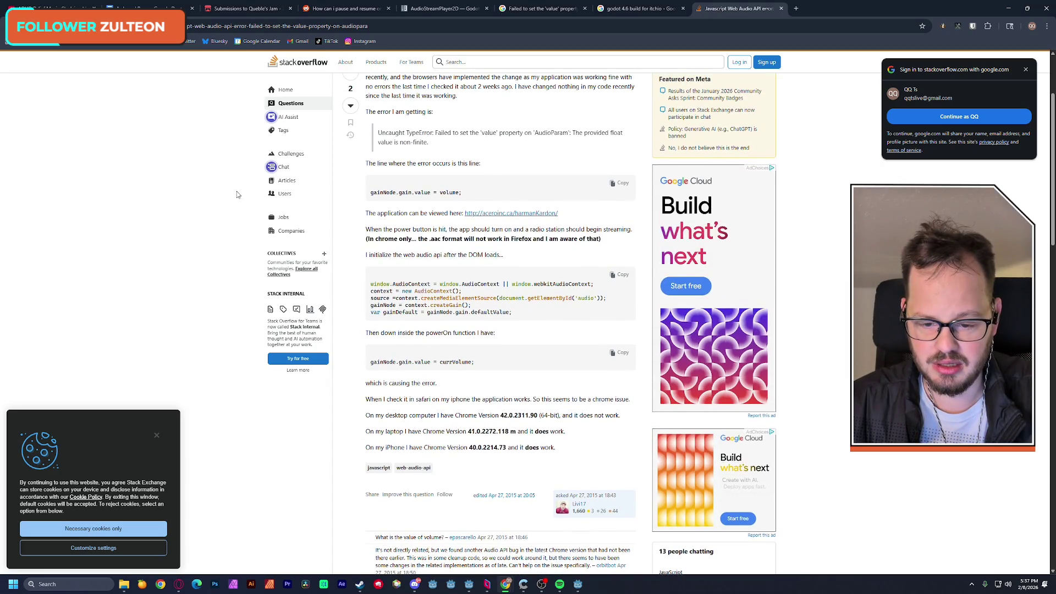
{"action": "scroll", "coordinate": [237, 194], "scroll_direction": "up", "scroll_amount": 1}
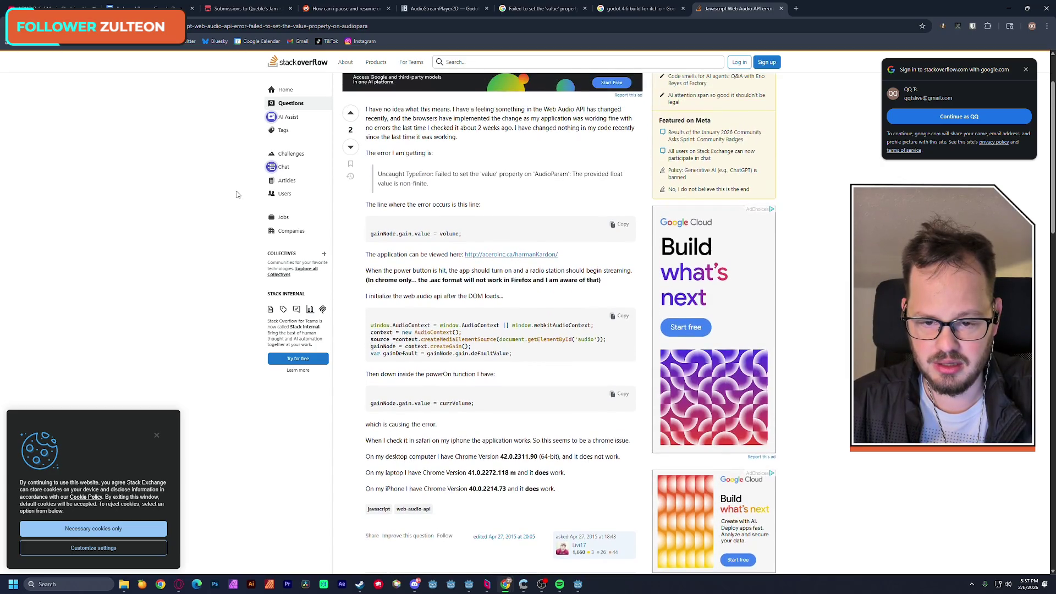
{"action": "scroll", "coordinate": [237, 194], "scroll_direction": "down", "scroll_amount": 8}
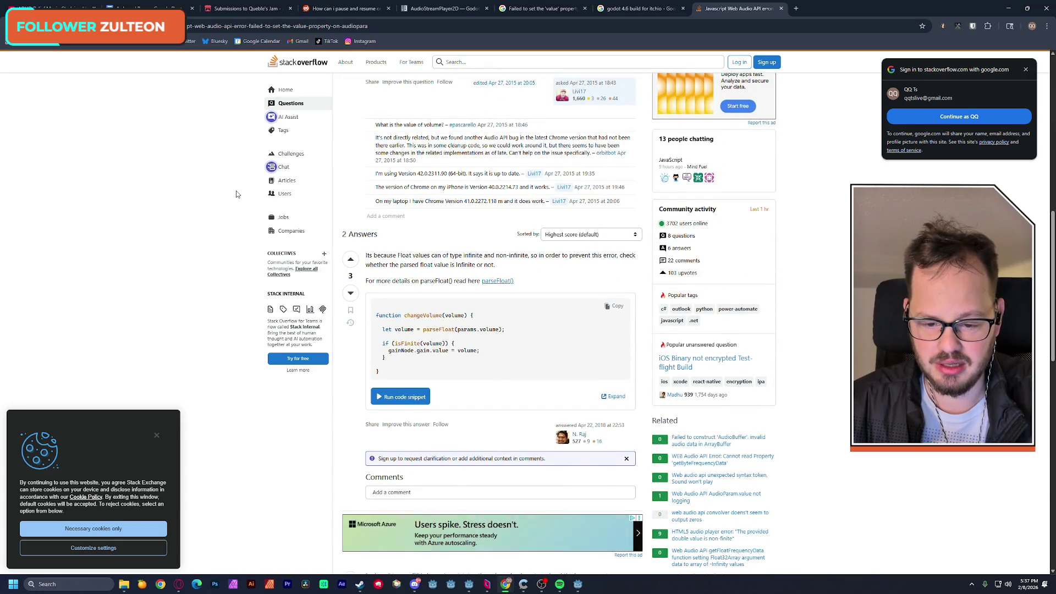
{"action": "scroll", "coordinate": [236, 194], "scroll_direction": "down", "scroll_amount": 8}
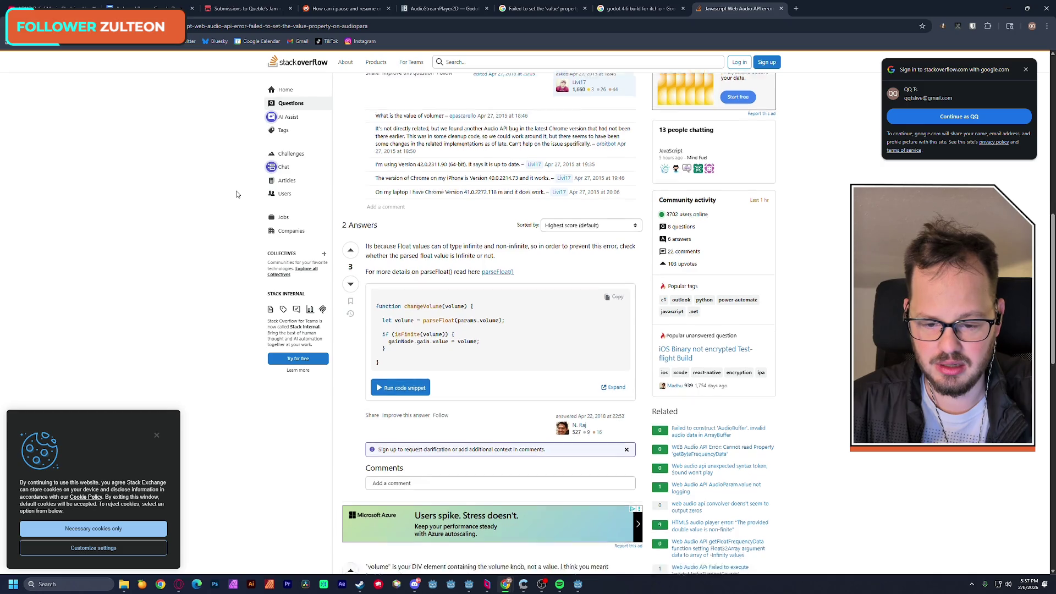
{"action": "scroll", "coordinate": [234, 193], "scroll_direction": "up", "scroll_amount": 15}
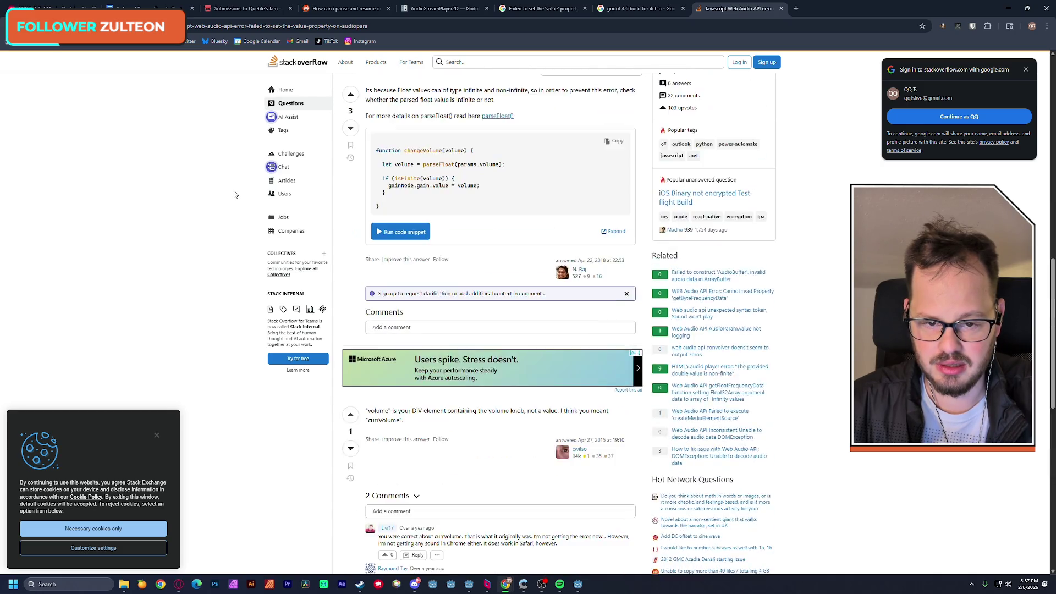
{"action": "left_click", "coordinate": [1016, 9]}
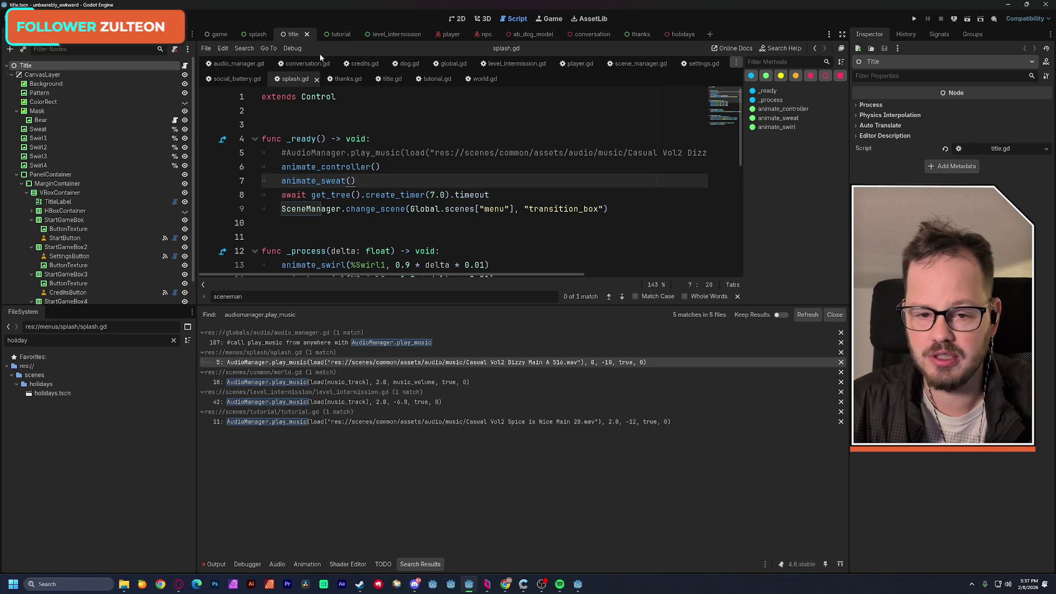
Filter the project files for 'title' and open the title scene's title.gd script
{"action": "double_click", "coordinate": [42, 340]}
{"action": "type", "text": "title"}
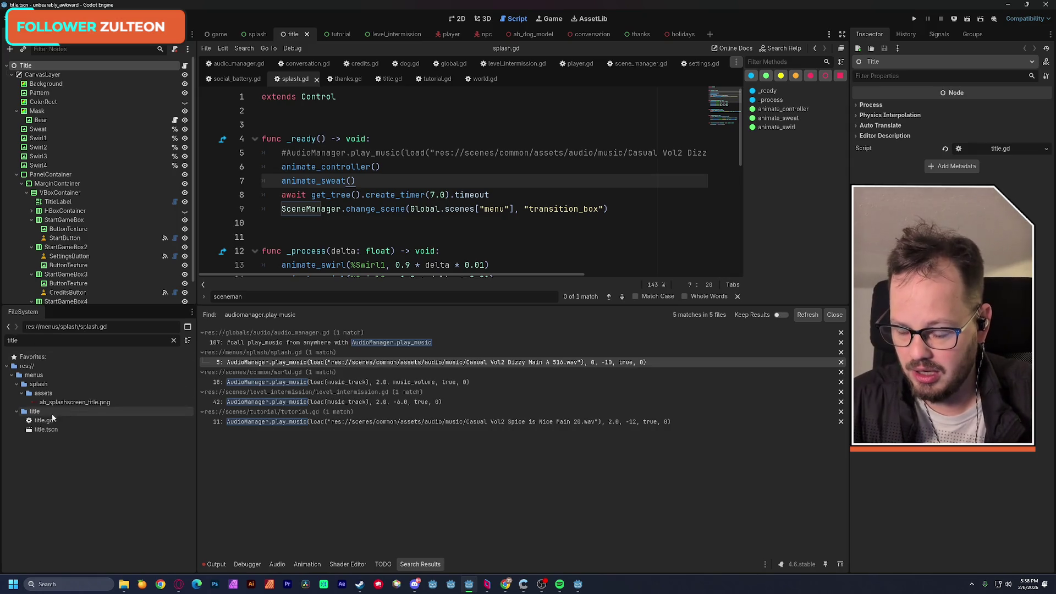
{"action": "left_click", "coordinate": [44, 429]}
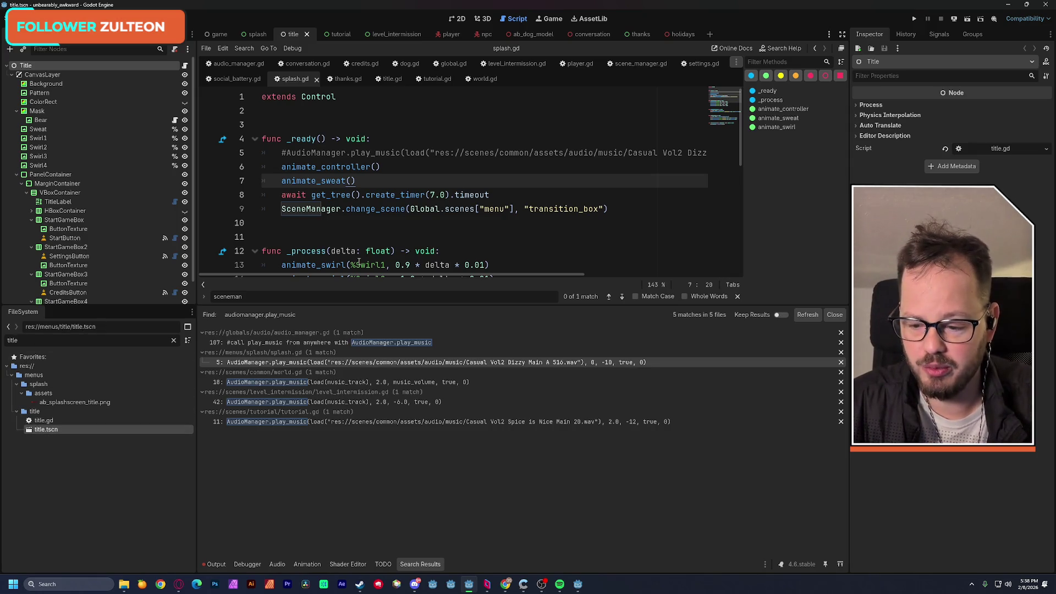
{"action": "left_click", "coordinate": [457, 18]}
{"action": "left_click", "coordinate": [184, 65]}
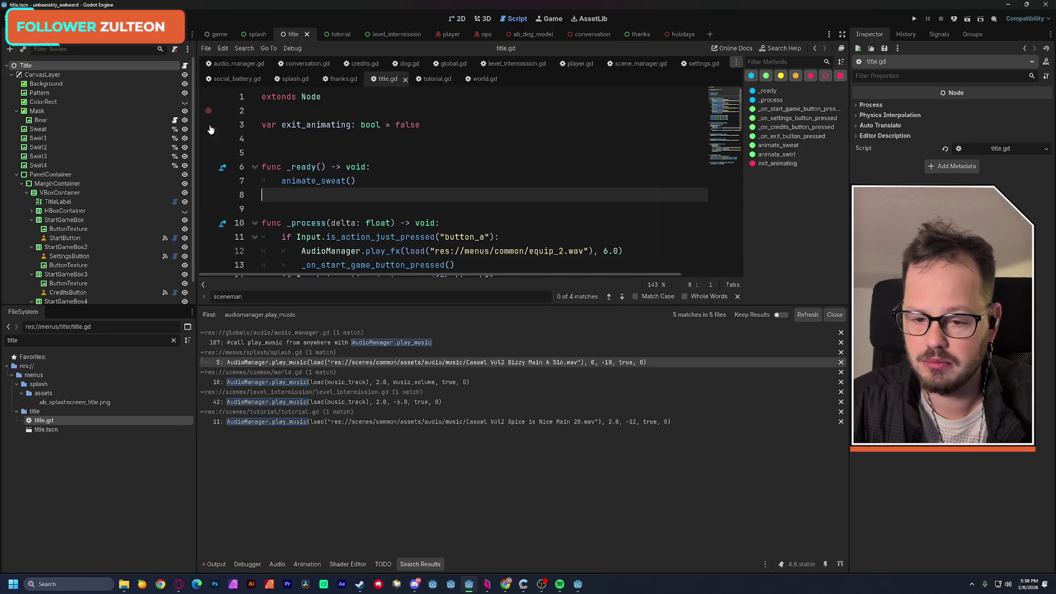
Paste the AudioManager.play_music call into title.gd's _ready function and save the script
{"action": "left_click", "coordinate": [380, 165]}
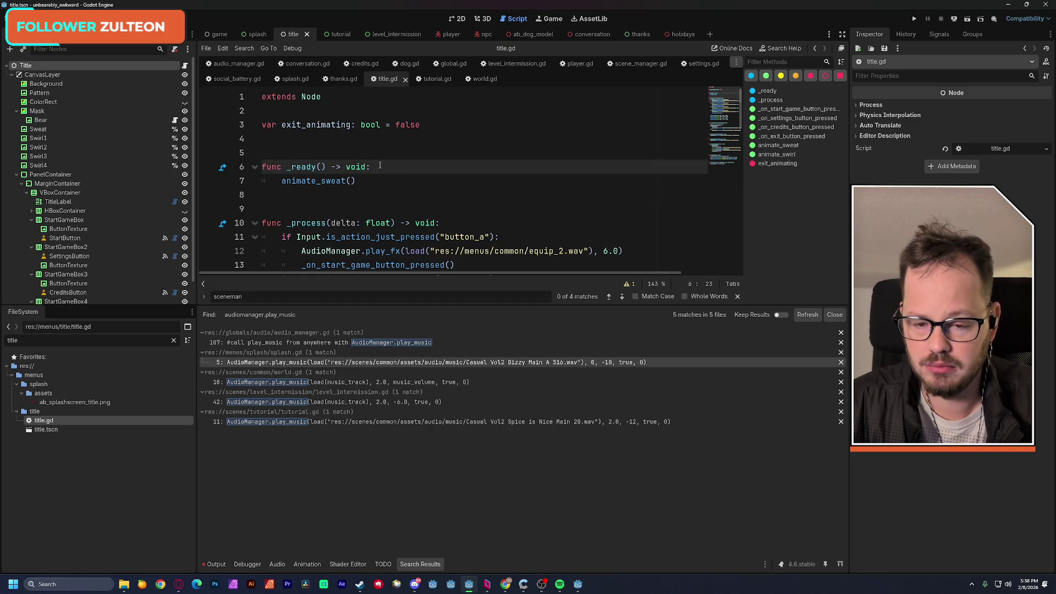
{"action": "key", "text": "Return"}
{"action": "type", "text": "AudioManager.play_music(load(\"res://scenes/common/assets/audio/music/Casual Vol2 Dizzy Main A 516.wav\"), 0, -10, true, 0)"}
{"action": "left_click_drag", "start_coordinate": [428, 274], "coordinate": [275, 276]}
{"action": "left_click", "coordinate": [385, 144]}
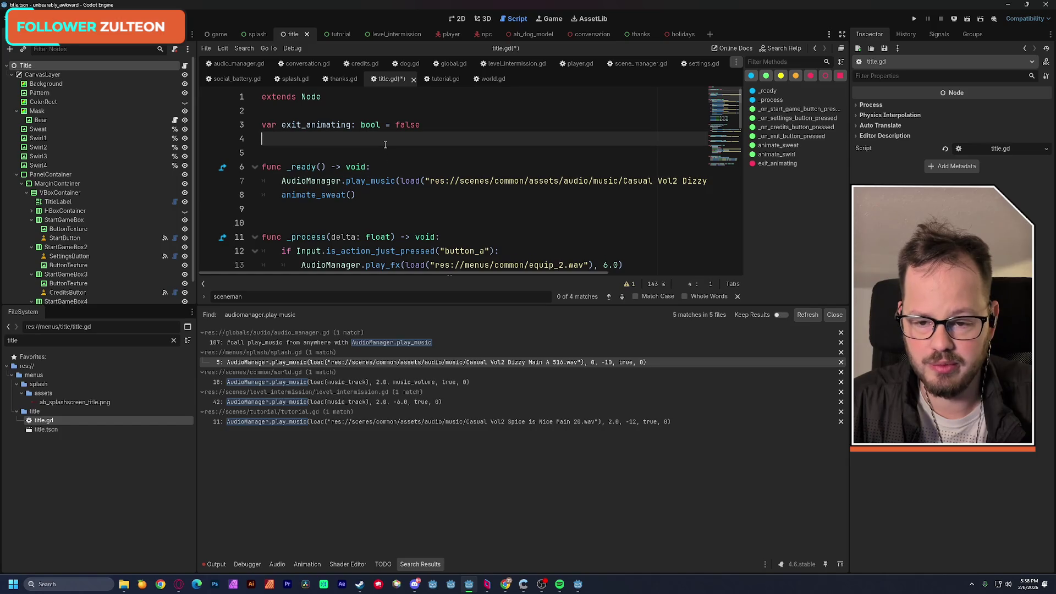
{"action": "key", "text": "ctrl+s"}
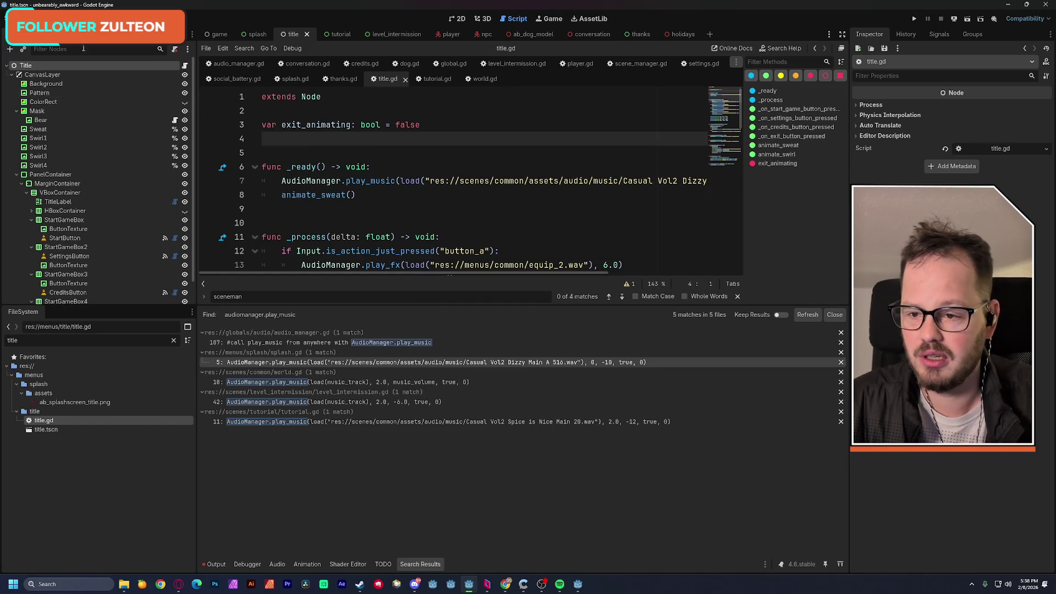
{"action": "left_click", "coordinate": [41, 18]}
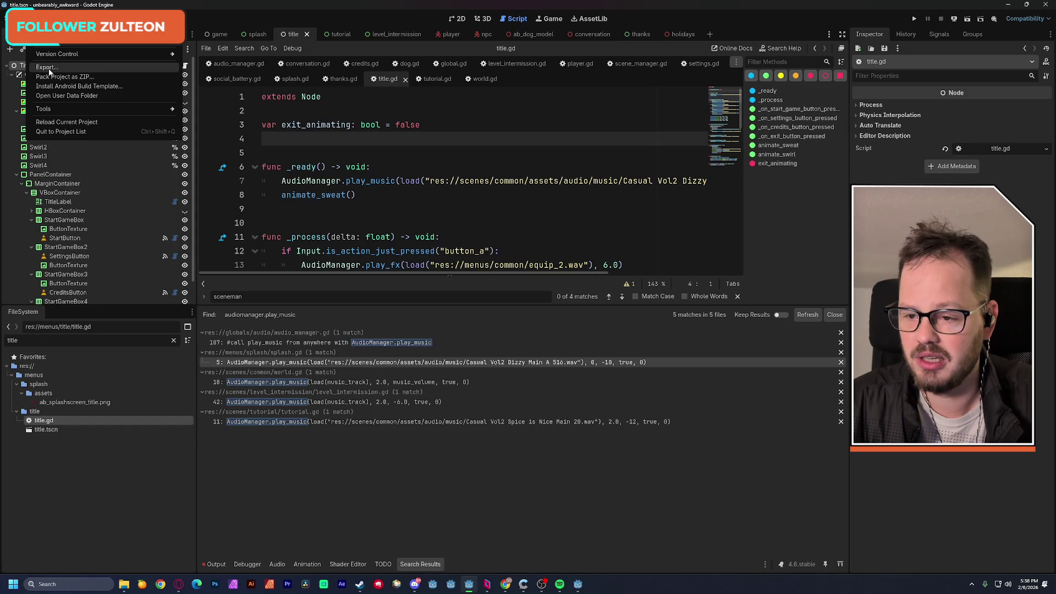
Re-export the Web preset over build/index.html, confirming the overwrite, then minimize Godot
{"action": "left_click", "coordinate": [47, 67]}
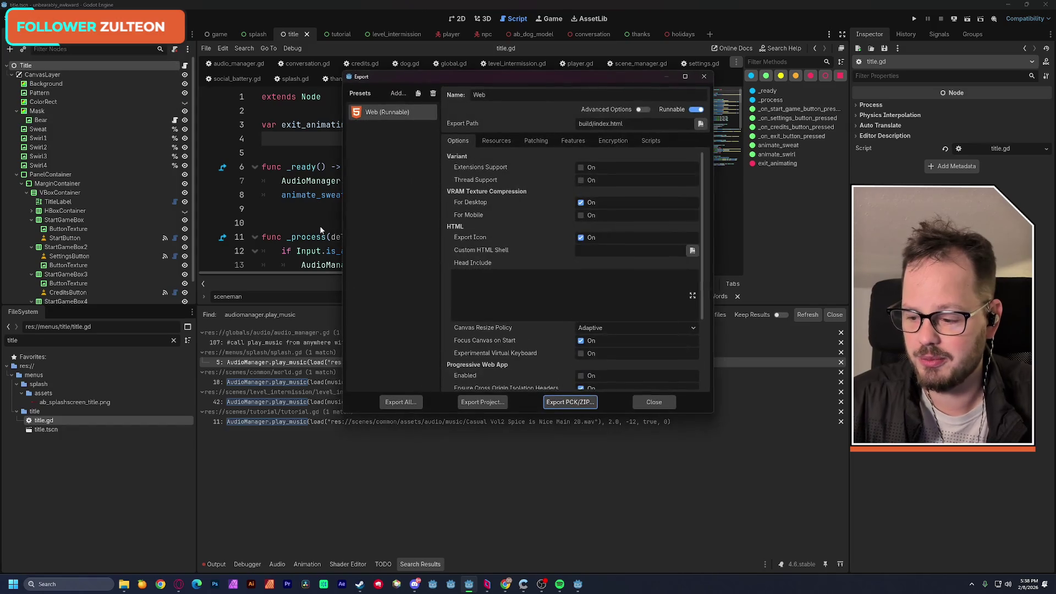
{"action": "left_click", "coordinate": [497, 403]}
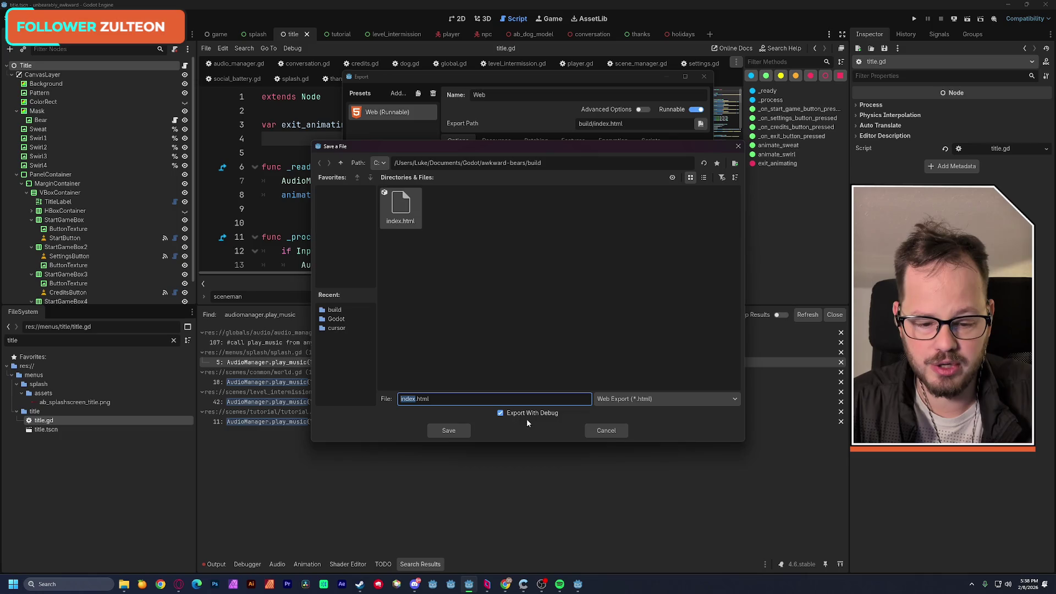
{"action": "left_click", "coordinate": [461, 431]}
{"action": "left_click", "coordinate": [491, 308]}
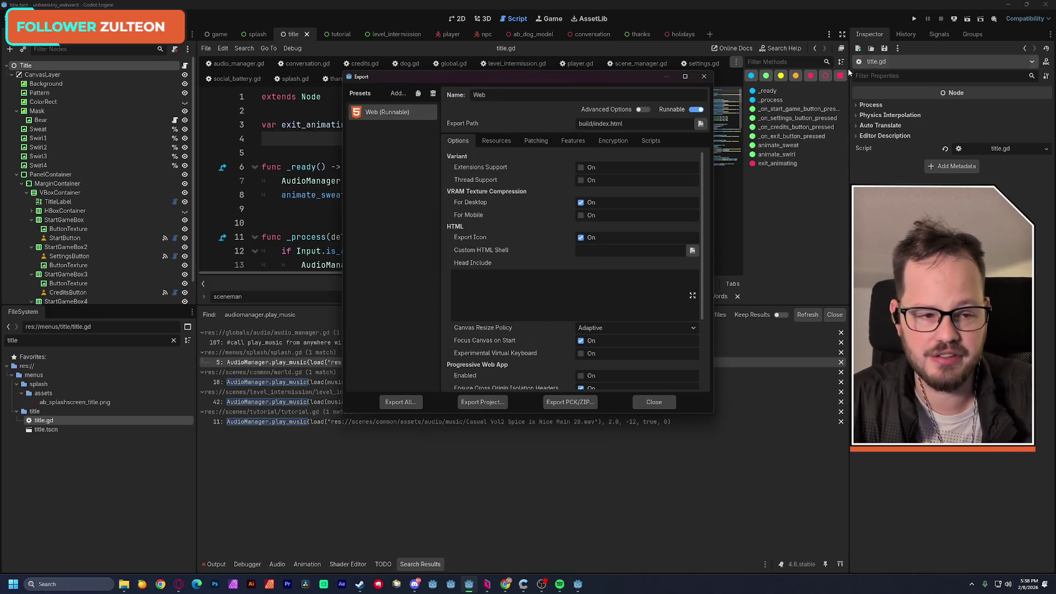
{"action": "left_click", "coordinate": [1007, 6]}
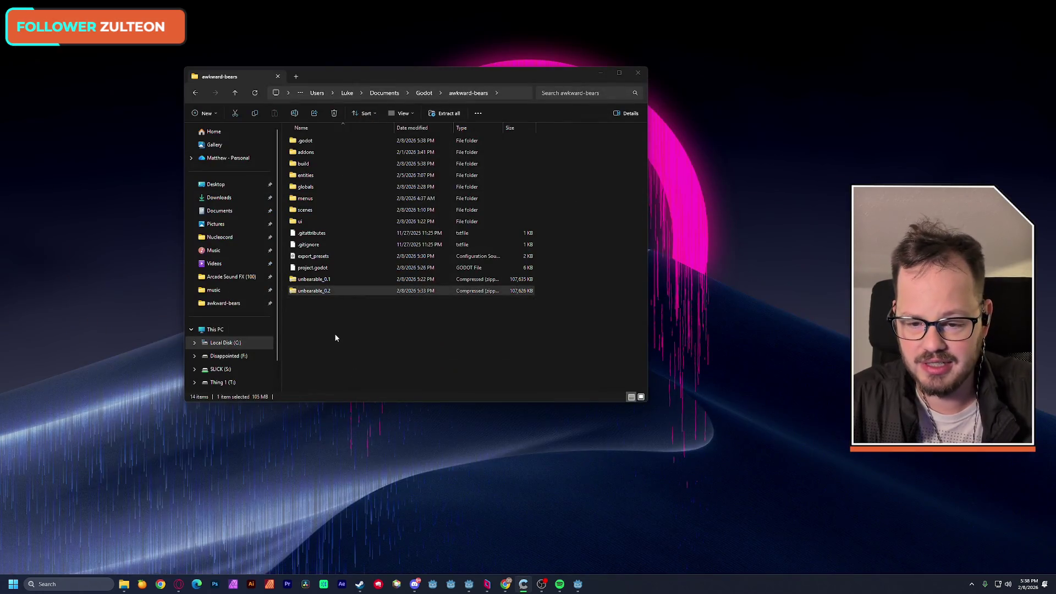
Use 7-Zip's Add to "build.zip" on the build folder to create build.zip in awkward-bears
{"action": "right_click", "coordinate": [309, 165]}
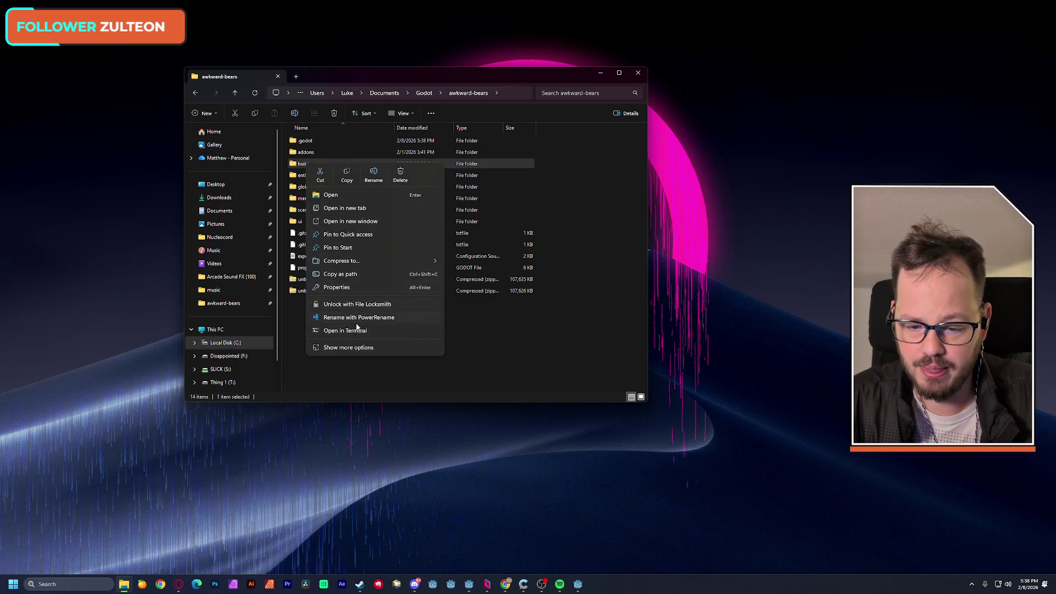
{"action": "left_click", "coordinate": [359, 347]}
{"action": "mouse_move", "coordinate": [346, 261]}
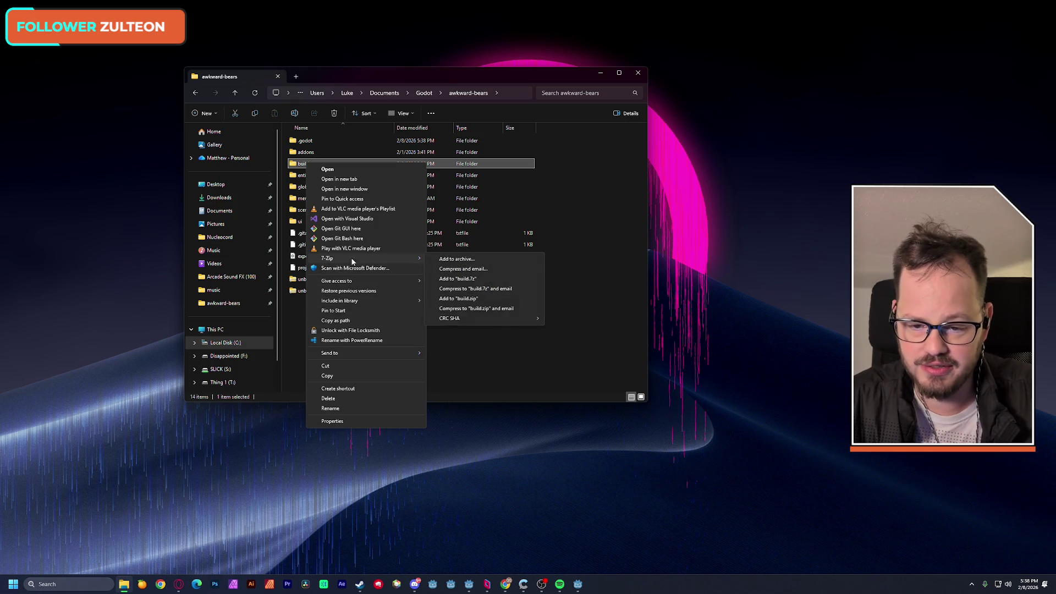
{"action": "left_click", "coordinate": [479, 301]}
{"action": "right_click", "coordinate": [306, 164]}
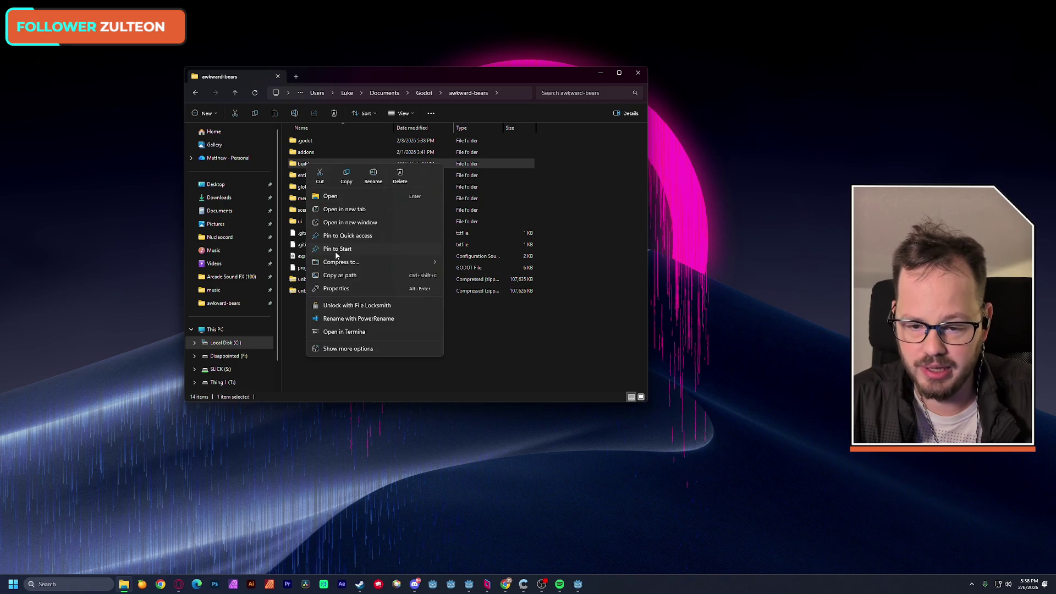
{"action": "left_click", "coordinate": [338, 349]}
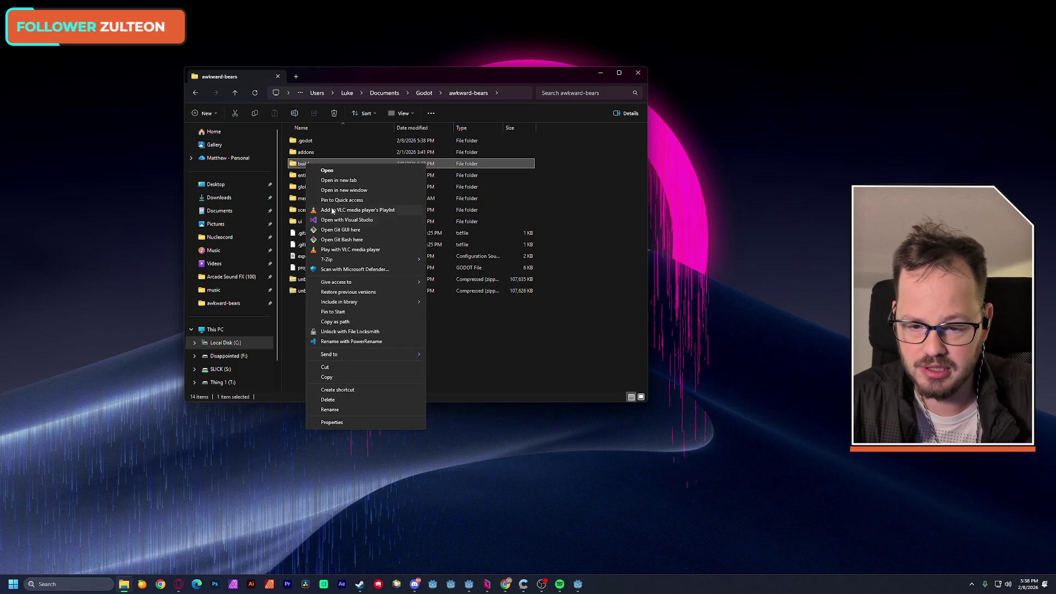
{"action": "mouse_move", "coordinate": [337, 261]}
{"action": "left_click", "coordinate": [459, 303]}
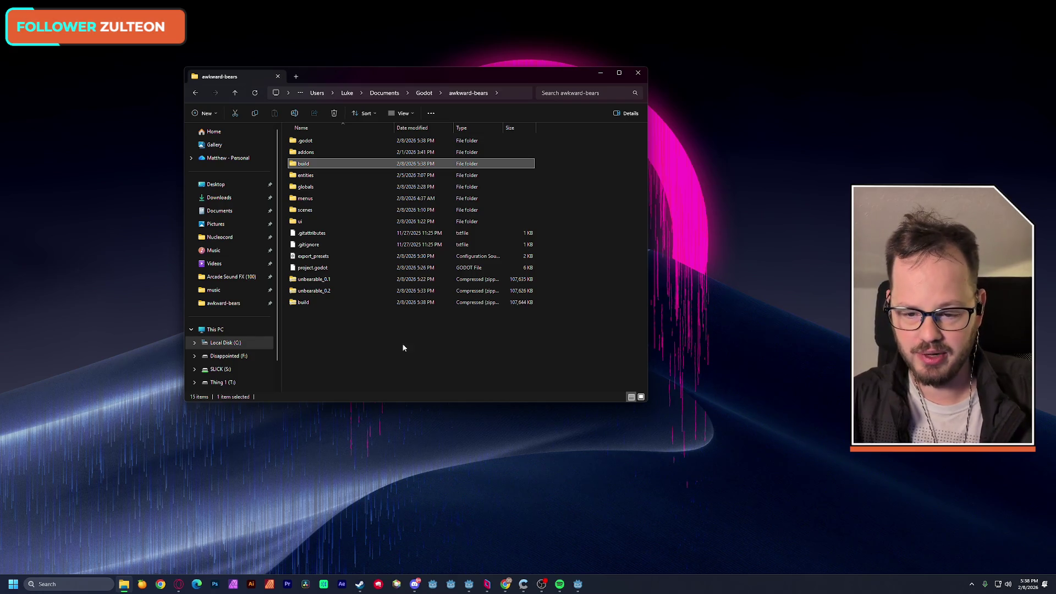
{"action": "left_click", "coordinate": [306, 303]}
{"action": "left_click", "coordinate": [317, 293]}
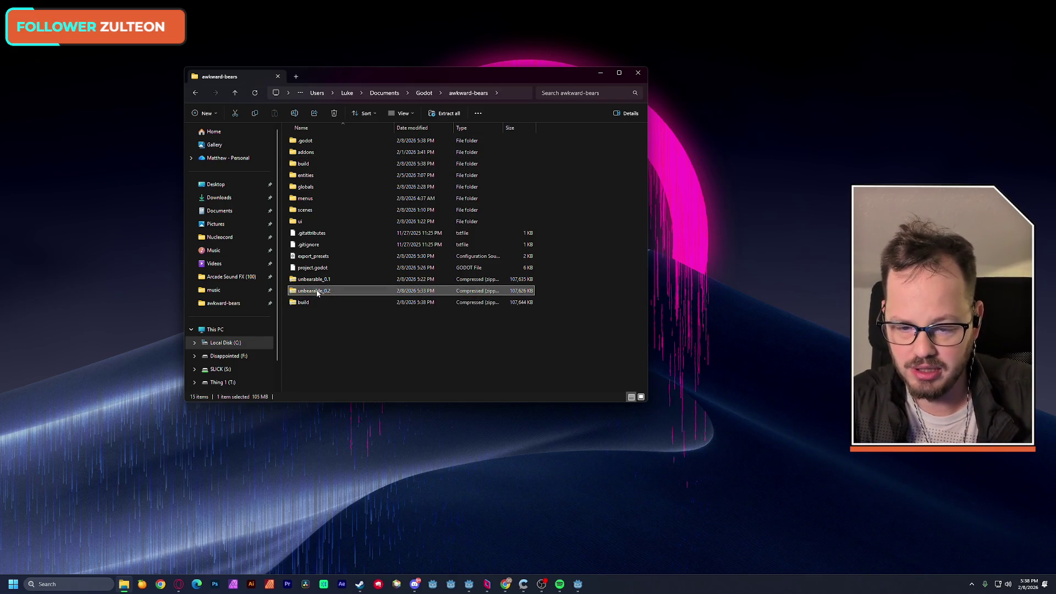
{"action": "double_click", "coordinate": [303, 302]}
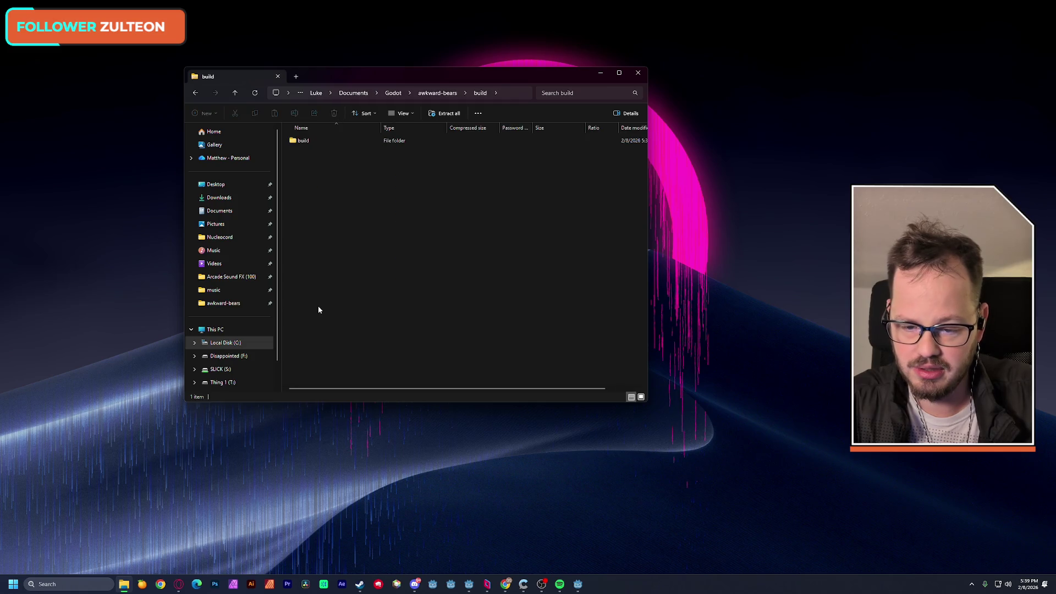
{"action": "left_click", "coordinate": [196, 92]}
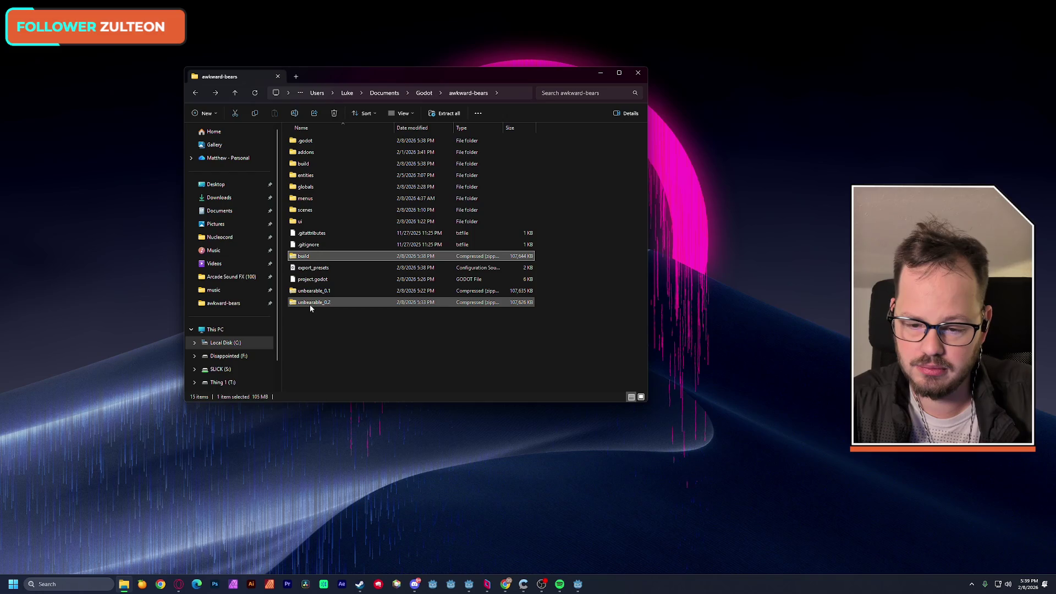
{"action": "double_click", "coordinate": [310, 304]}
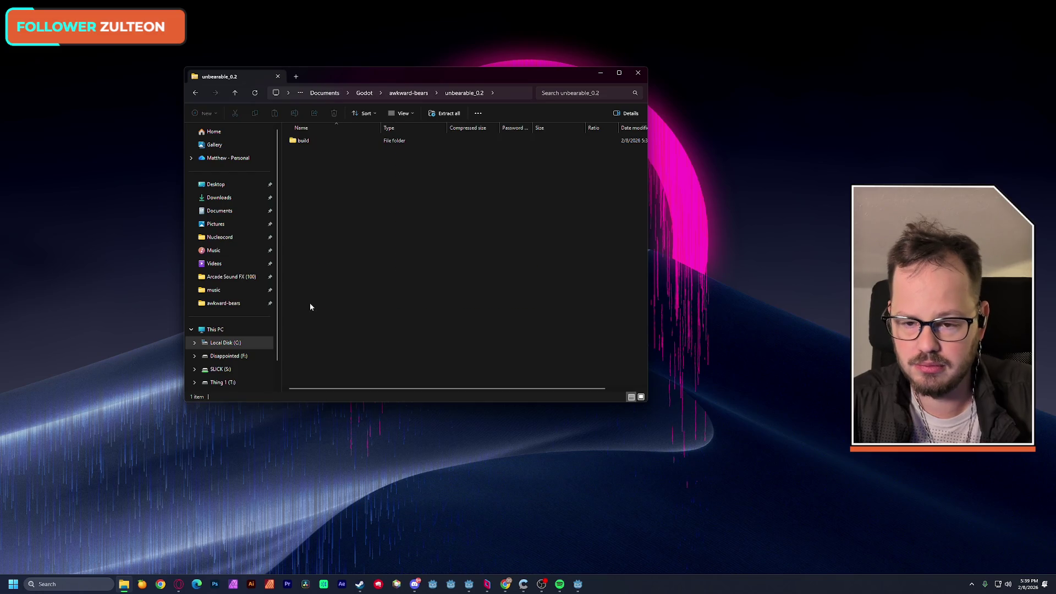
{"action": "double_click", "coordinate": [302, 142]}
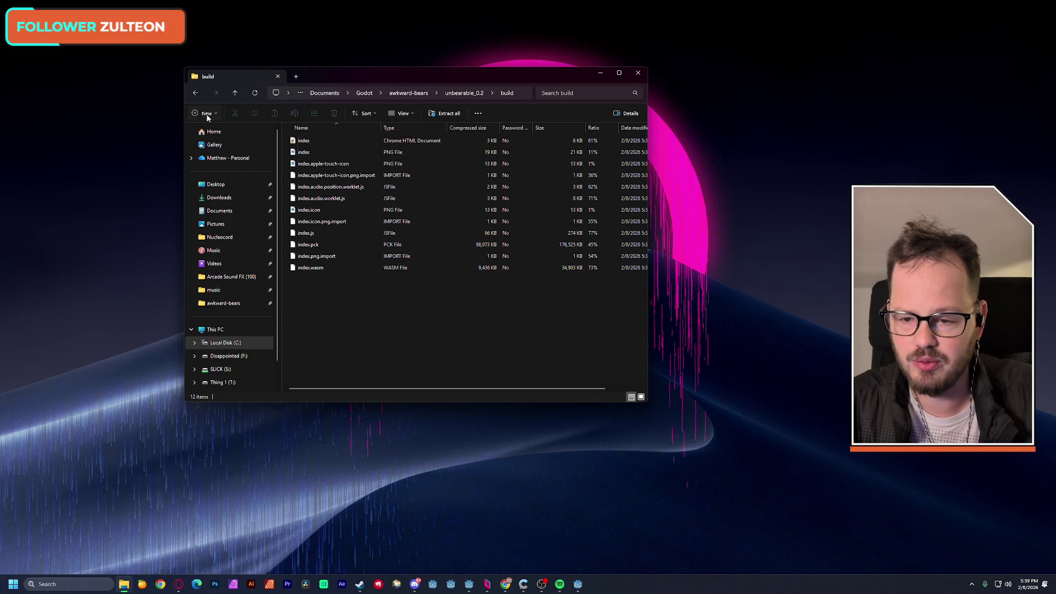
{"action": "left_click", "coordinate": [194, 95]}
{"action": "left_click", "coordinate": [194, 95]}
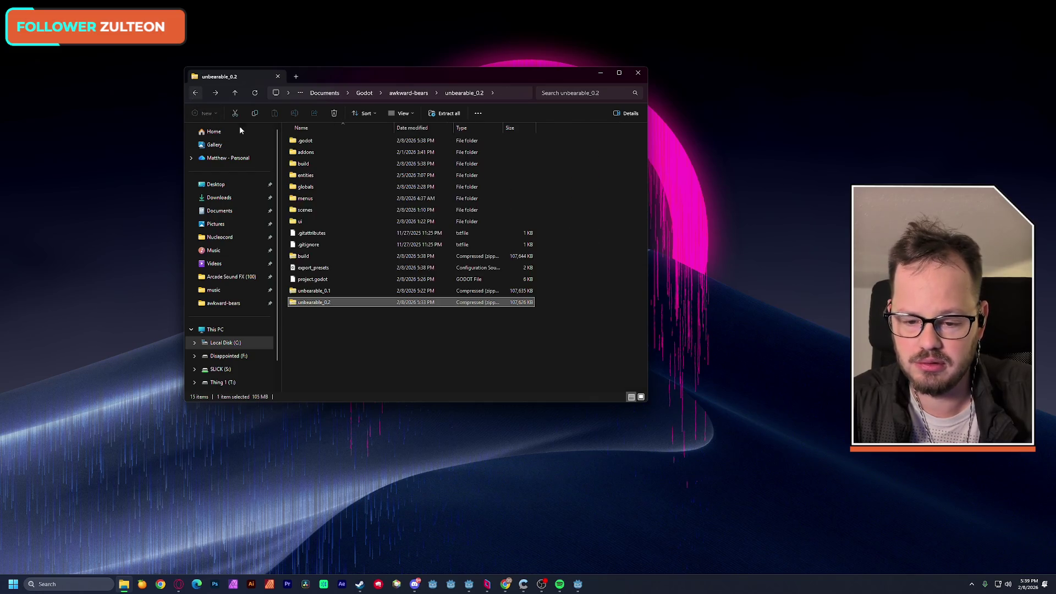
{"action": "double_click", "coordinate": [308, 164]}
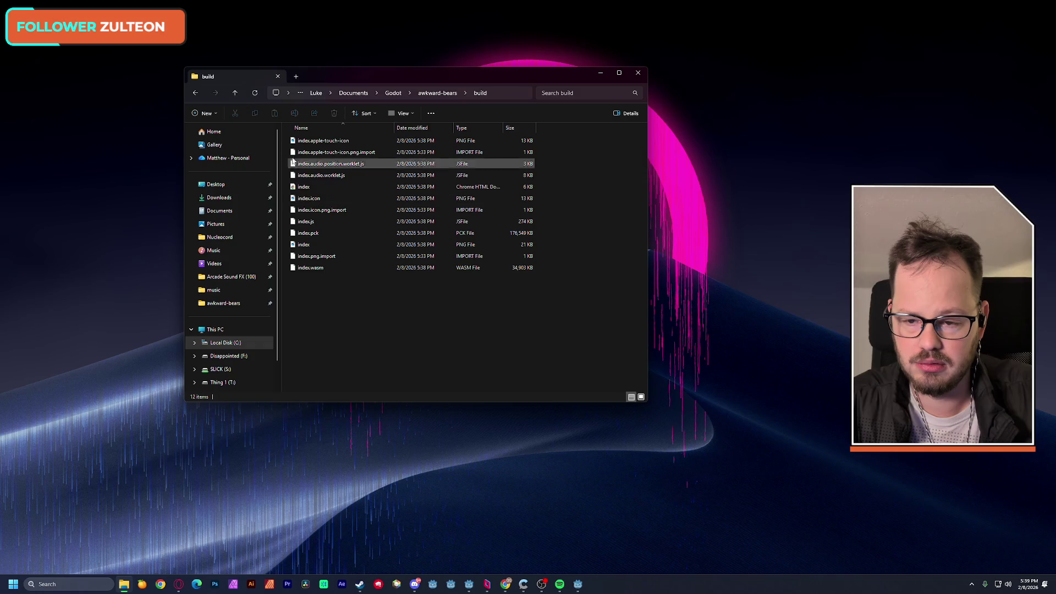
{"action": "left_click", "coordinate": [197, 93]}
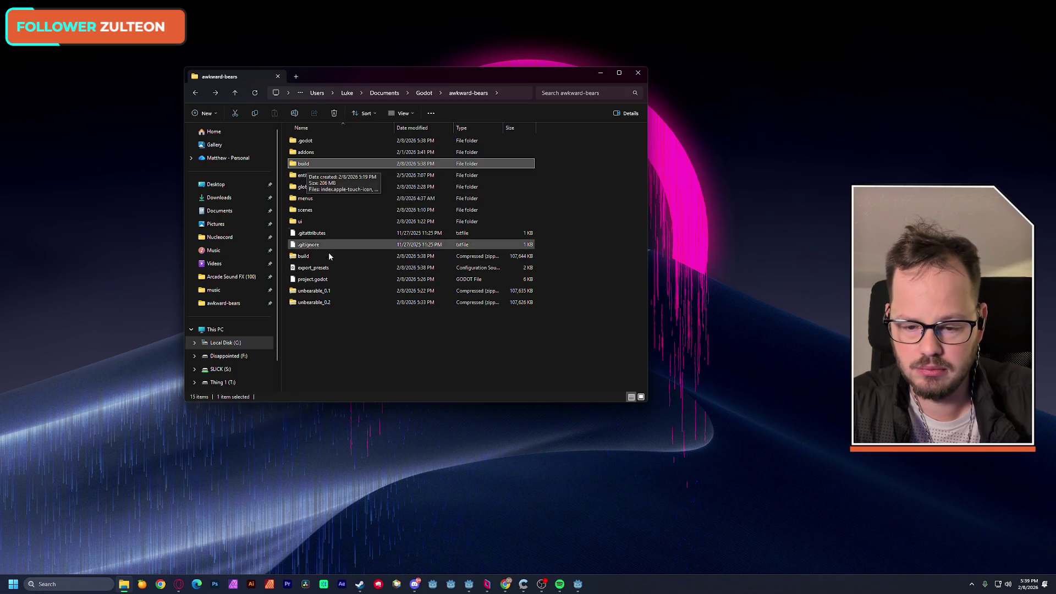
{"action": "double_click", "coordinate": [310, 291]}
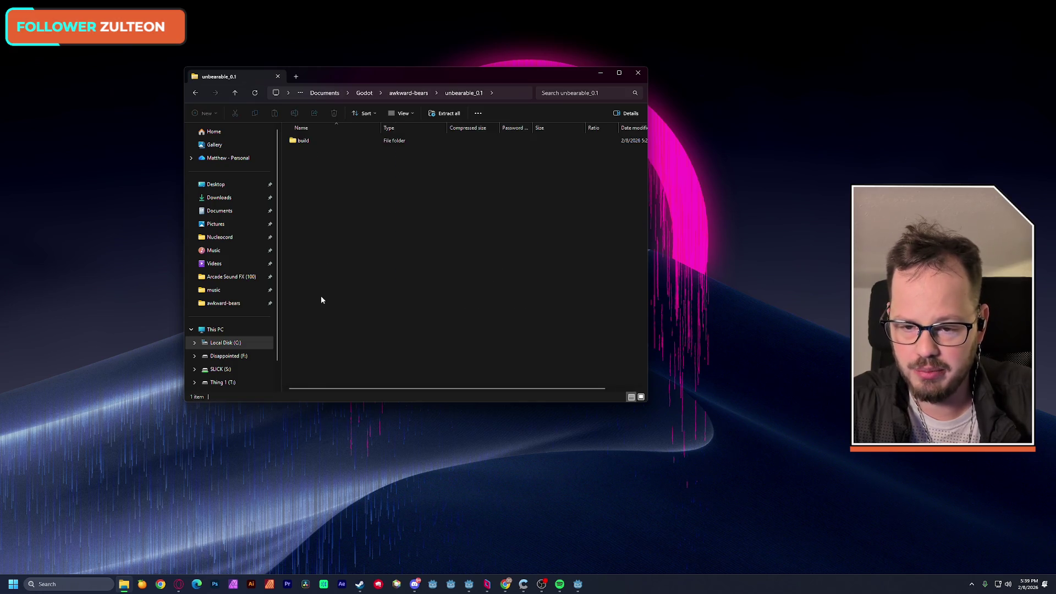
{"action": "left_click", "coordinate": [196, 93]}
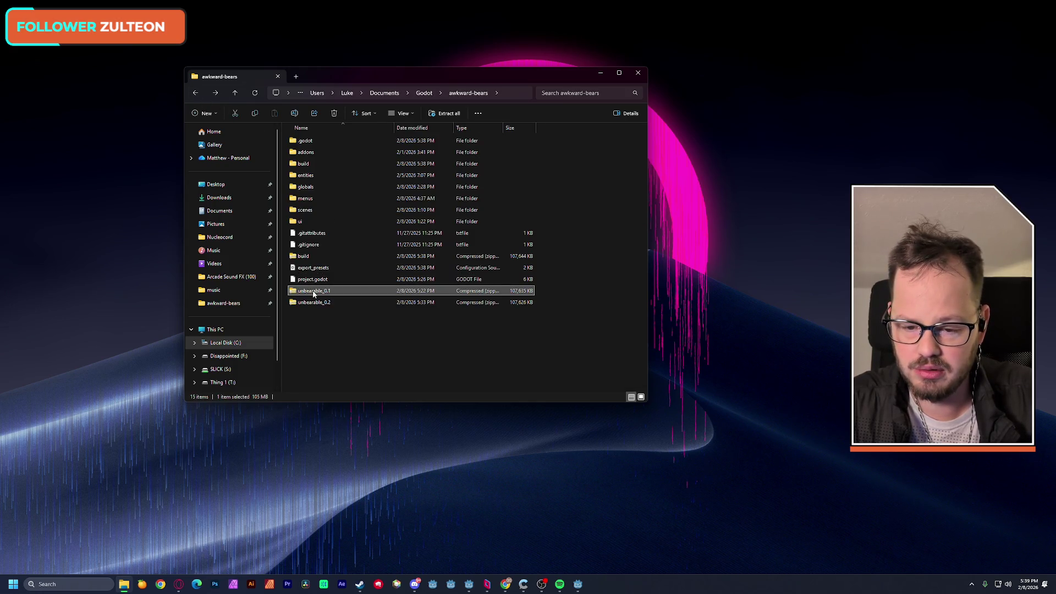
{"action": "right_click", "coordinate": [314, 294]}
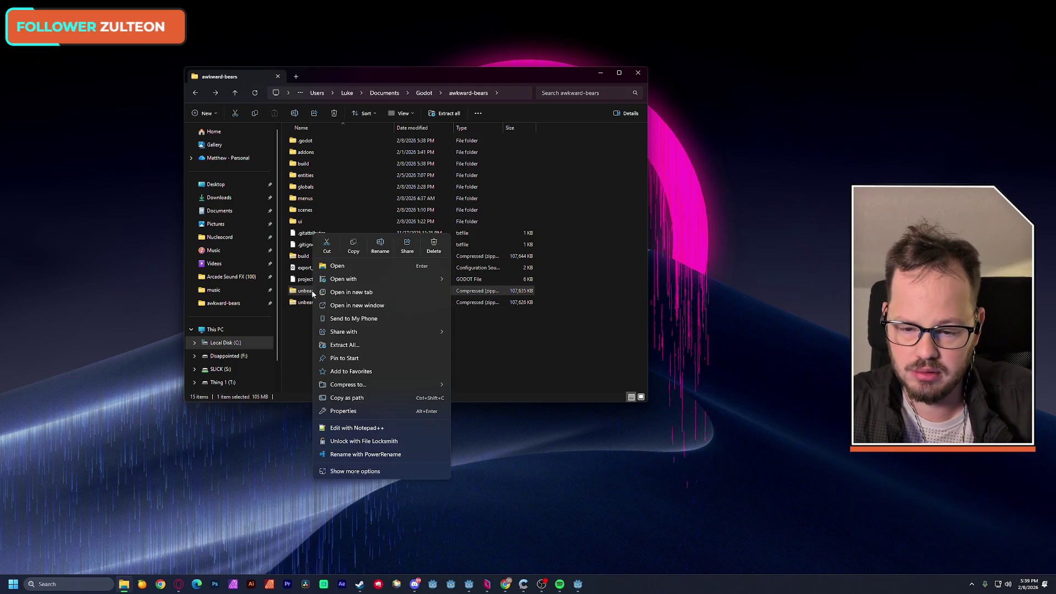
{"action": "left_click", "coordinate": [302, 320]}
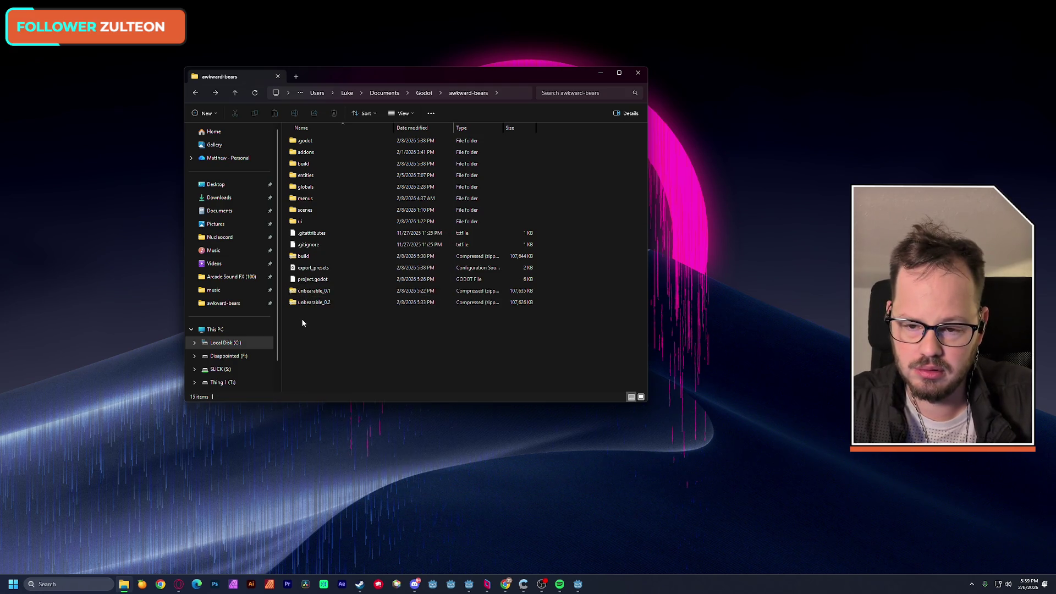
{"action": "double_click", "coordinate": [306, 291]}
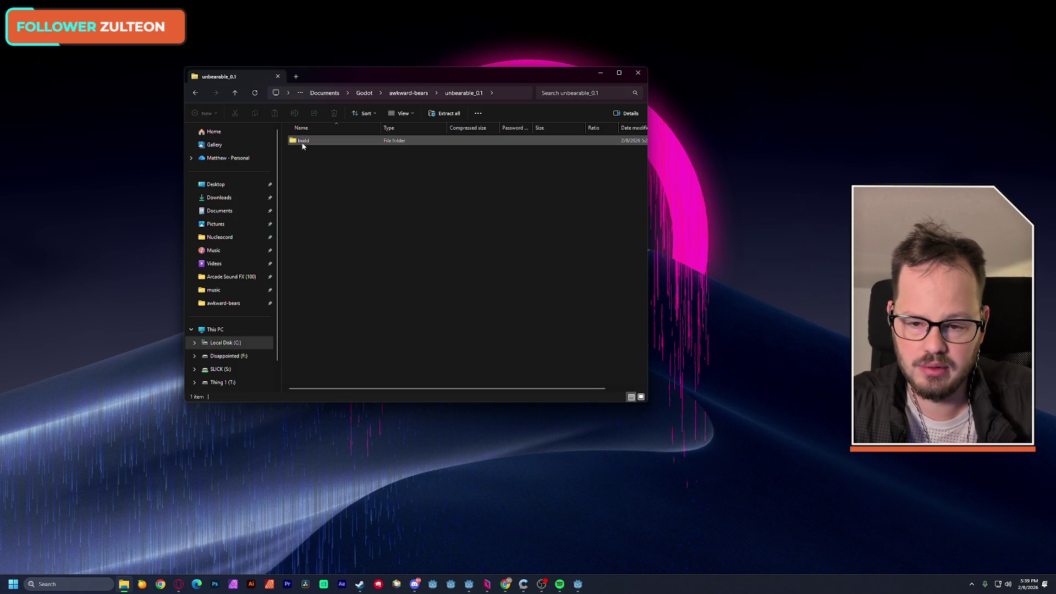
{"action": "left_click", "coordinate": [193, 96]}
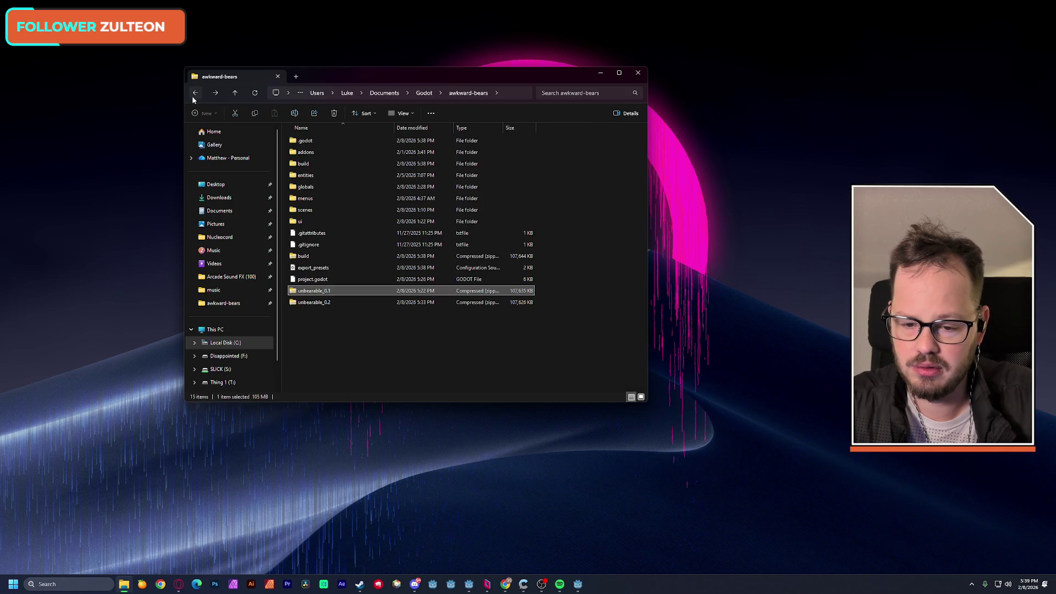
{"action": "right_click", "coordinate": [300, 167]}
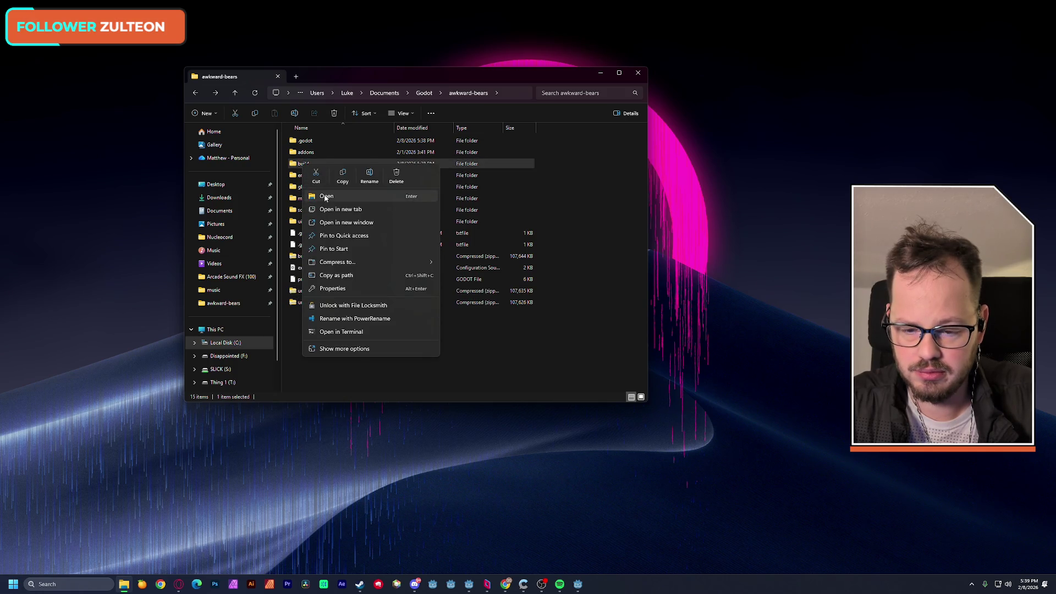
Compress the build folder into build.zip again with 7-Zip
{"action": "mouse_move", "coordinate": [350, 263]}
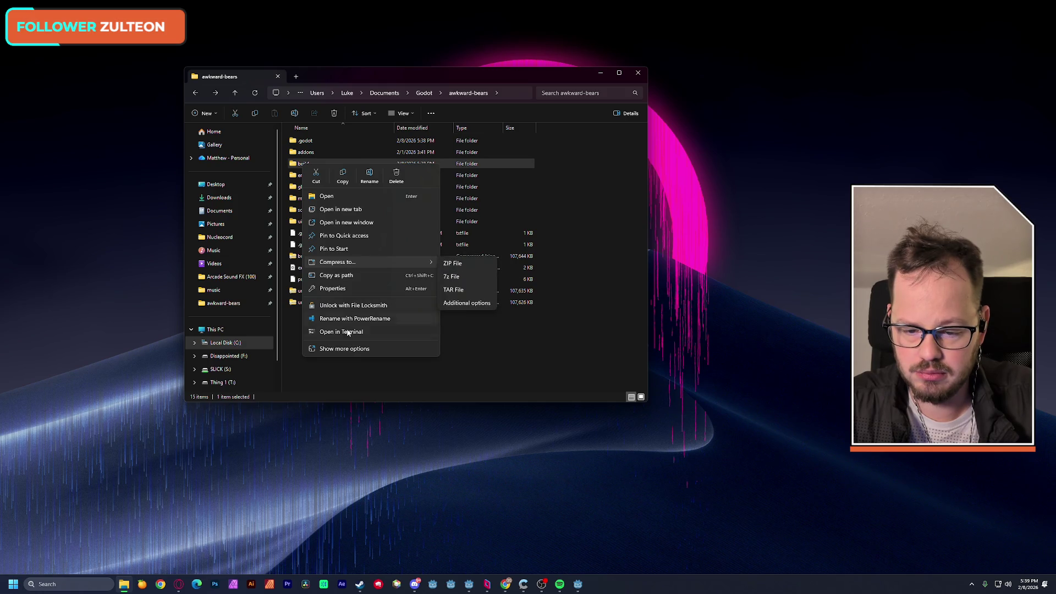
{"action": "left_click", "coordinate": [349, 348]}
{"action": "mouse_move", "coordinate": [333, 264]}
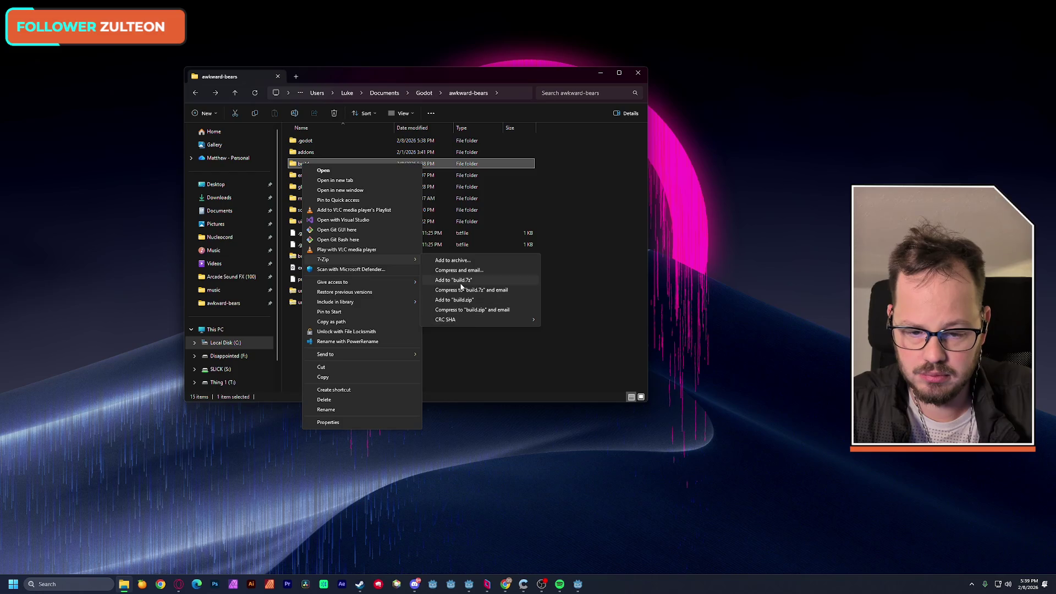
{"action": "left_click", "coordinate": [454, 300]}
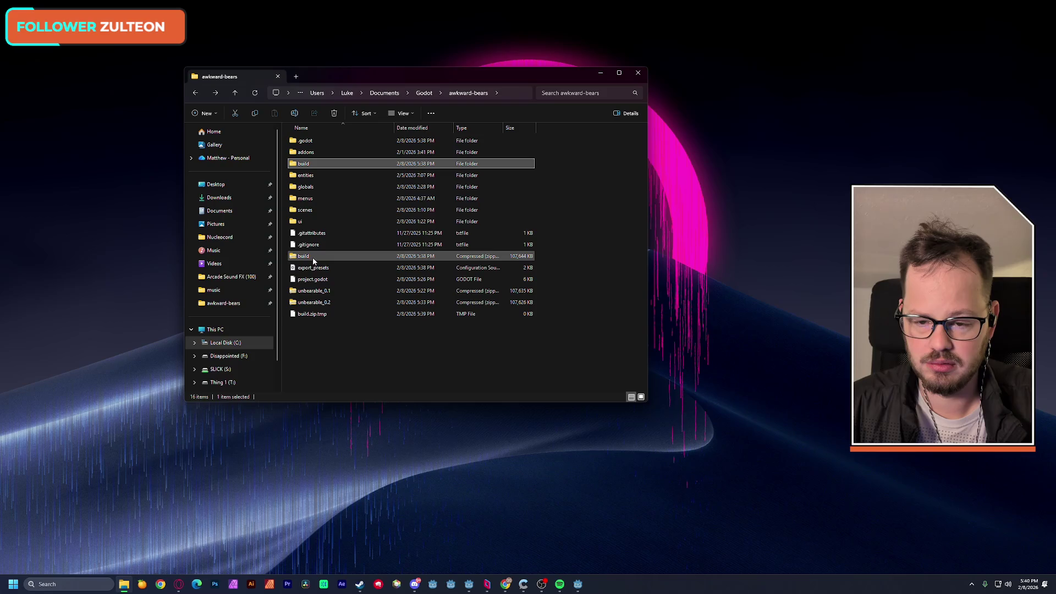
Check the new build zip's contents, then rename it to unbearable_0.3
{"action": "left_click", "coordinate": [319, 345]}
{"action": "left_click", "coordinate": [306, 304]}
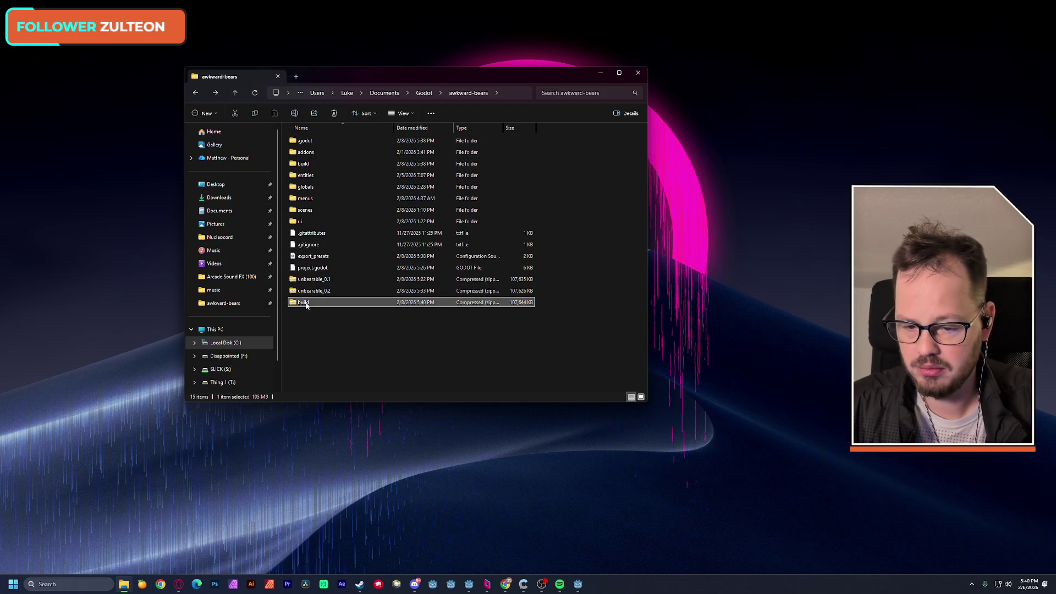
{"action": "double_click", "coordinate": [306, 304]}
{"action": "left_click", "coordinate": [196, 92]}
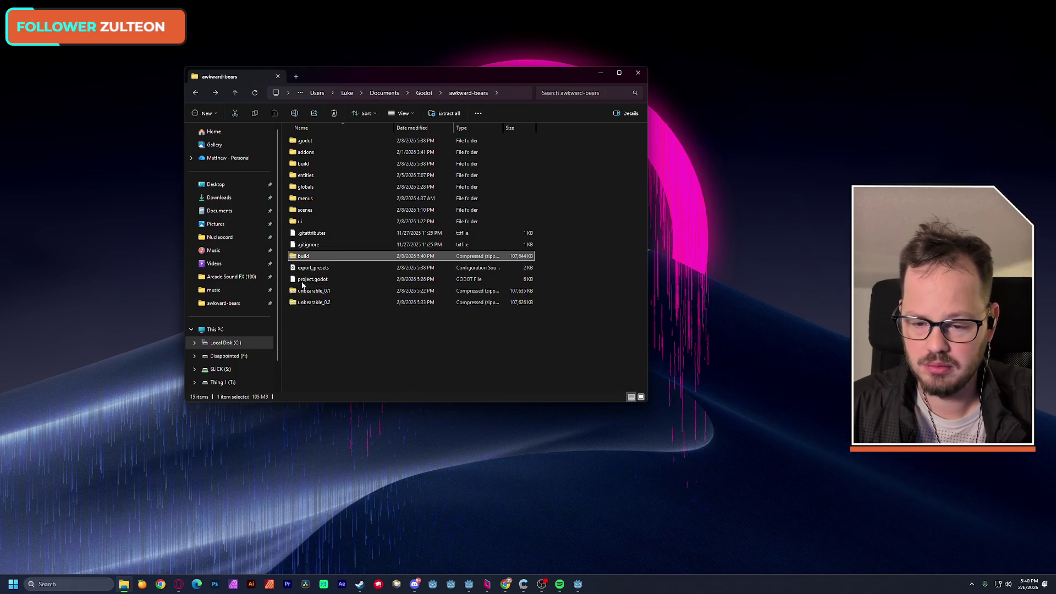
{"action": "type", "text": "unbearable_0.2"}
{"action": "key", "text": "BackSpace"}
{"action": "type", "text": "3"}
{"action": "left_click", "coordinate": [316, 378]}
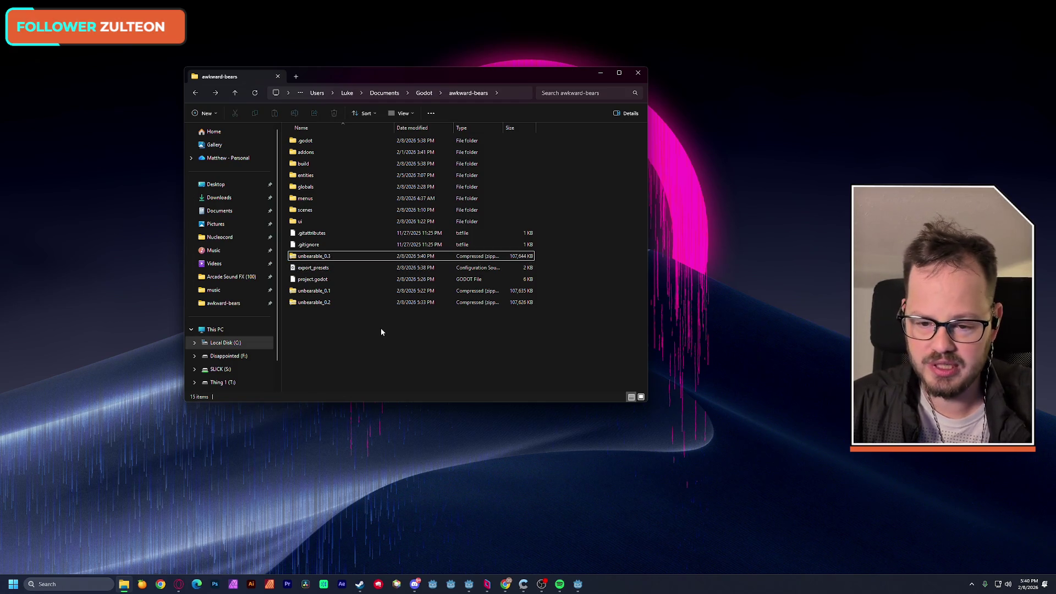
{"action": "left_click", "coordinate": [179, 584]}
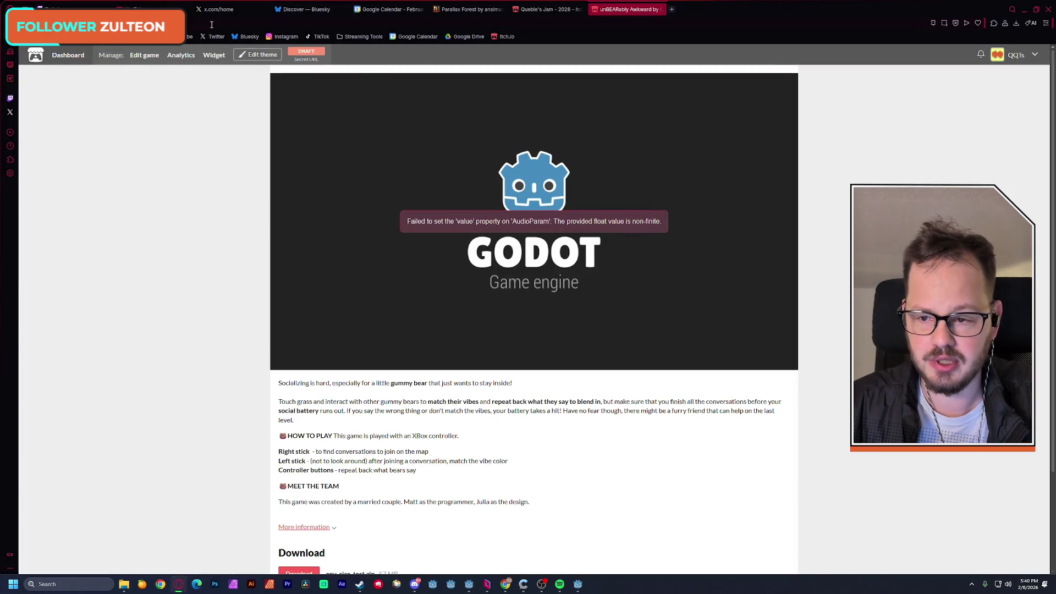
Upload unbearable_0.3.zip to the itch.io project from its edit page
{"action": "left_click", "coordinate": [144, 55]}
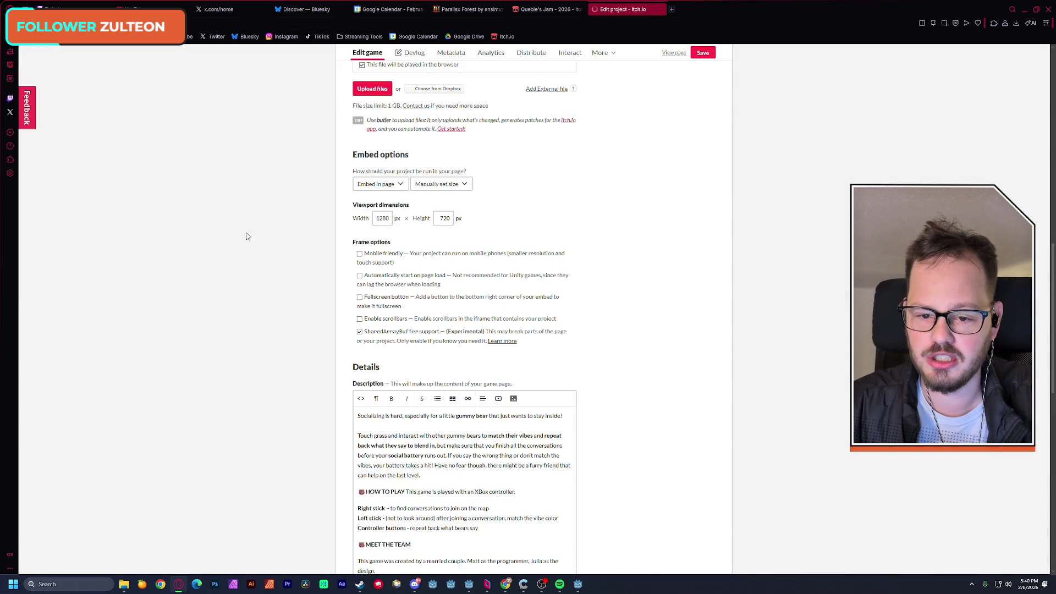
{"action": "scroll", "coordinate": [254, 241], "scroll_direction": "up", "scroll_amount": 5}
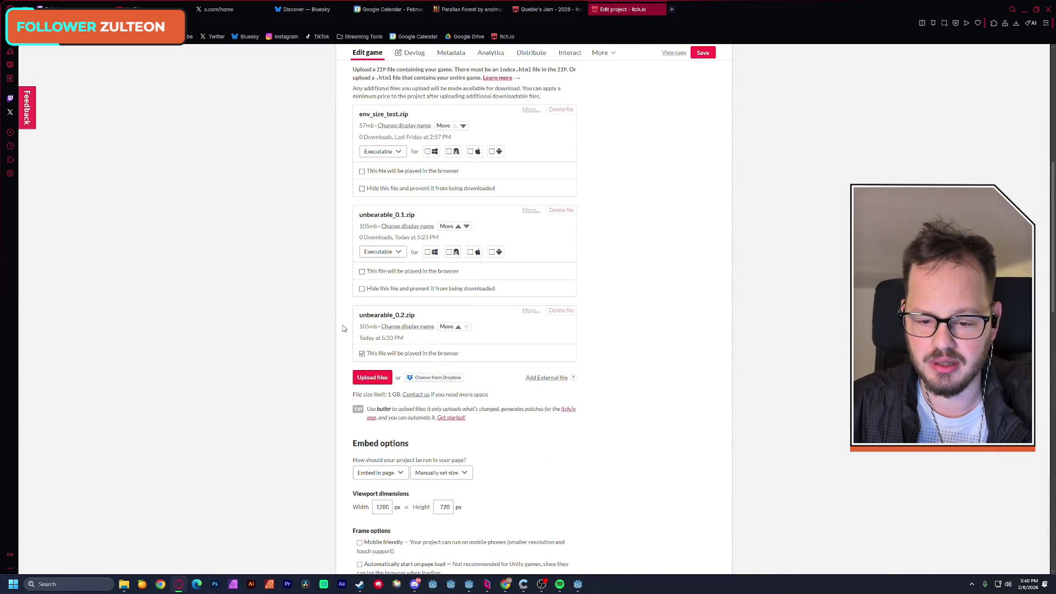
{"action": "left_click", "coordinate": [368, 378]}
{"action": "left_click", "coordinate": [469, 486]}
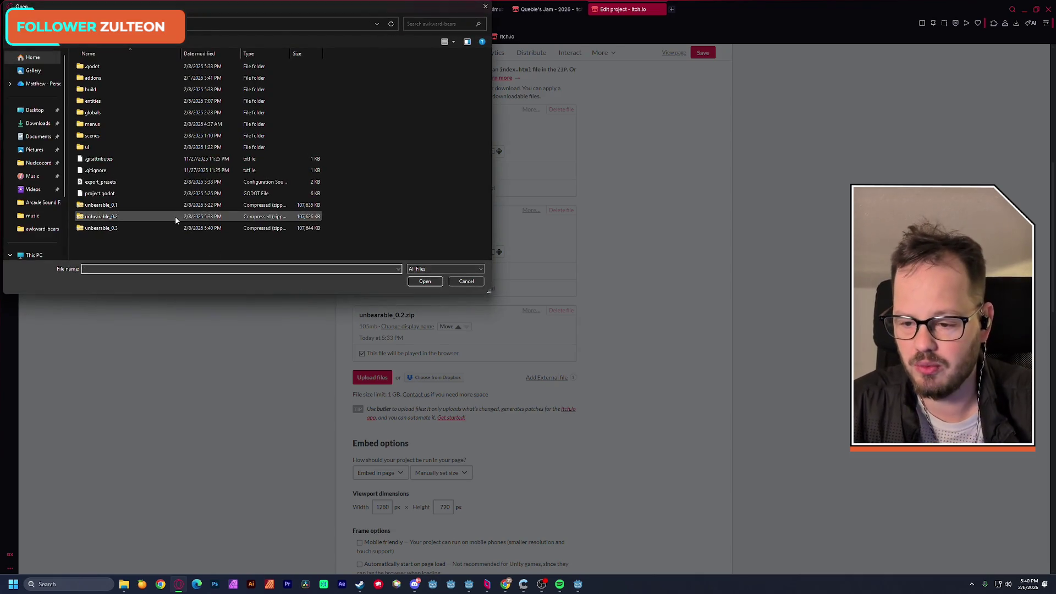
{"action": "double_click", "coordinate": [152, 228]}
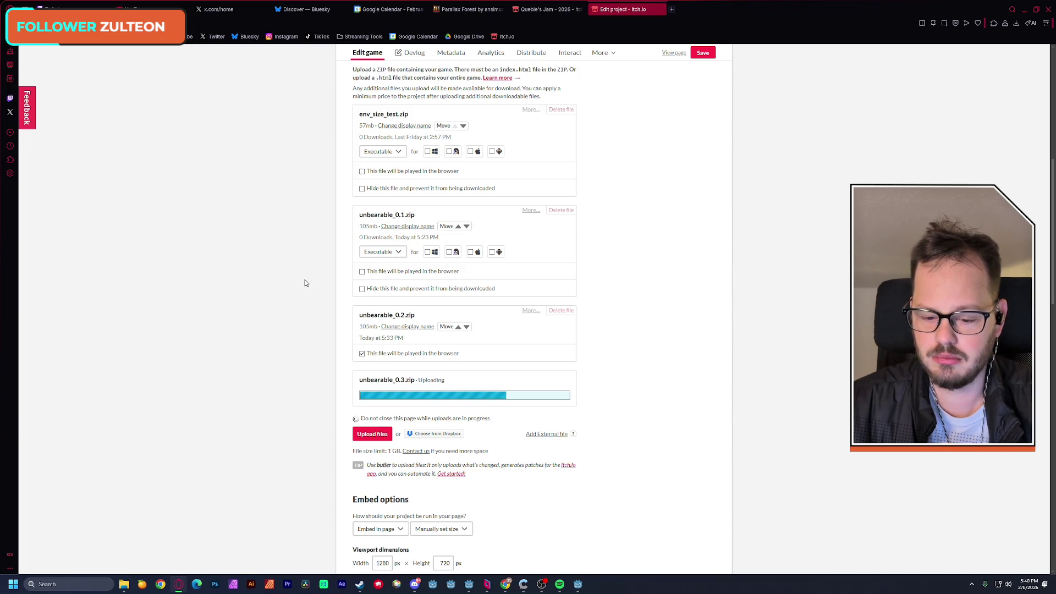
Mark unbearable_0.3.zip as the file played in the browser and save the project
{"action": "mouse_move", "coordinate": [486, 590]}
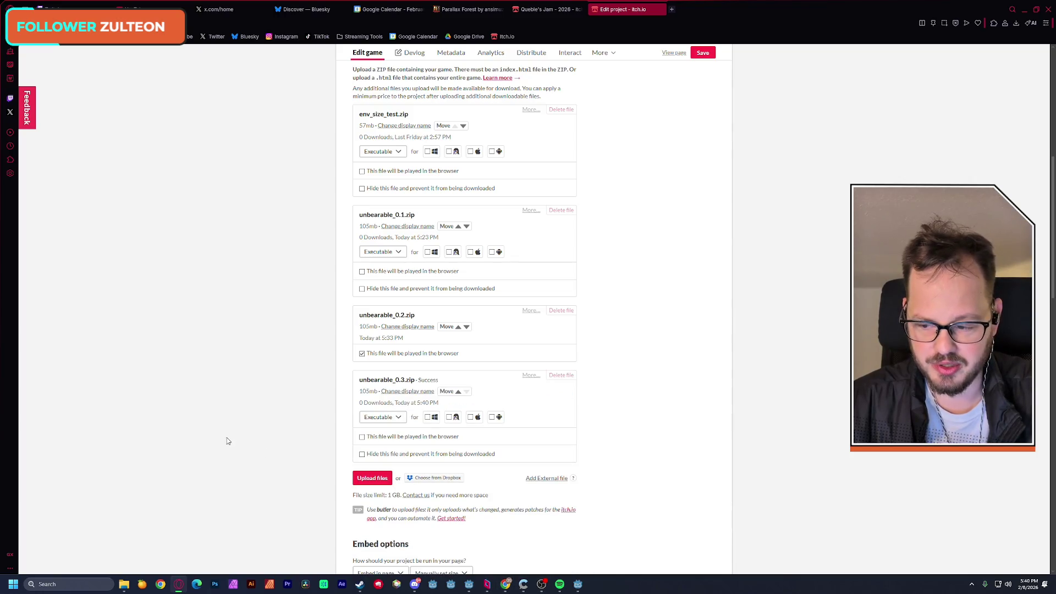
{"action": "left_click", "coordinate": [362, 437]}
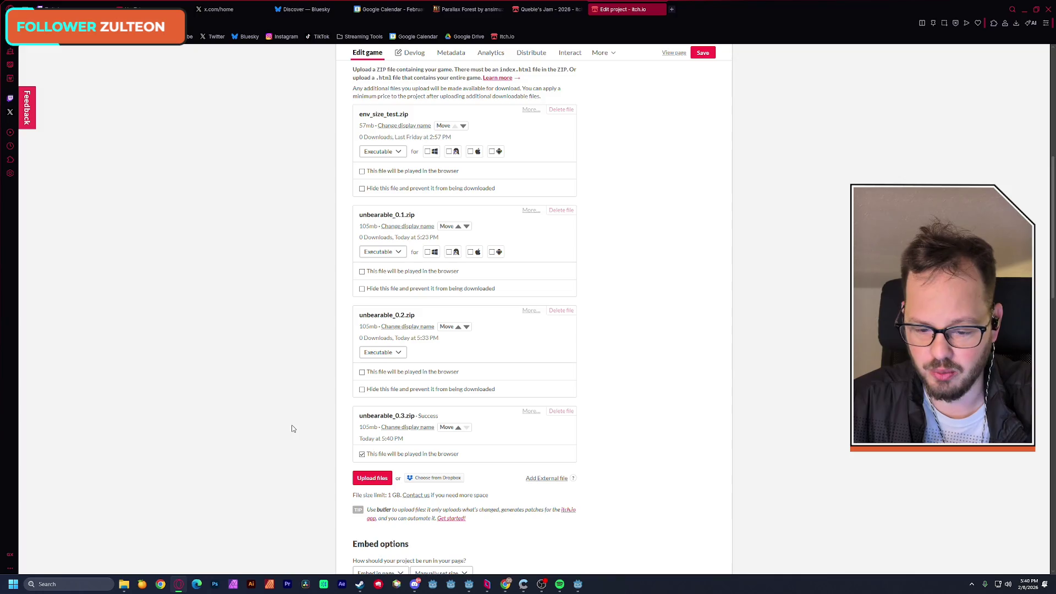
{"action": "scroll", "coordinate": [286, 438], "scroll_direction": "down", "scroll_amount": 3}
{"action": "left_click", "coordinate": [702, 53]}
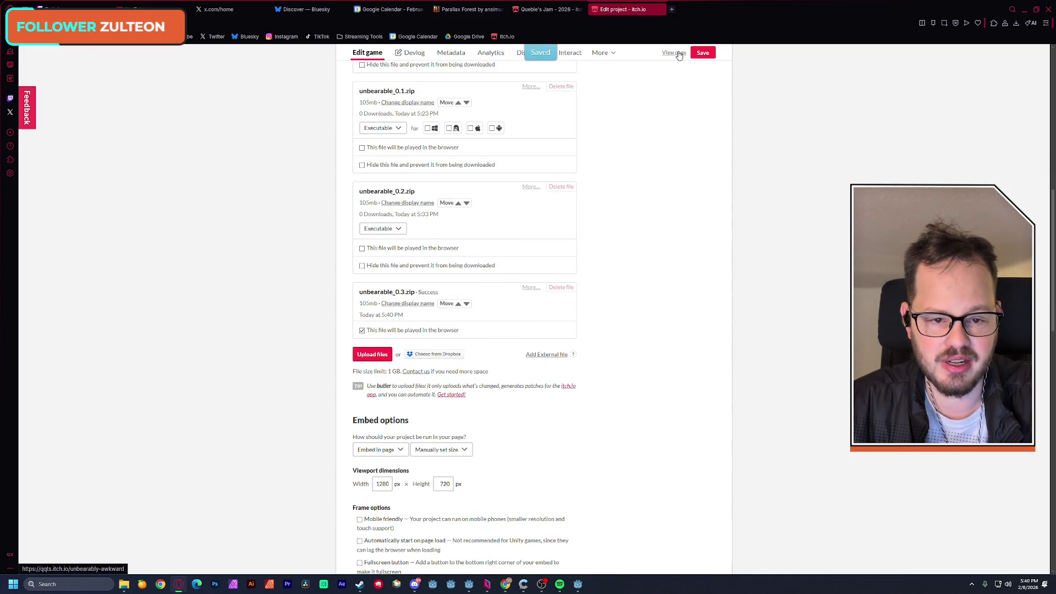
Run the updated game on its public page, then go back to editing and return to File Explorer
{"action": "left_click", "coordinate": [679, 54]}
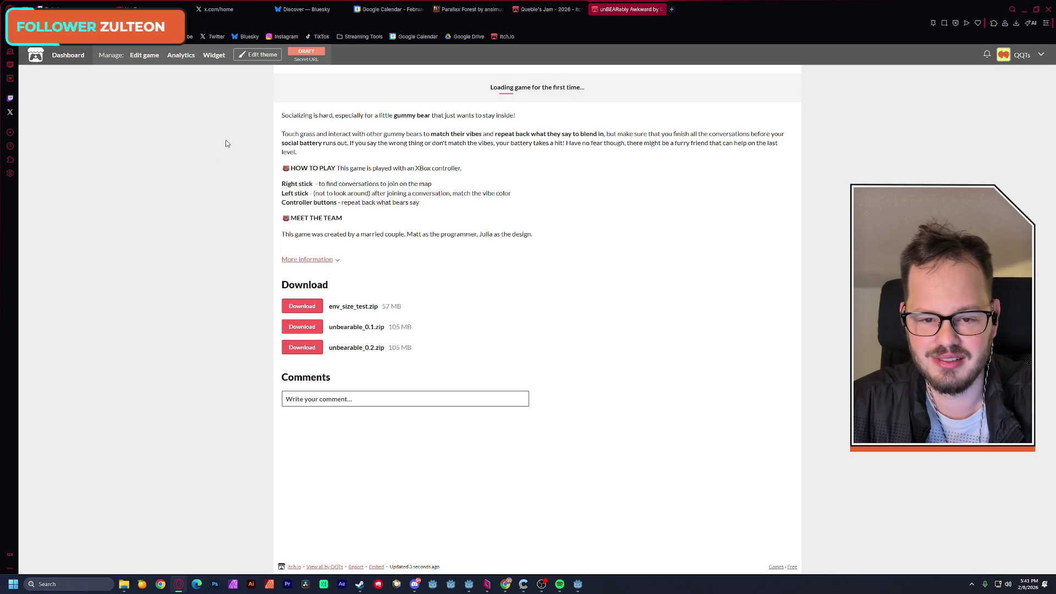
{"action": "left_click", "coordinate": [507, 223]}
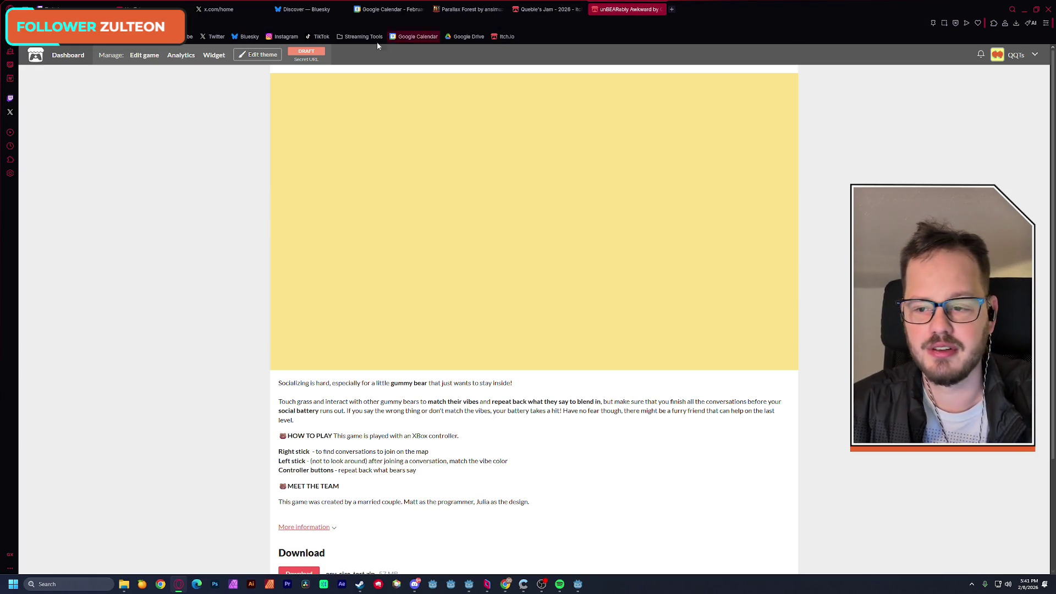
{"action": "key", "text": "alt+Left"}
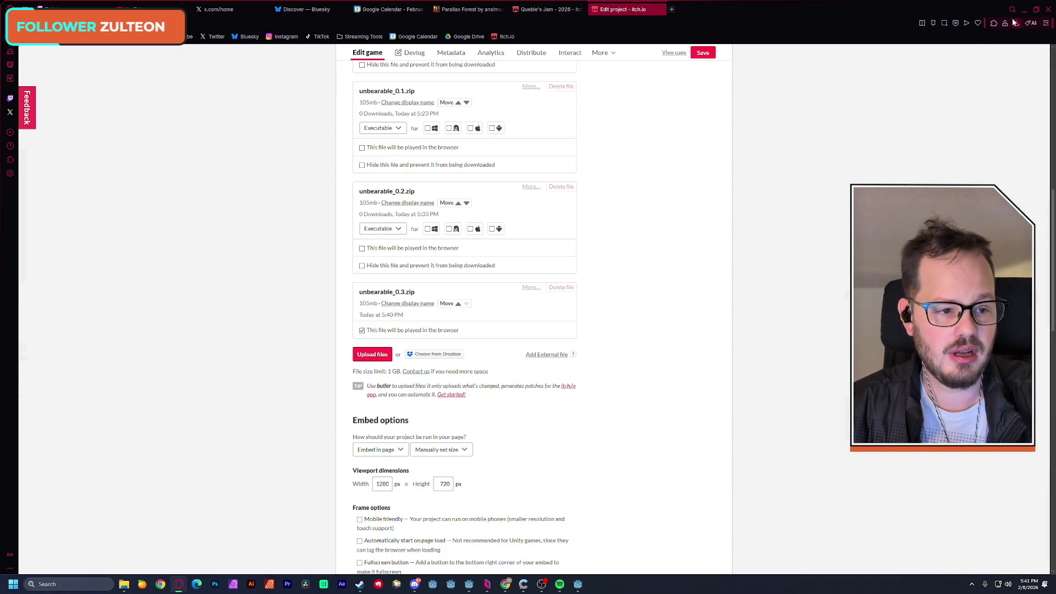
{"action": "left_click", "coordinate": [1025, 9]}
{"action": "left_click_drag", "start_coordinate": [385, 83], "coordinate": [651, 81]}
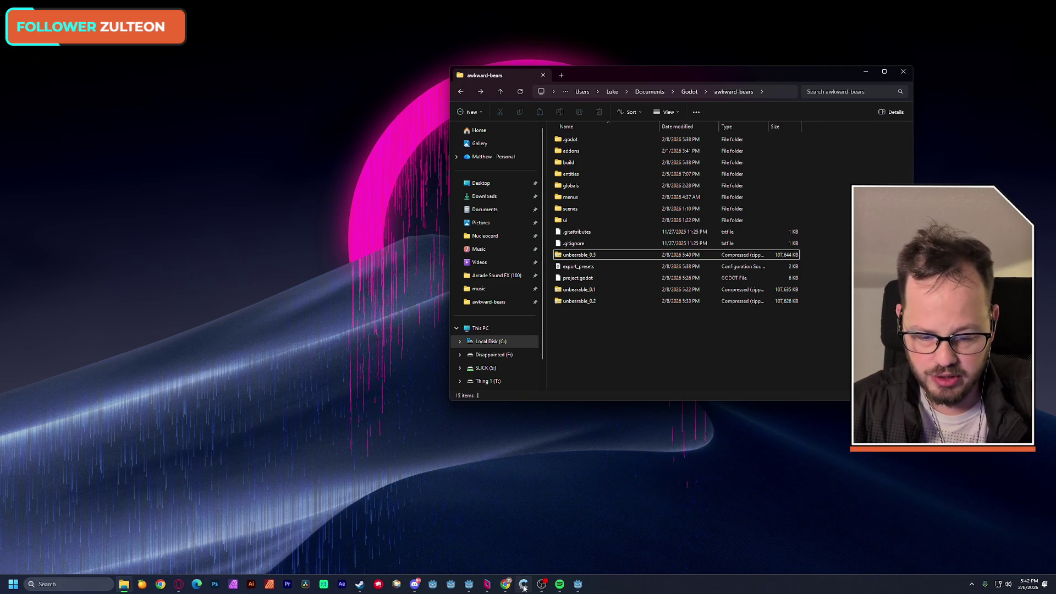
Search Google for 'godot wav' in a new Chrome tab
{"action": "mouse_move", "coordinate": [507, 589]}
{"action": "mouse_move", "coordinate": [515, 557]}
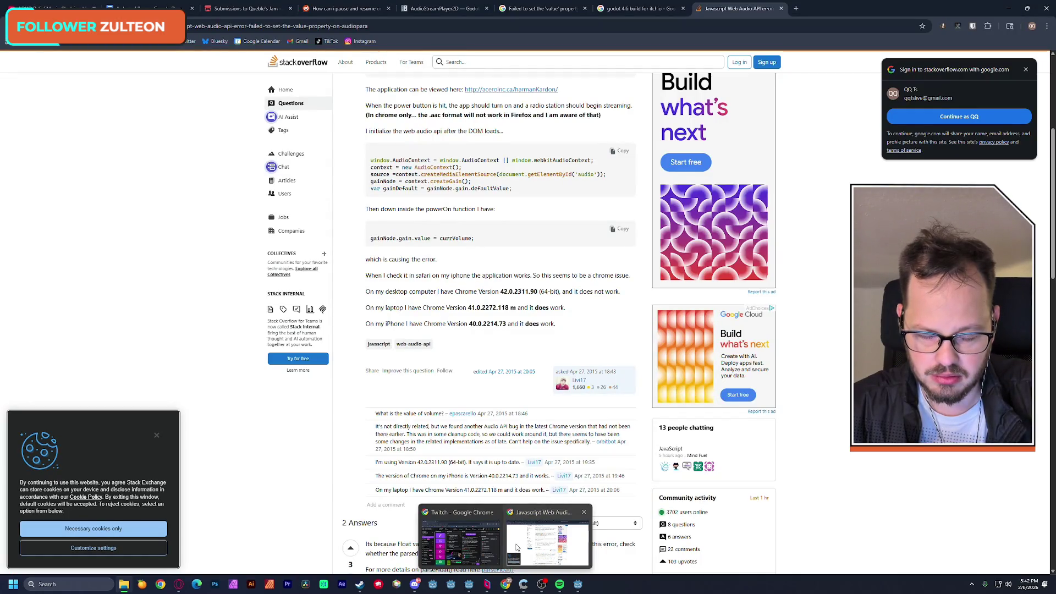
{"action": "left_click", "coordinate": [517, 548]}
{"action": "left_click", "coordinate": [796, 8]}
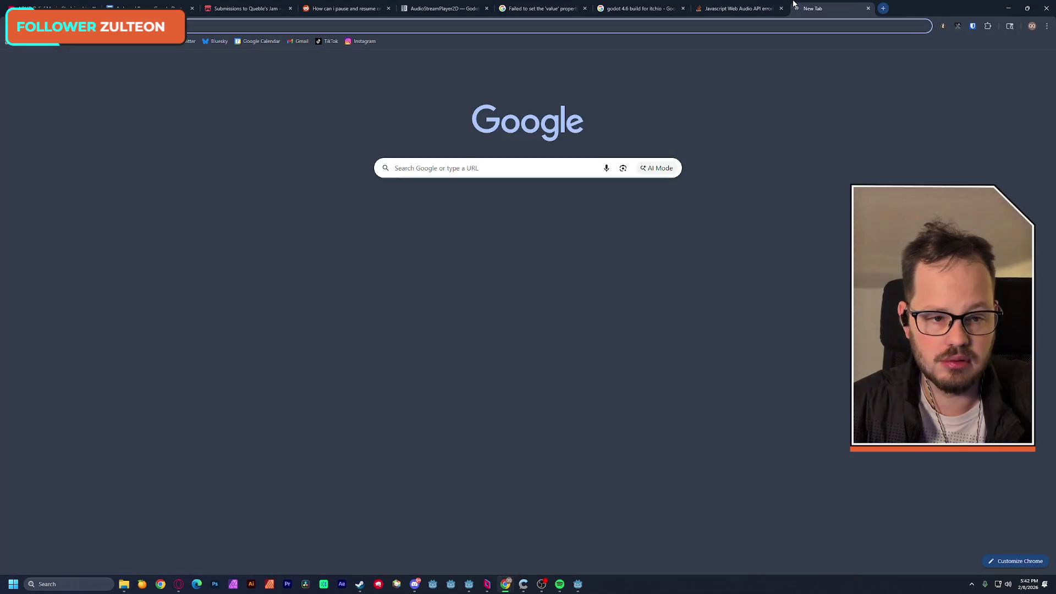
{"action": "type", "text": "godot wave"}
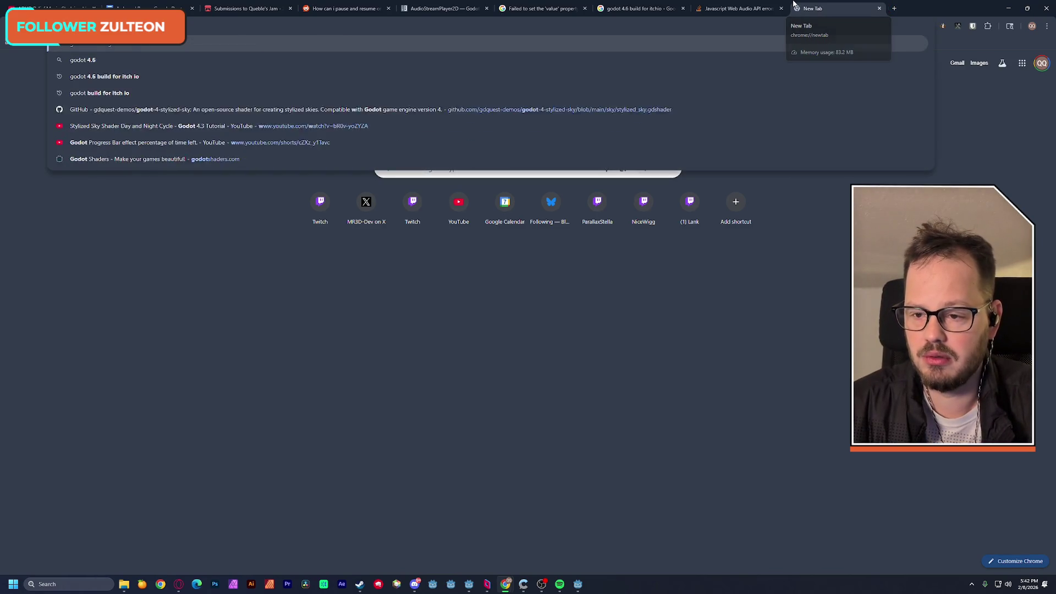
{"action": "key", "text": "BackSpace"}
{"action": "key", "text": "BackSpace"}
{"action": "key", "text": "BackSpace"}
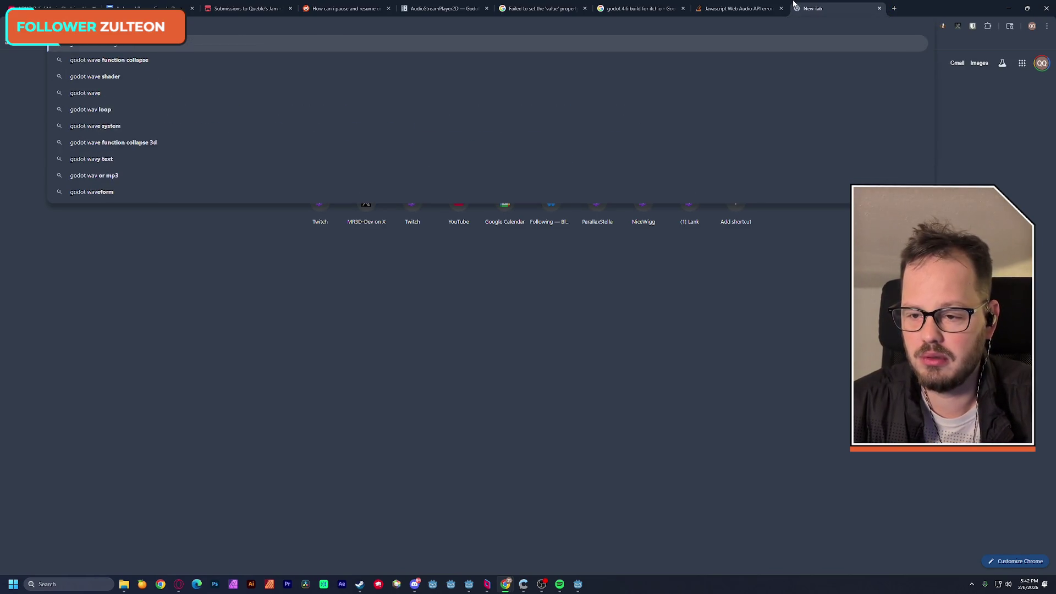
{"action": "key", "text": "Return"}
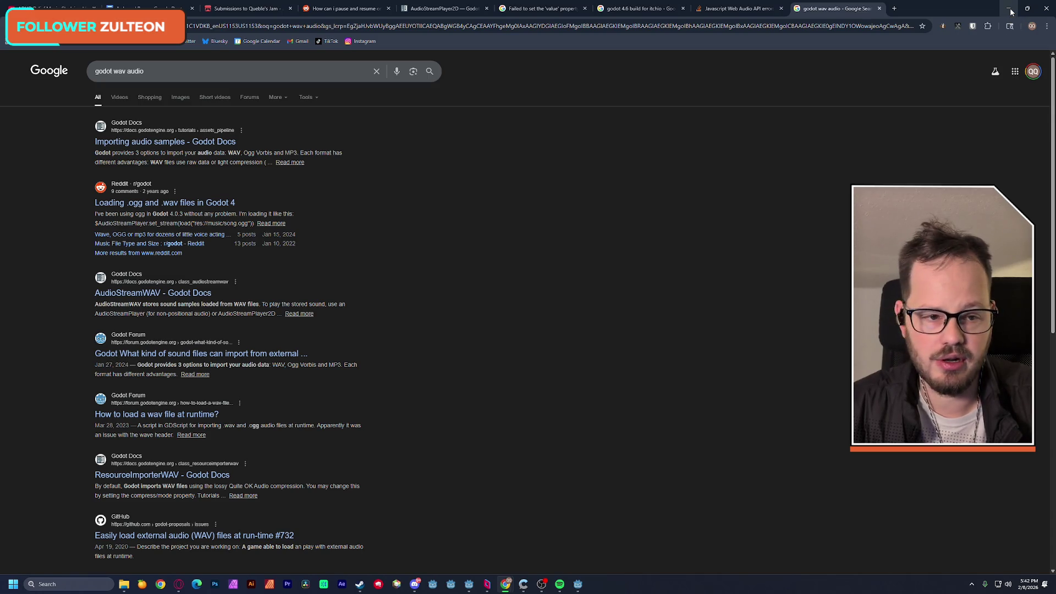
Minimize Chrome and bring the Godot editor back to the front
{"action": "left_click", "coordinate": [1011, 10]}
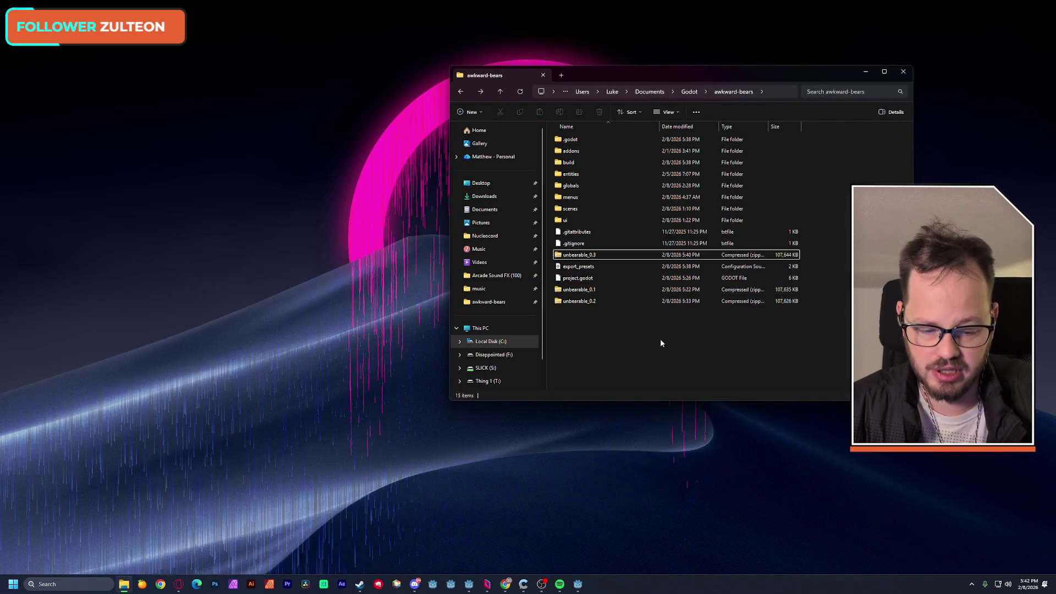
{"action": "mouse_move", "coordinate": [491, 591]}
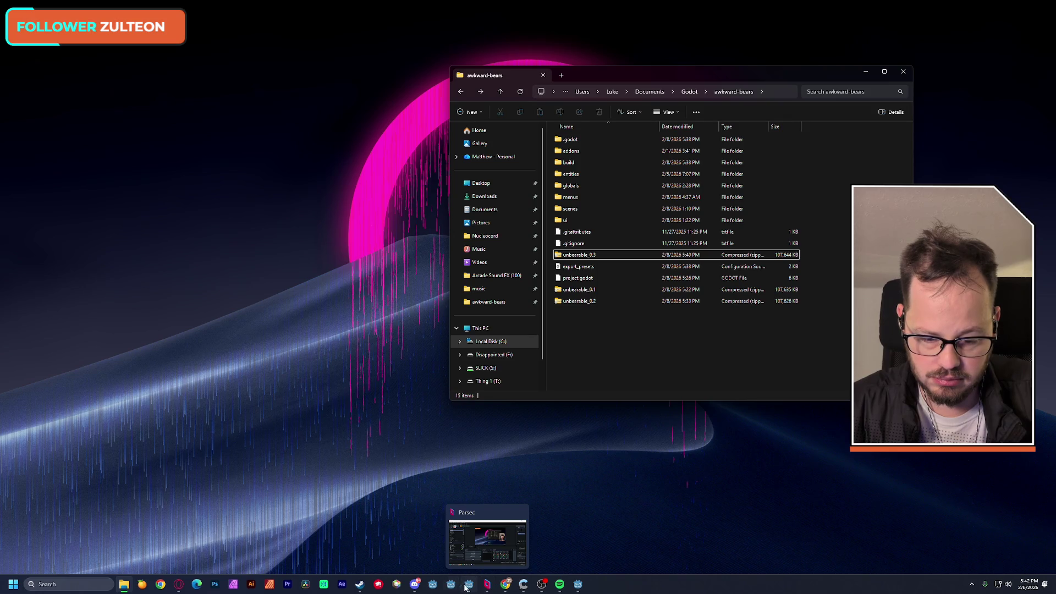
{"action": "left_click", "coordinate": [469, 586]}
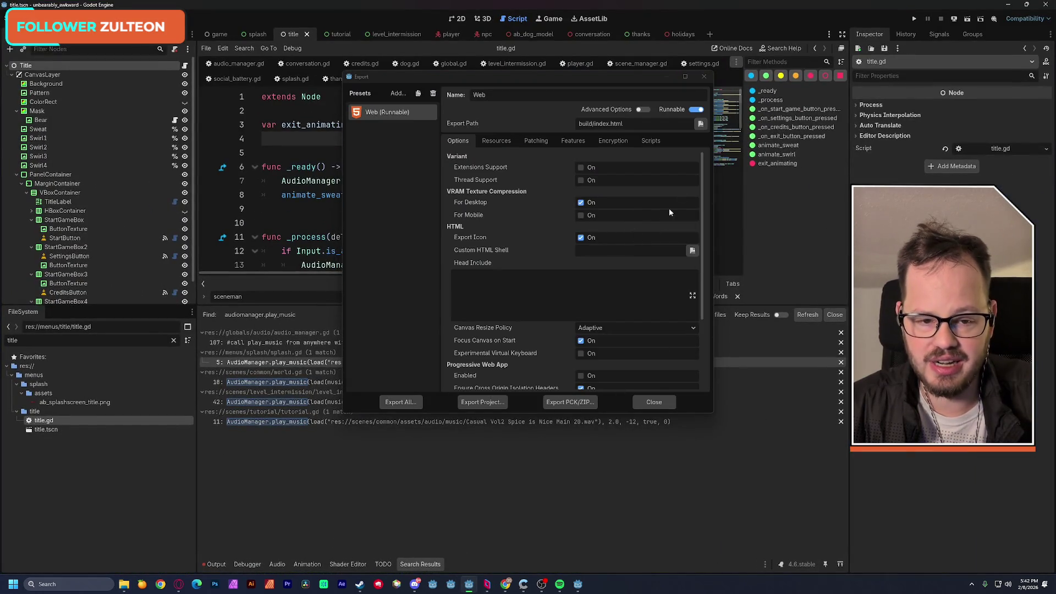
Close the export settings and inspect the music file path on line 7 of title.gd
{"action": "left_click", "coordinate": [705, 76]}
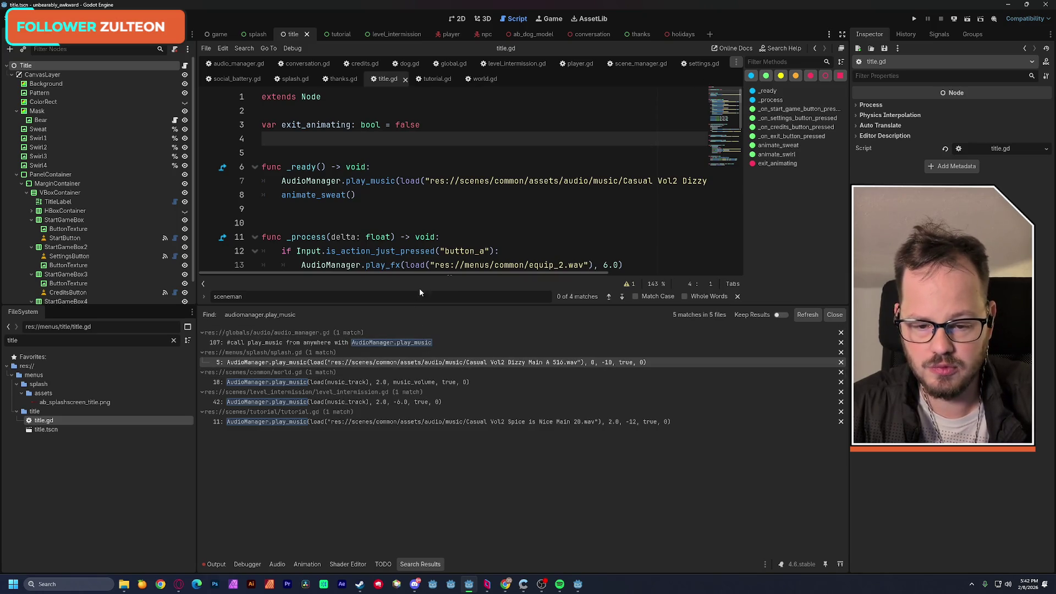
{"action": "left_click_drag", "start_coordinate": [424, 274], "coordinate": [571, 275]}
{"action": "left_click_drag", "start_coordinate": [609, 181], "coordinate": [322, 181]}
{"action": "left_click_drag", "start_coordinate": [482, 273], "coordinate": [347, 280]}
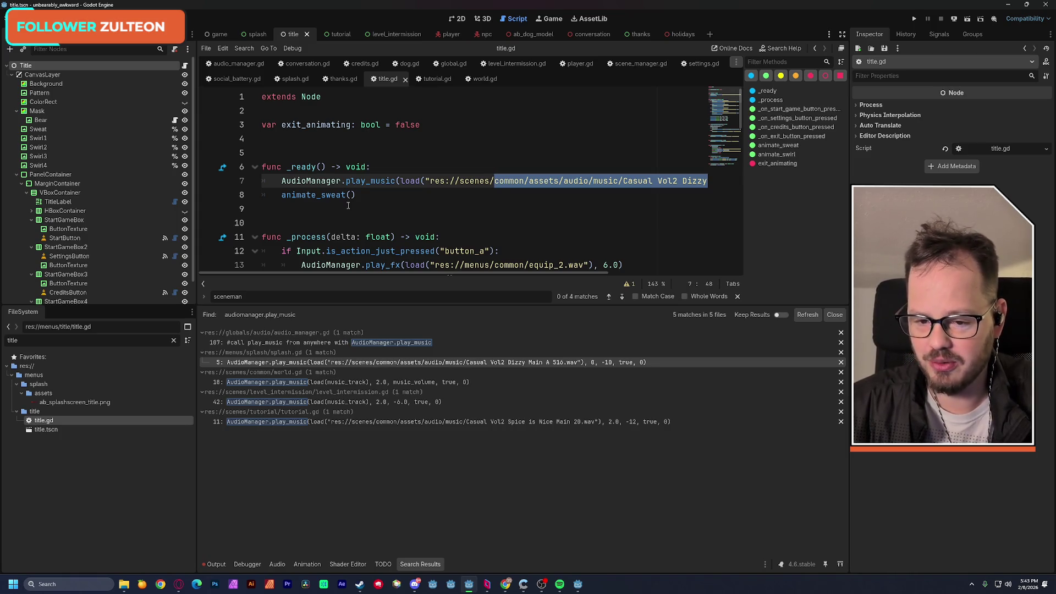
{"action": "left_click", "coordinate": [368, 194]}
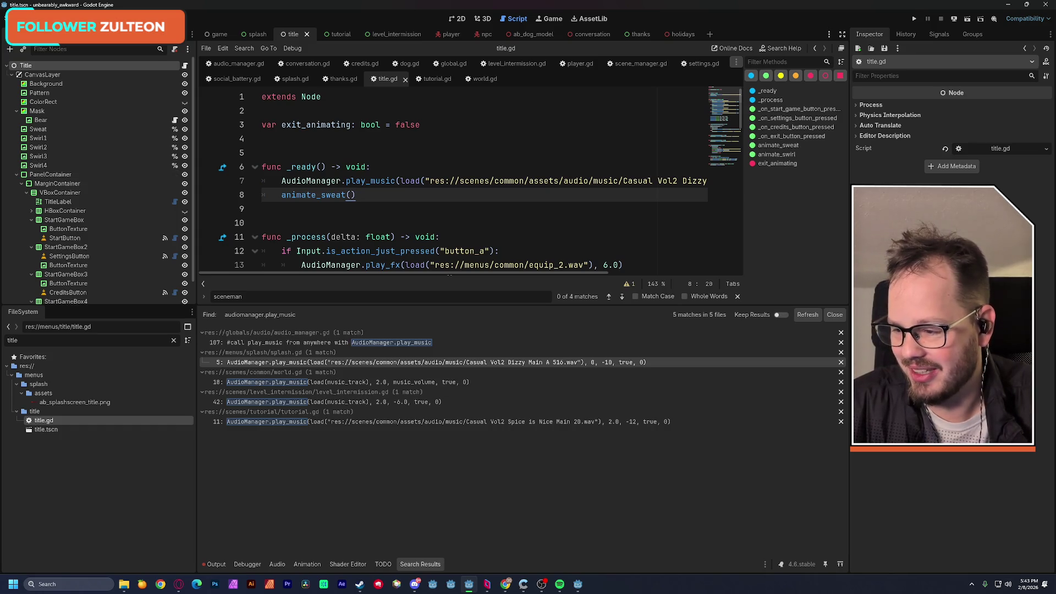
{"action": "key", "text": "alt+Tab"}
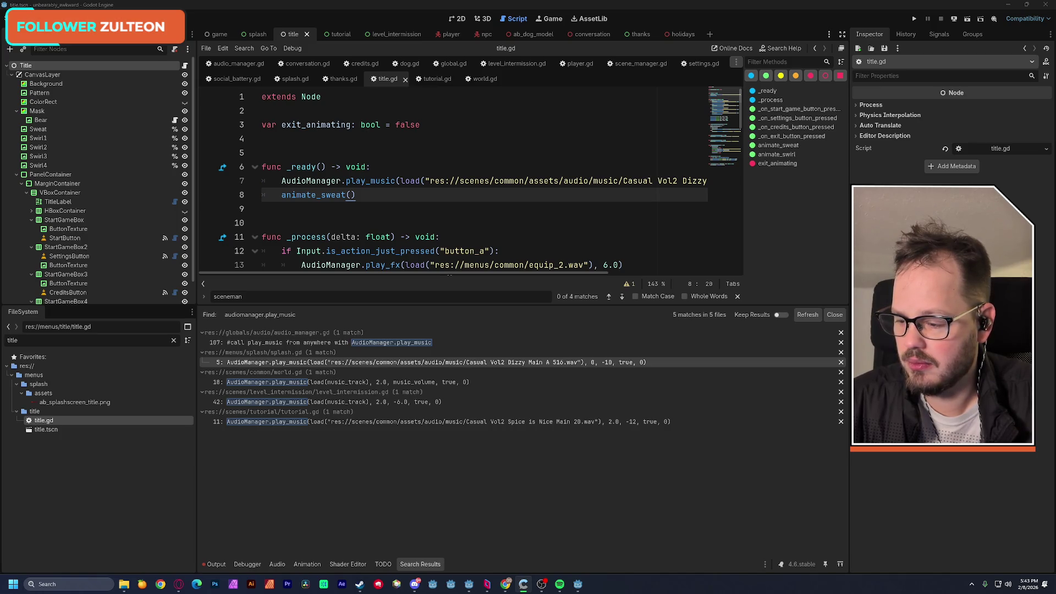
Search all project files for 'isFinite', which returns no matches
{"action": "left_click", "coordinate": [471, 159]}
{"action": "key", "text": "ctrl+shift+f"}
{"action": "type", "text": "isFinite"}
{"action": "key", "text": "Return"}
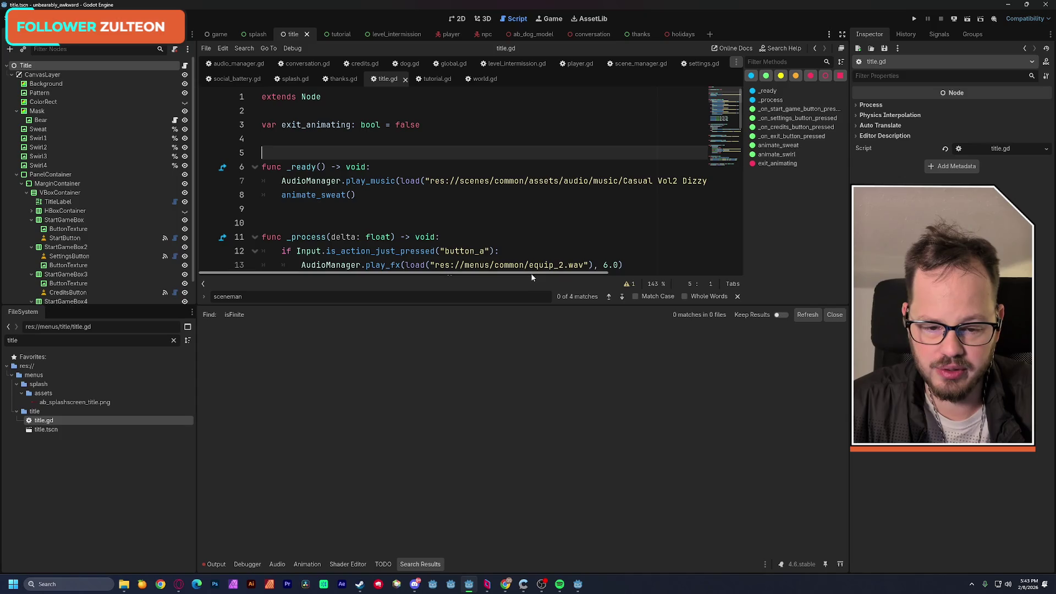
{"action": "left_click_drag", "start_coordinate": [523, 304], "coordinate": [541, 450]}
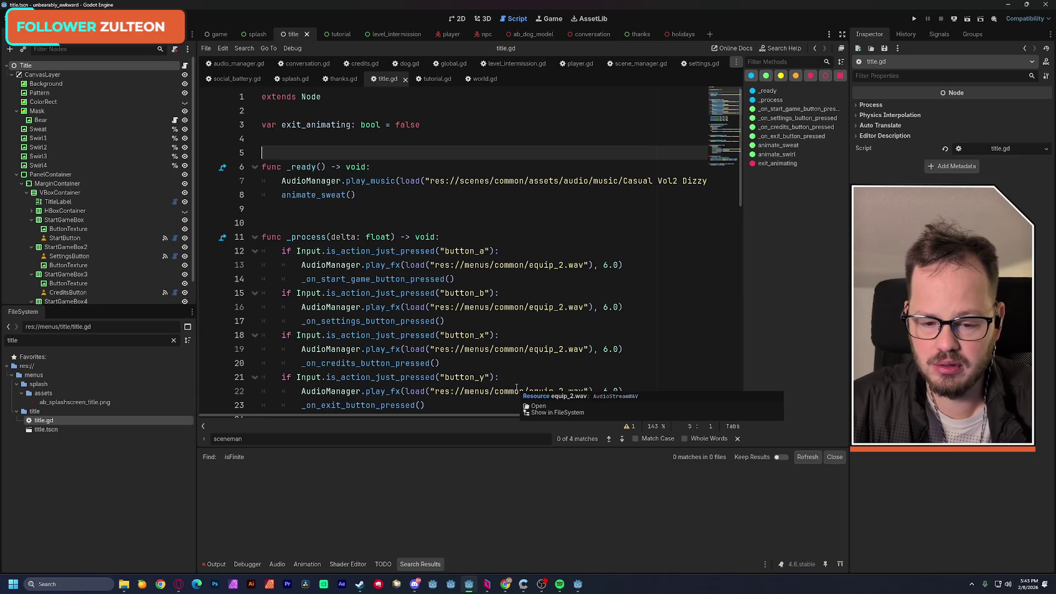
{"action": "key", "text": "alt+Tab"}
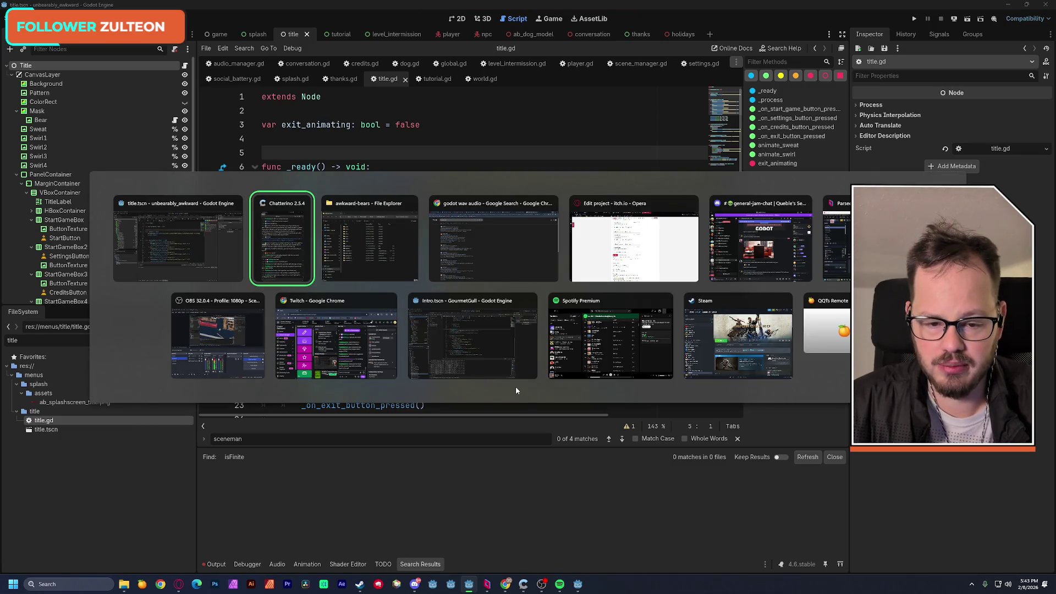
Save the itch.io project with unbearable_0.3.zip set to play in the browser
{"action": "key", "text": "alt+Tab"}
{"action": "key", "text": "alt+Tab"}
{"action": "key", "text": "alt+Tab"}
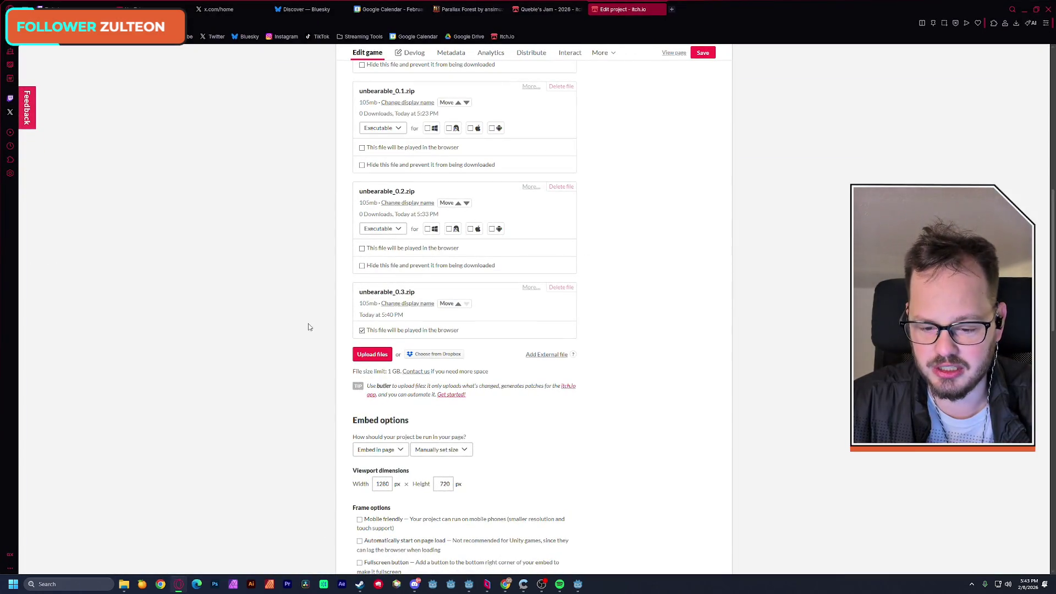
{"action": "scroll", "coordinate": [308, 327], "scroll_direction": "down", "scroll_amount": 2}
{"action": "left_click", "coordinate": [702, 55]}
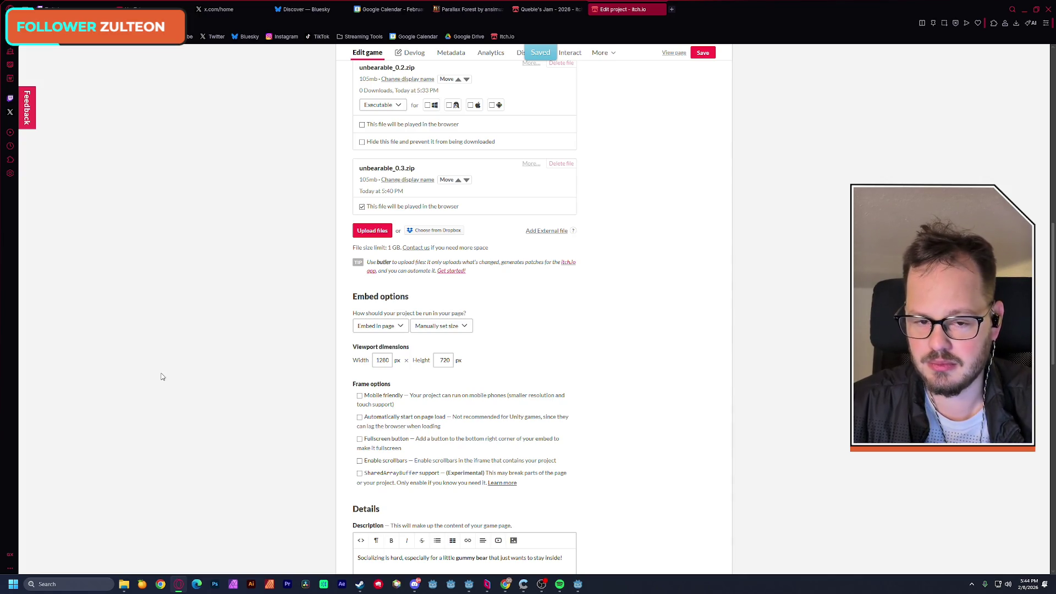
Run the game on its public page, then go back to the edit page
{"action": "left_click", "coordinate": [675, 55]}
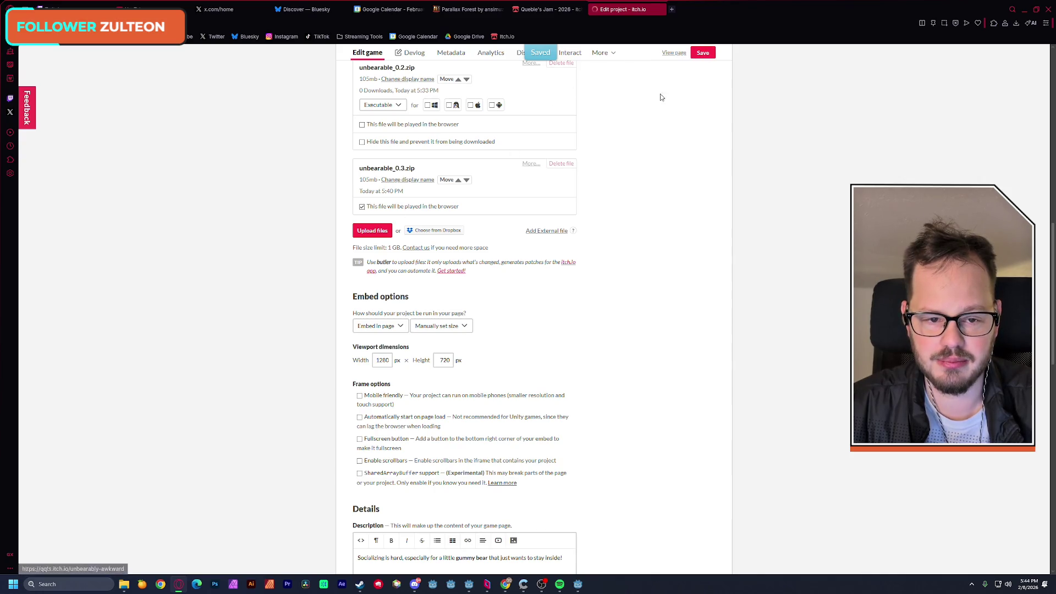
{"action": "left_click", "coordinate": [539, 222]}
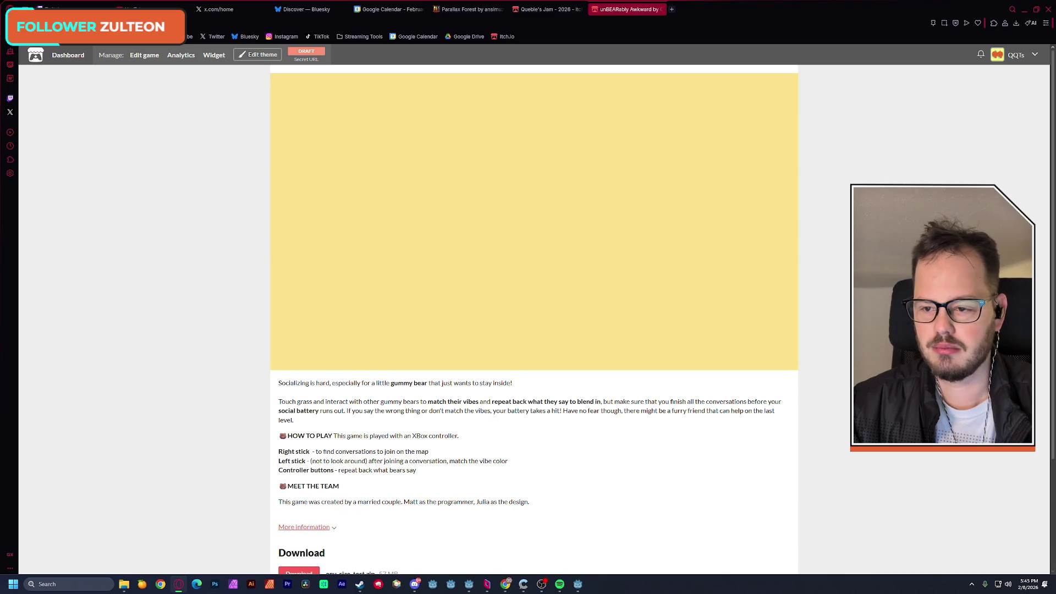
{"action": "key", "text": "alt+Left"}
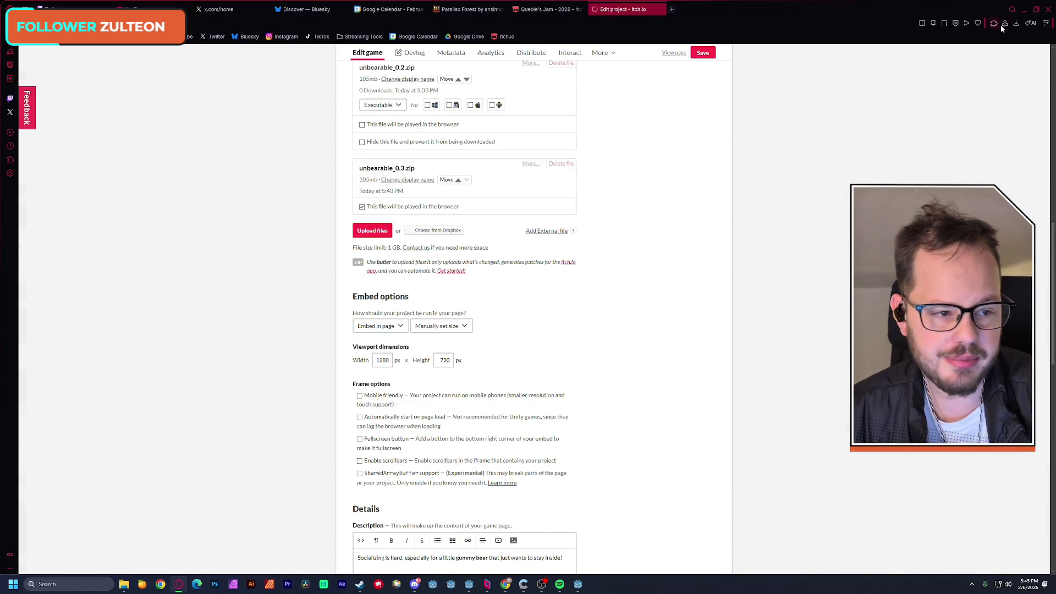
Delete the play_music call from line 7 of title.gd's _ready function
{"action": "left_click", "coordinate": [1023, 10]}
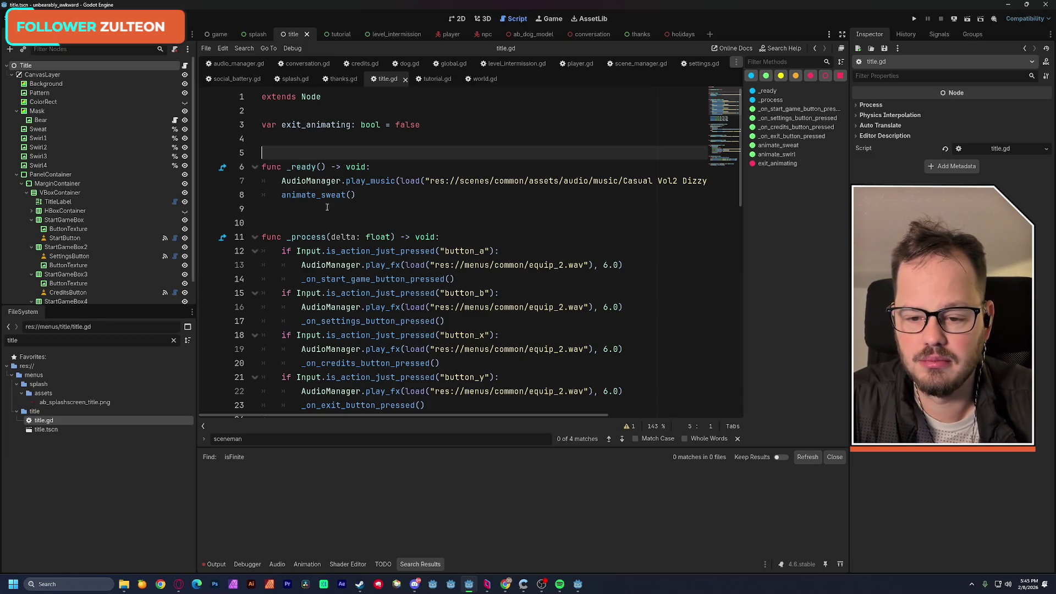
{"action": "left_click_drag", "start_coordinate": [282, 180], "coordinate": [705, 181]}
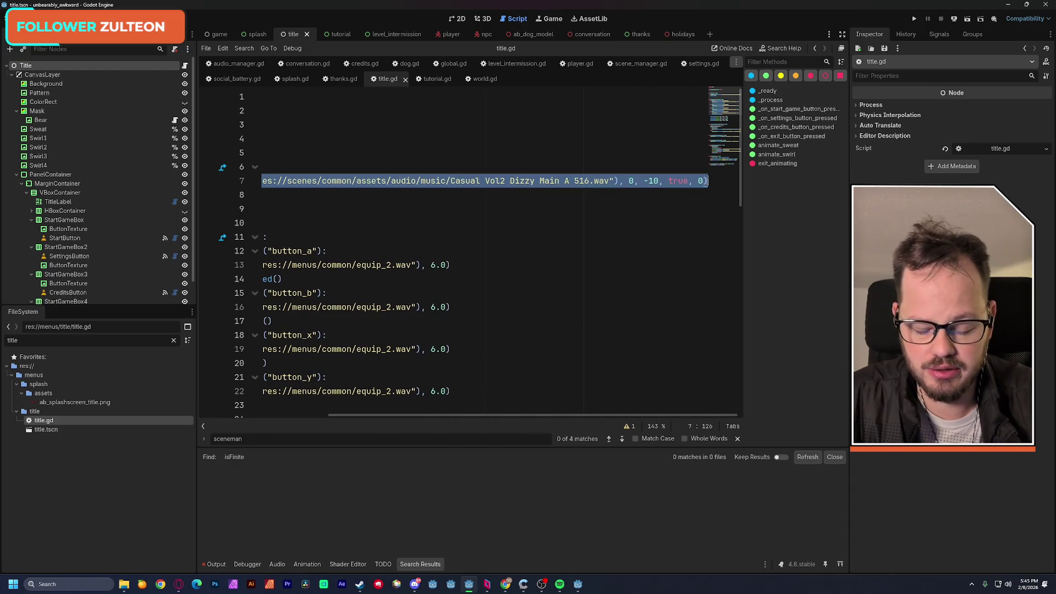
{"action": "key", "text": "BackSpace"}
{"action": "key", "text": "BackSpace"}
{"action": "key", "text": "BackSpace"}
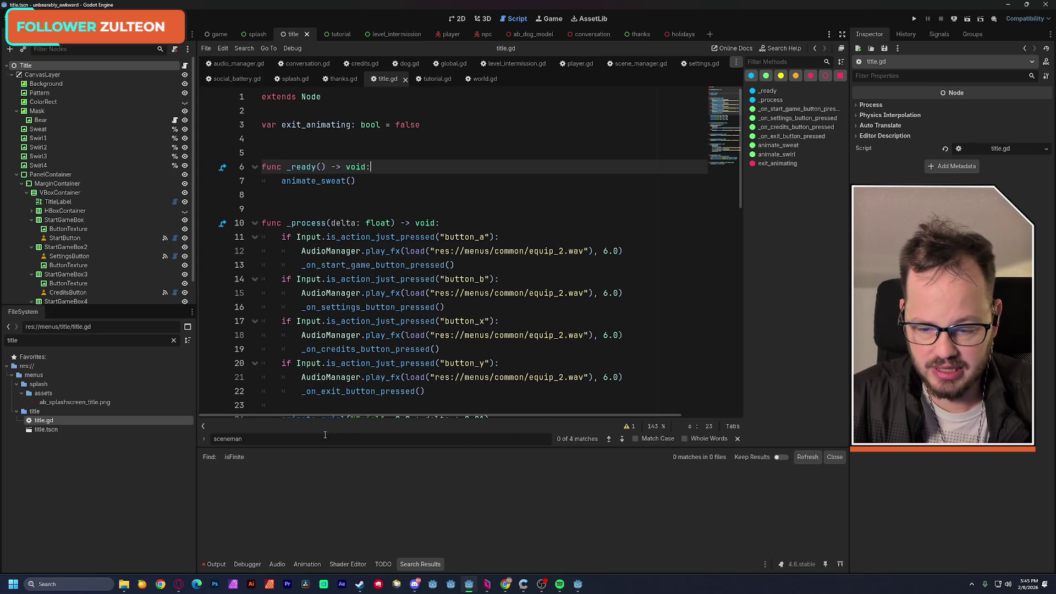
{"action": "left_click", "coordinate": [738, 439]}
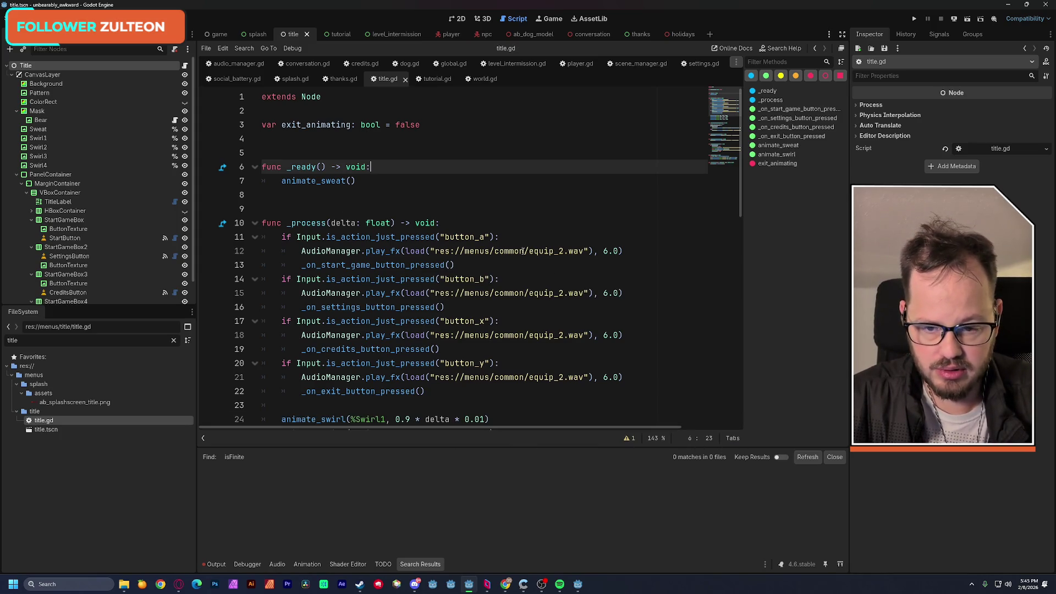
{"action": "left_click", "coordinate": [496, 186]}
Find every play_music call across the project's scripts
{"action": "key", "text": "ctrl+shift+f"}
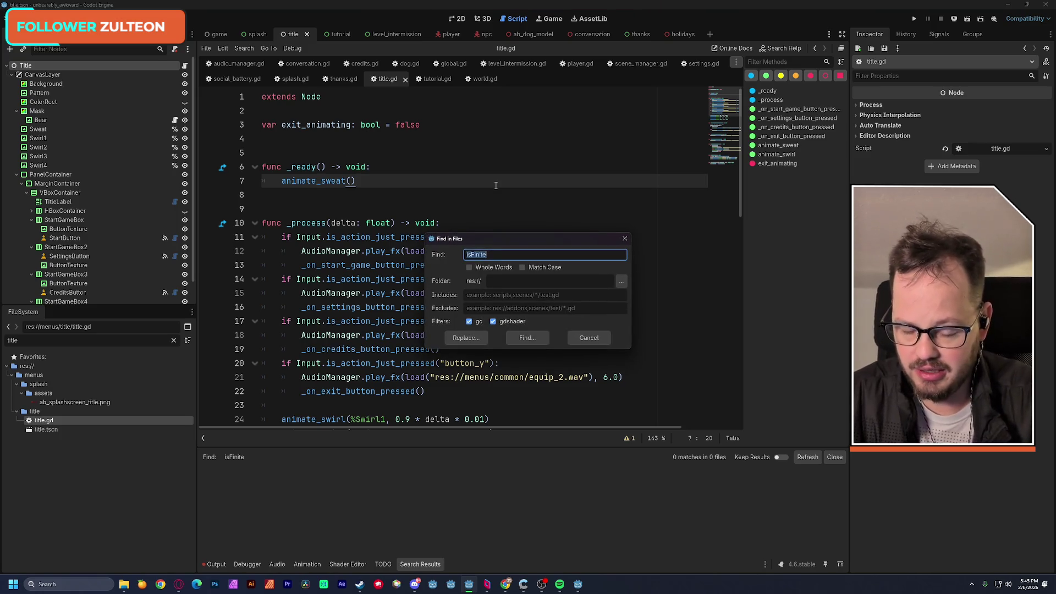
{"action": "type", "text": "play_music"}
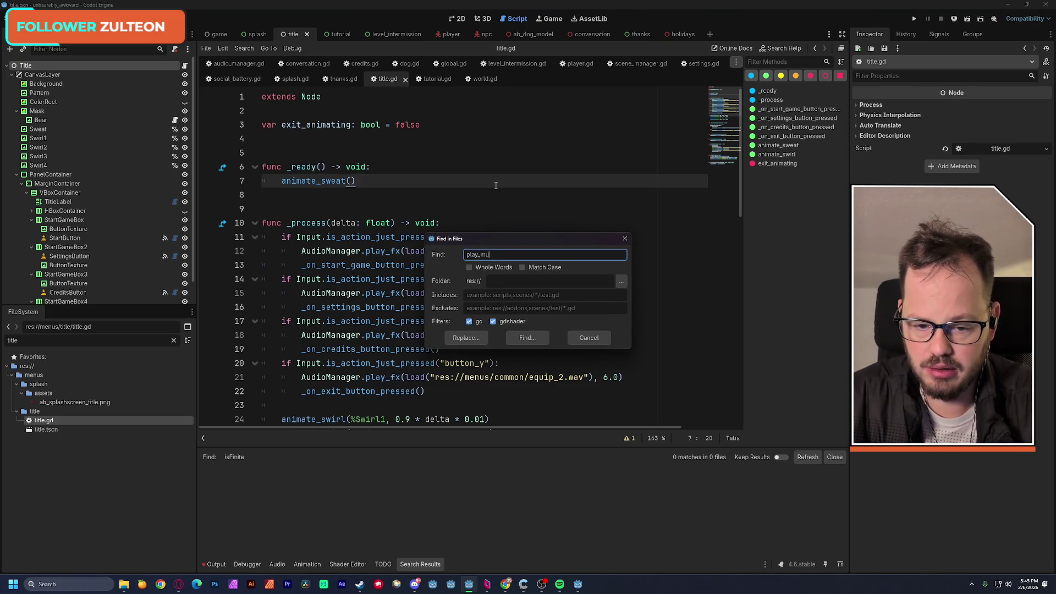
{"action": "left_click", "coordinate": [521, 336]}
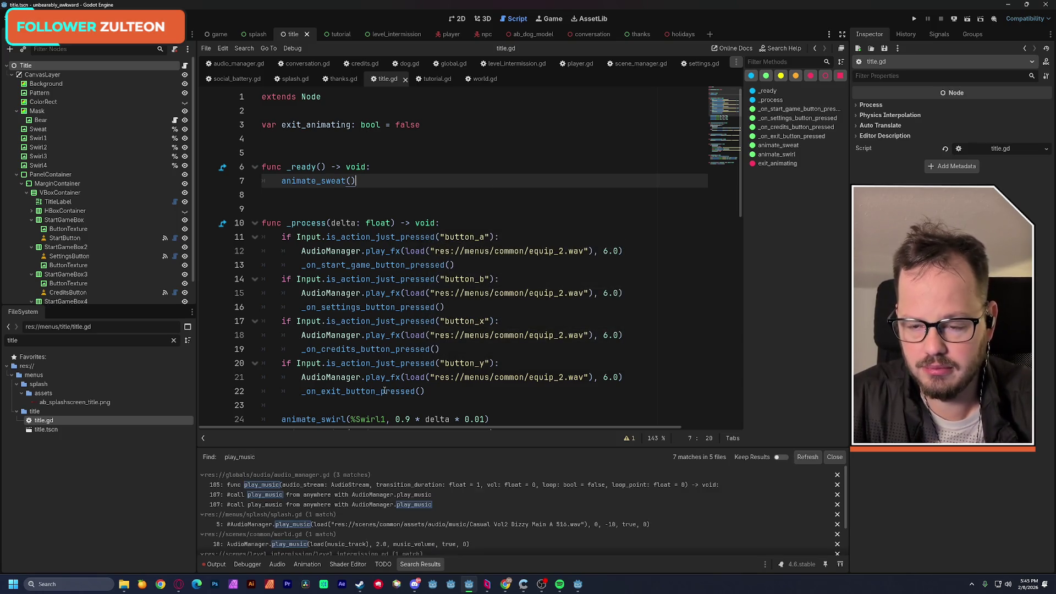
{"action": "key", "text": "alt+Tab"}
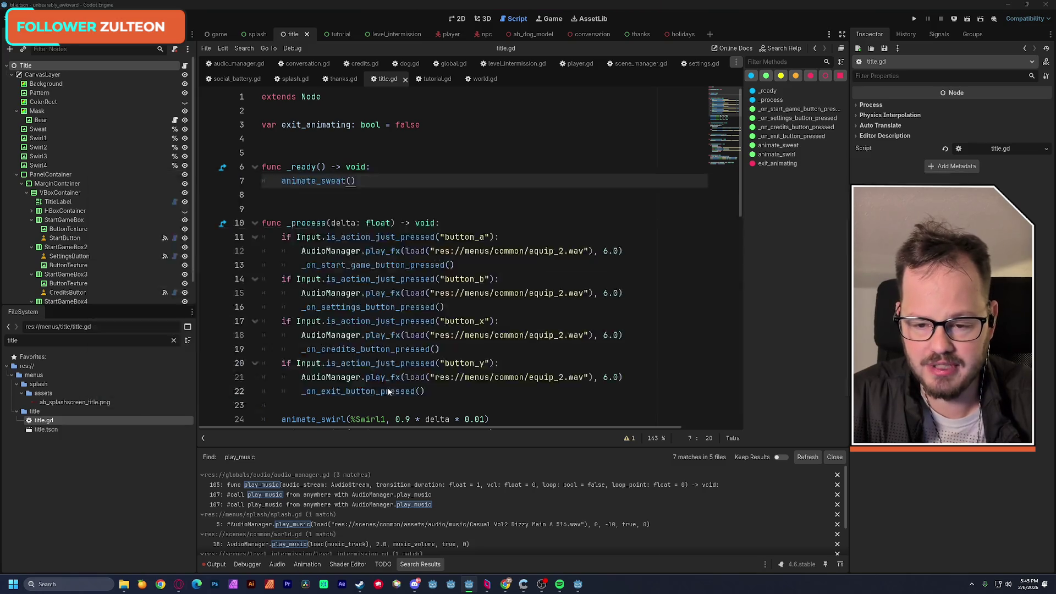
{"action": "scroll", "coordinate": [295, 441], "scroll_direction": "down", "scroll_amount": 2}
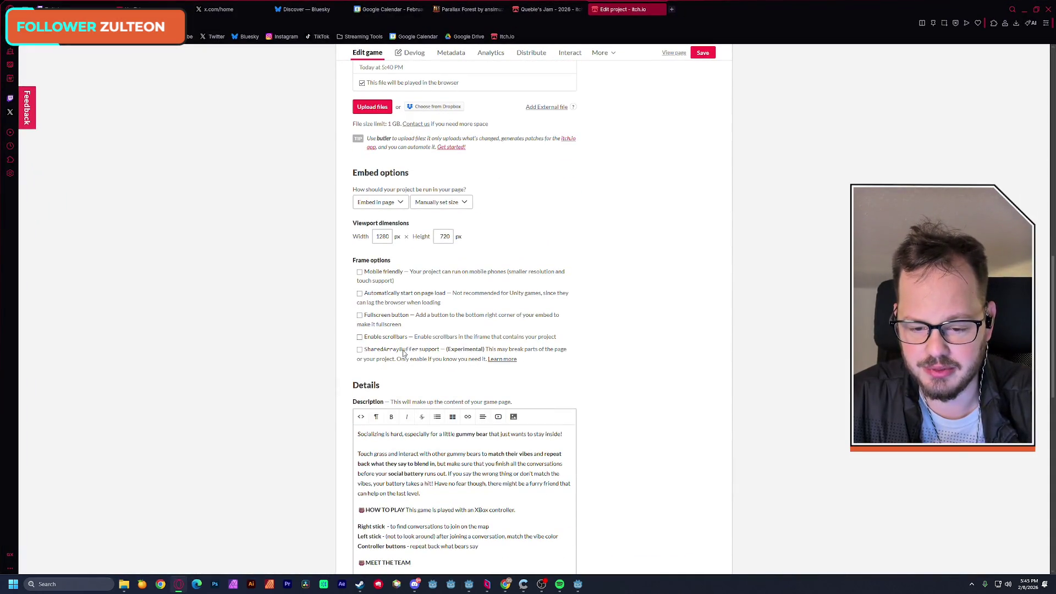
Tick SharedArrayBuffer support in the embed frame options and return to Godot
{"action": "left_click", "coordinate": [360, 351]}
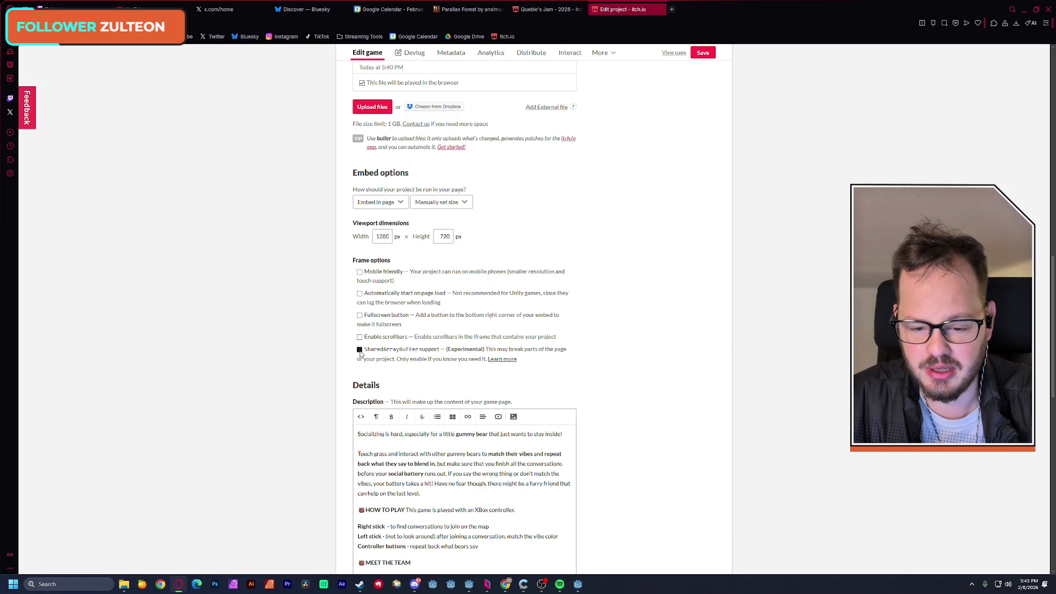
{"action": "key", "text": "alt+Tab"}
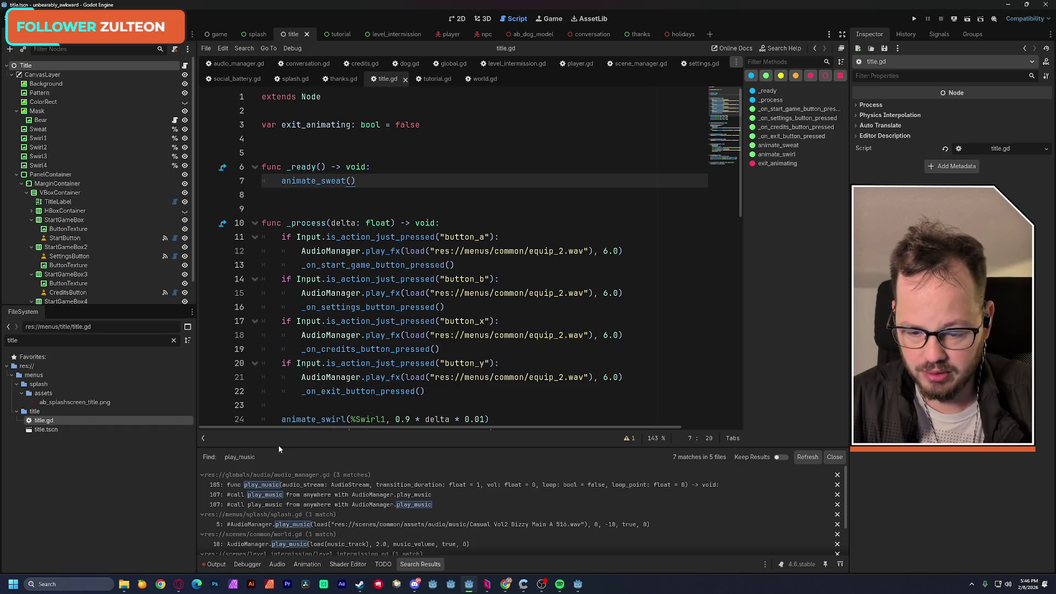
Comment out tutorial.gd's play_music call on line 11 and add pass on line 12
{"action": "mouse_move", "coordinate": [278, 447]}
{"action": "left_mouse_down"}
{"action": "mouse_move", "coordinate": [278, 269]}
{"action": "mouse_move", "coordinate": [278, 280]}
{"action": "left_mouse_up"}
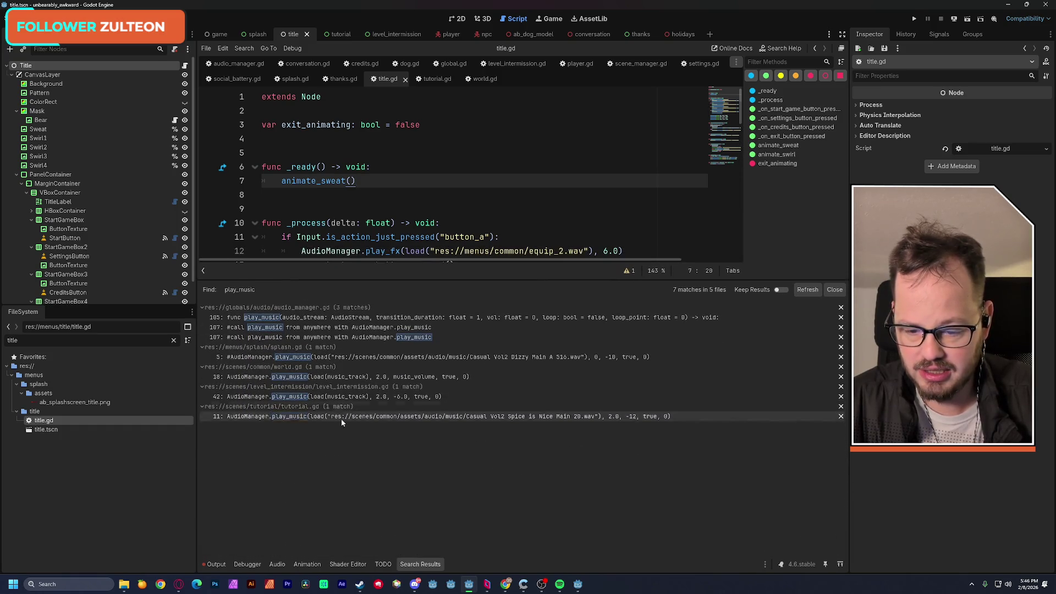
{"action": "left_click", "coordinate": [269, 417]}
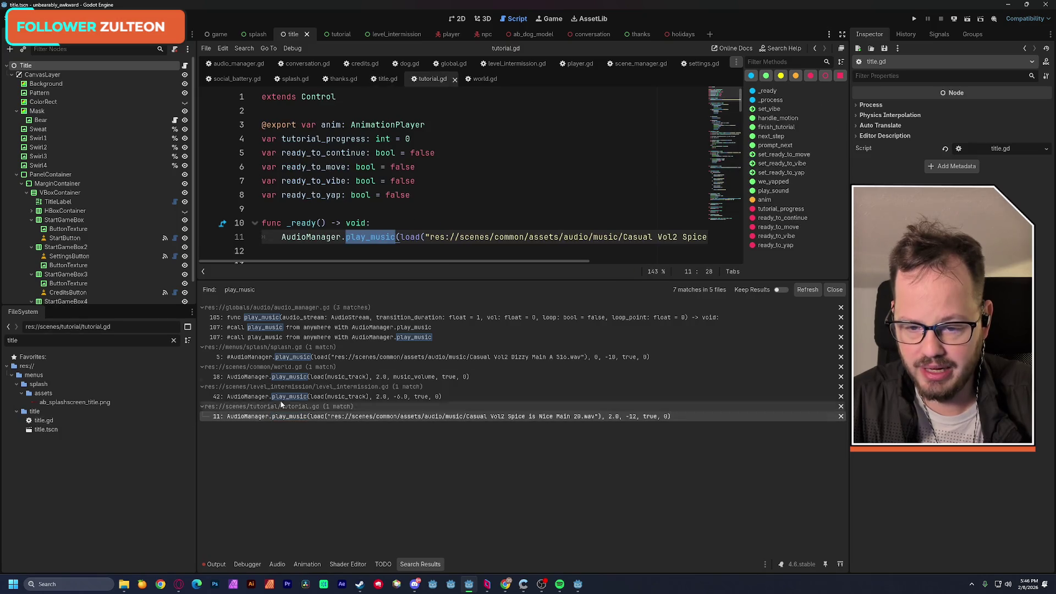
{"action": "scroll", "coordinate": [333, 237], "scroll_direction": "down", "scroll_amount": 2}
{"action": "left_click", "coordinate": [281, 153]}
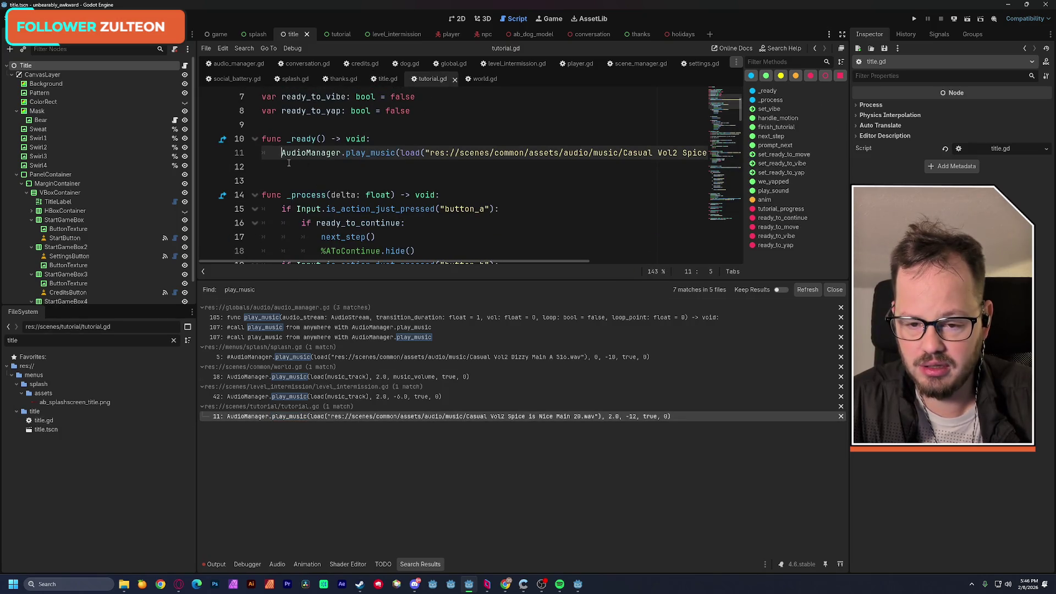
{"action": "key", "text": "ctrl+k"}
{"action": "left_click", "coordinate": [306, 167]}
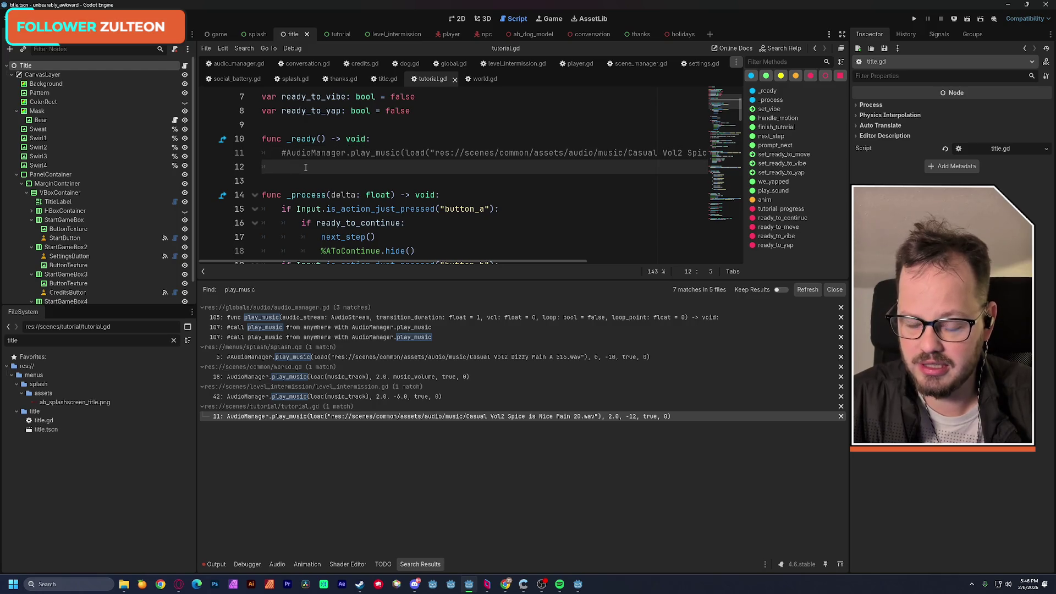
{"action": "type", "text": "pass"}
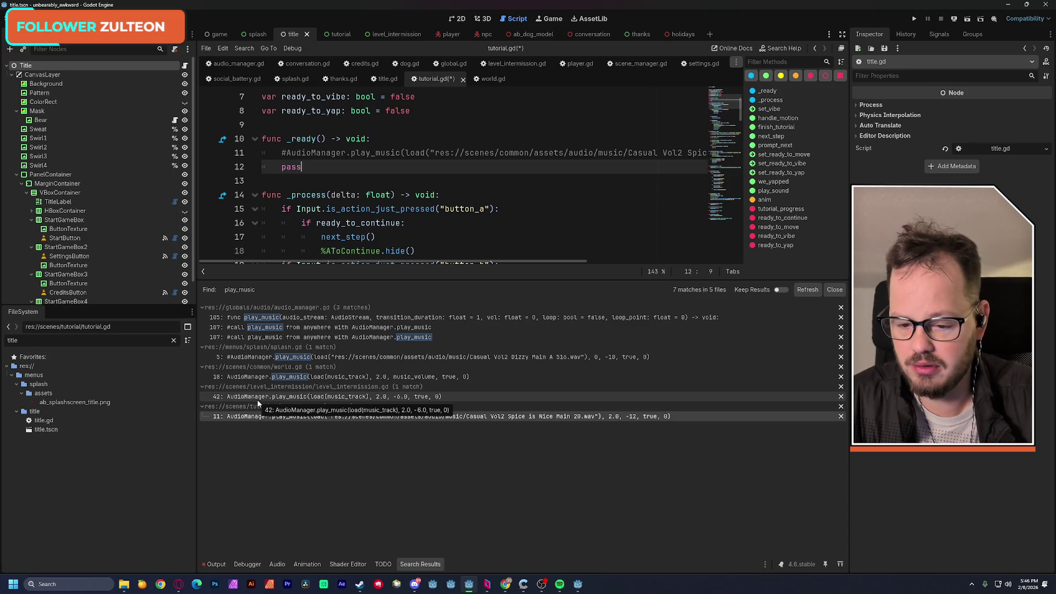
Comment out the play_music call on line 42 of level_intermission.gd
{"action": "left_click", "coordinate": [257, 399]}
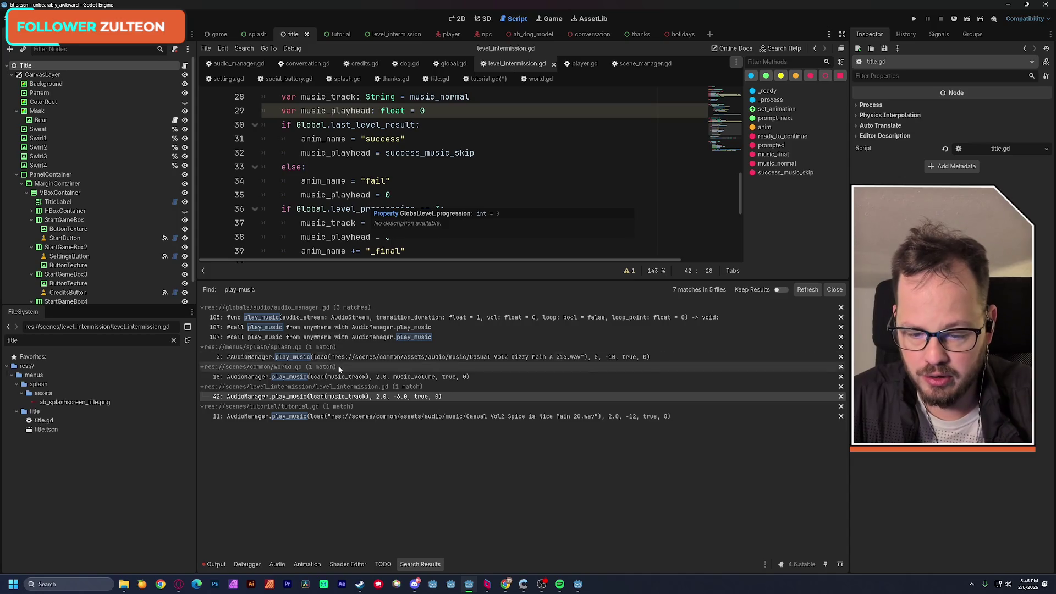
{"action": "left_click", "coordinate": [316, 397]}
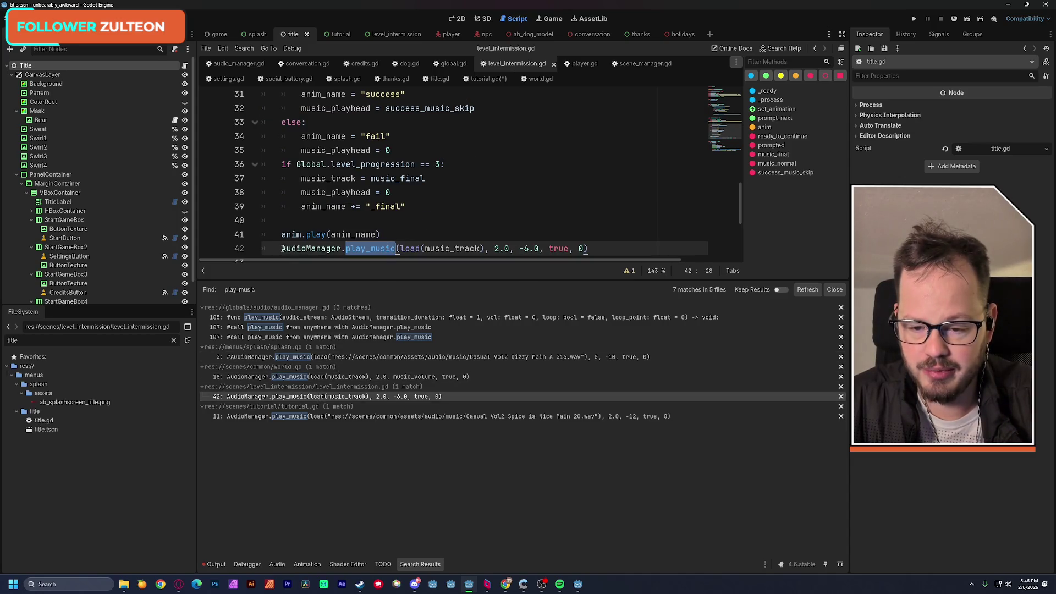
{"action": "scroll", "coordinate": [406, 219], "scroll_direction": "down", "scroll_amount": 1}
{"action": "key", "text": "ctrl+k"}
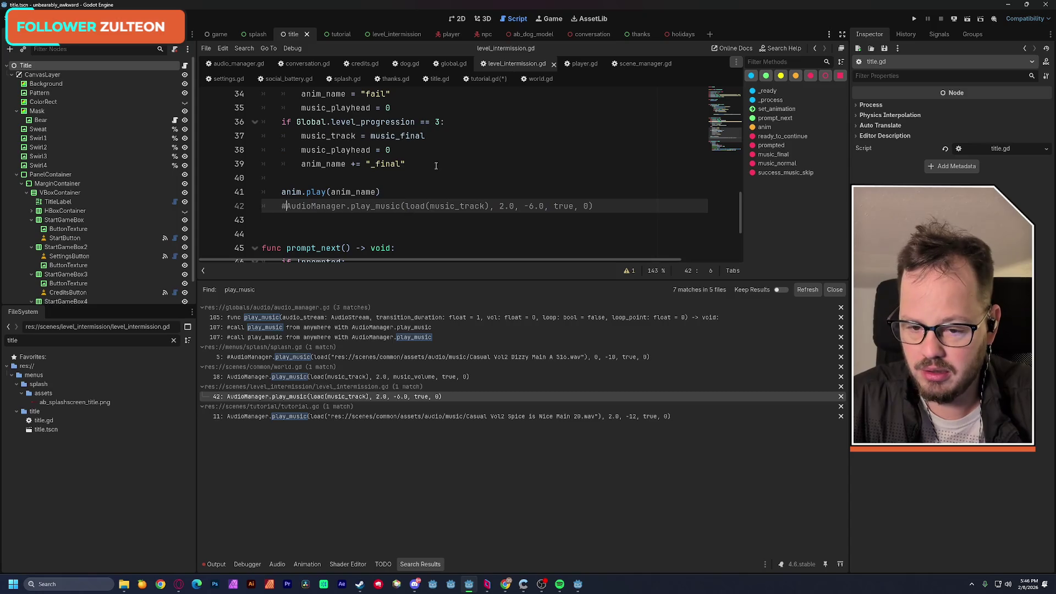
{"action": "left_click", "coordinate": [407, 164]}
Comment out the play_music call on line 18 of world.gd
{"action": "left_click", "coordinate": [272, 378]}
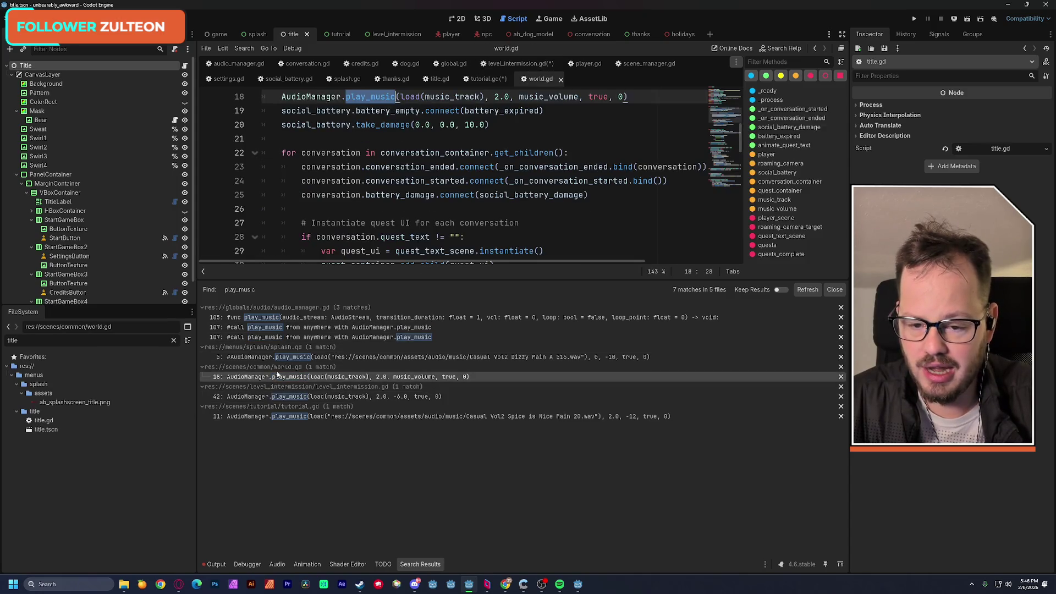
{"action": "left_click", "coordinate": [286, 99]}
{"action": "key", "text": "ctrl+k"}
{"action": "scroll", "coordinate": [319, 132], "scroll_direction": "up", "scroll_amount": 1}
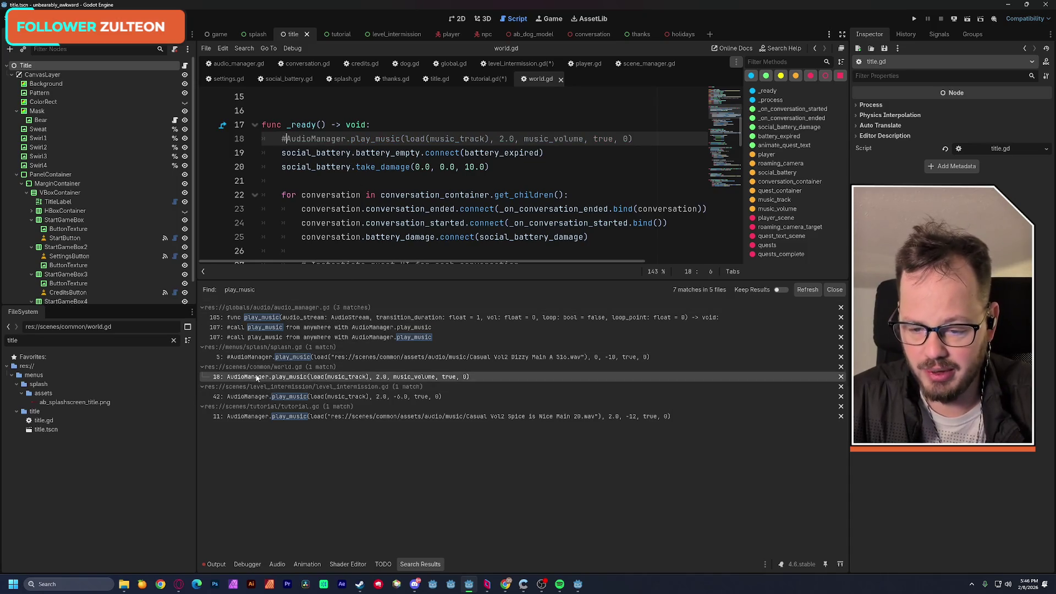
Open splash.gd at its play_music line and save all the scripts
{"action": "left_click", "coordinate": [241, 357]}
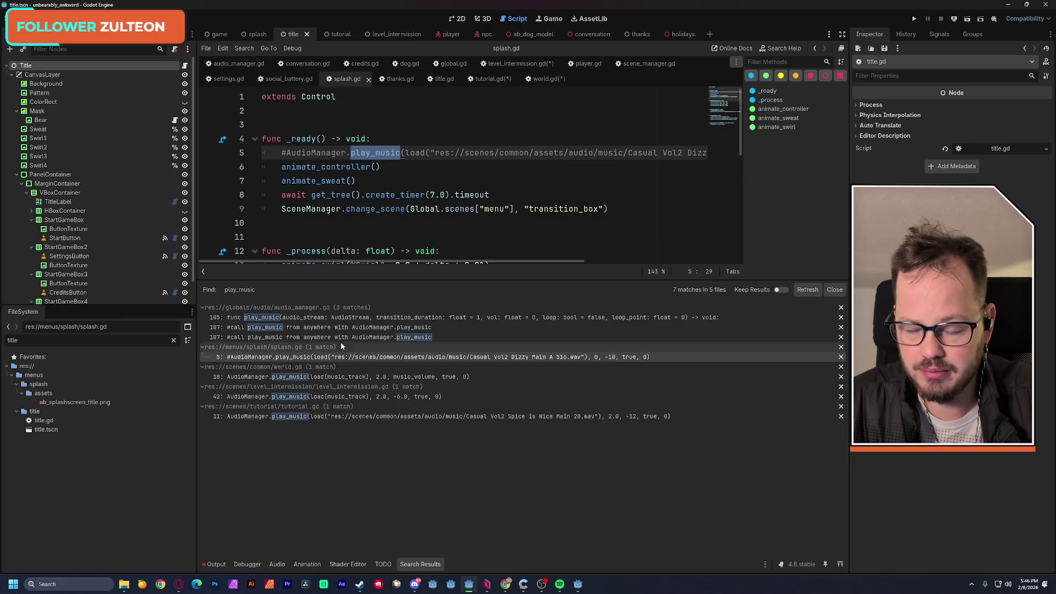
{"action": "left_click", "coordinate": [407, 113]}
{"action": "key", "text": "ctrl+s"}
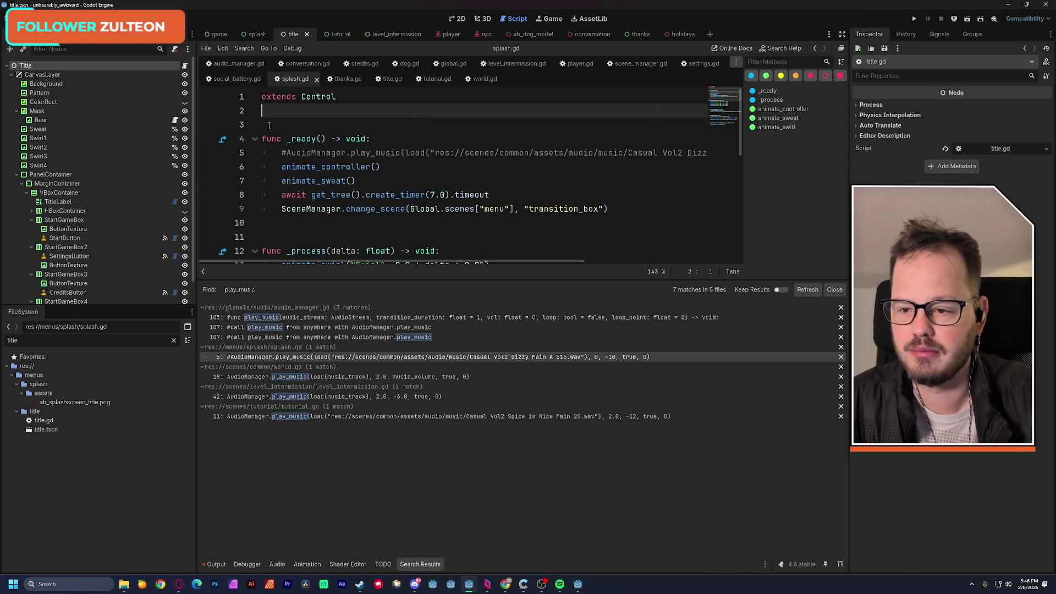
{"action": "left_click", "coordinate": [39, 18]}
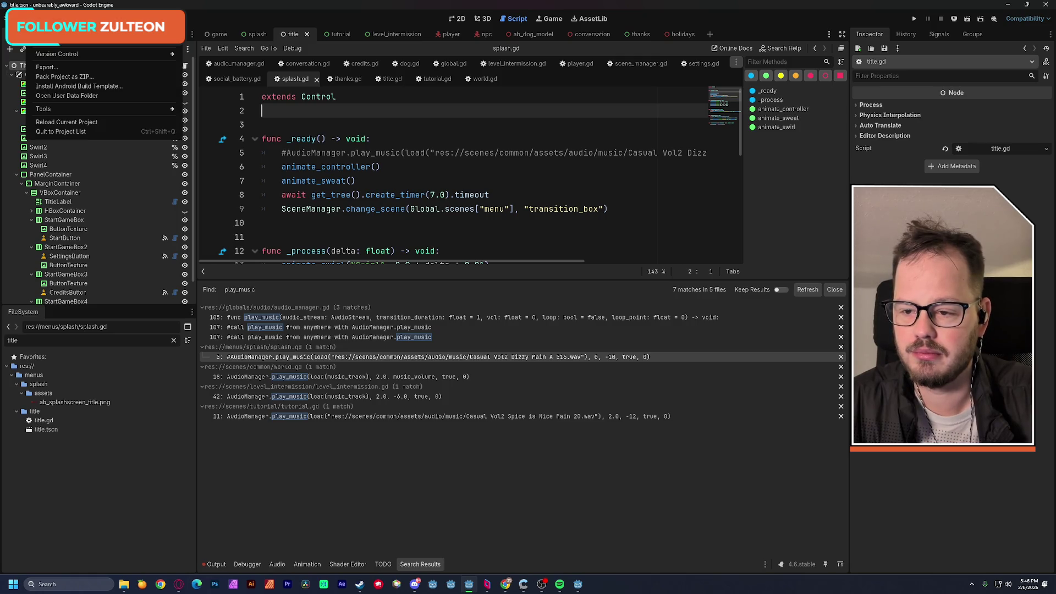
Export the Web build over the existing build/index.html and minimize the Godot editor
{"action": "left_click", "coordinate": [47, 67]}
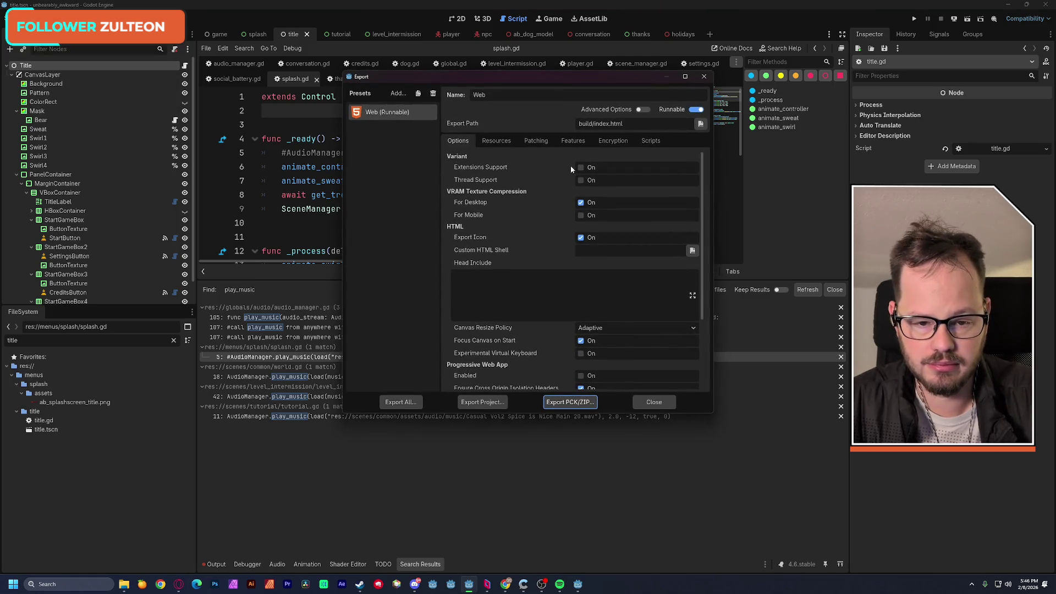
{"action": "left_click", "coordinate": [490, 403]}
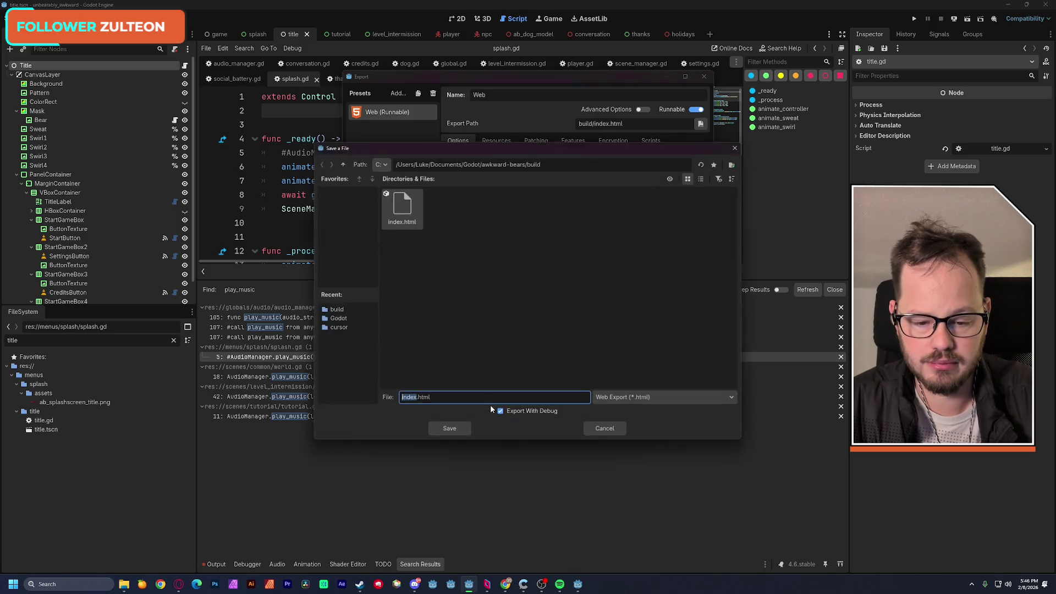
{"action": "left_click", "coordinate": [459, 430]}
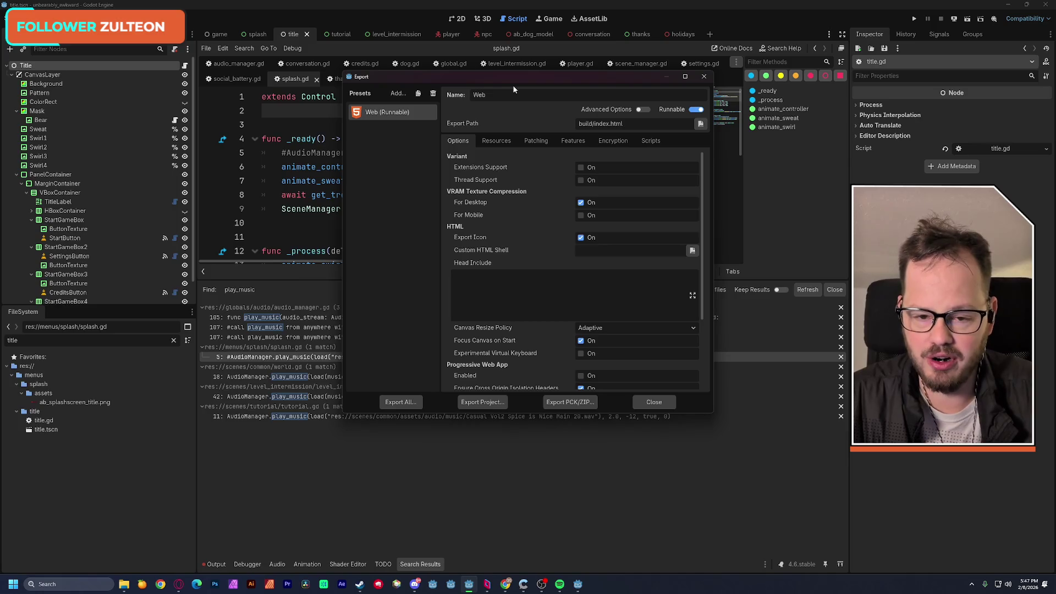
{"action": "left_click", "coordinate": [1009, 7]}
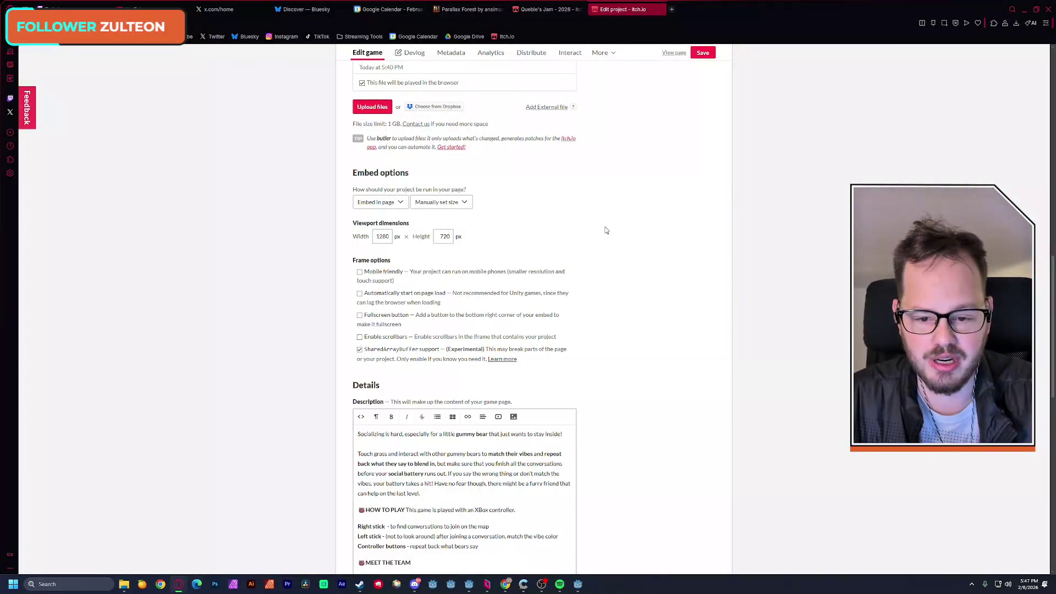
Compress the build folder into build.zip using 7-Zip
{"action": "left_click", "coordinate": [1024, 10]}
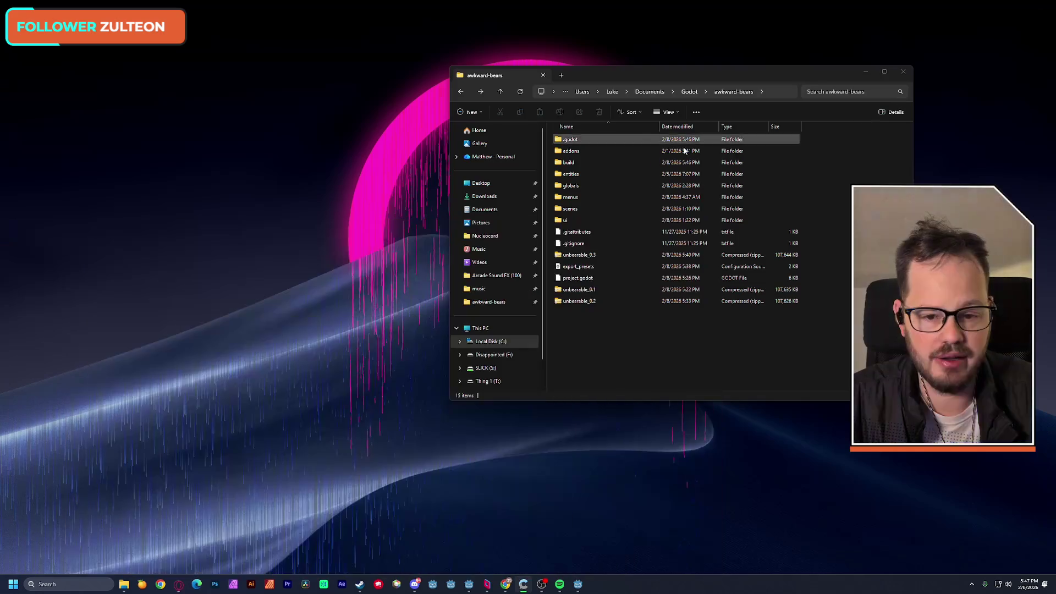
{"action": "left_click_drag", "start_coordinate": [623, 70], "coordinate": [493, 88]}
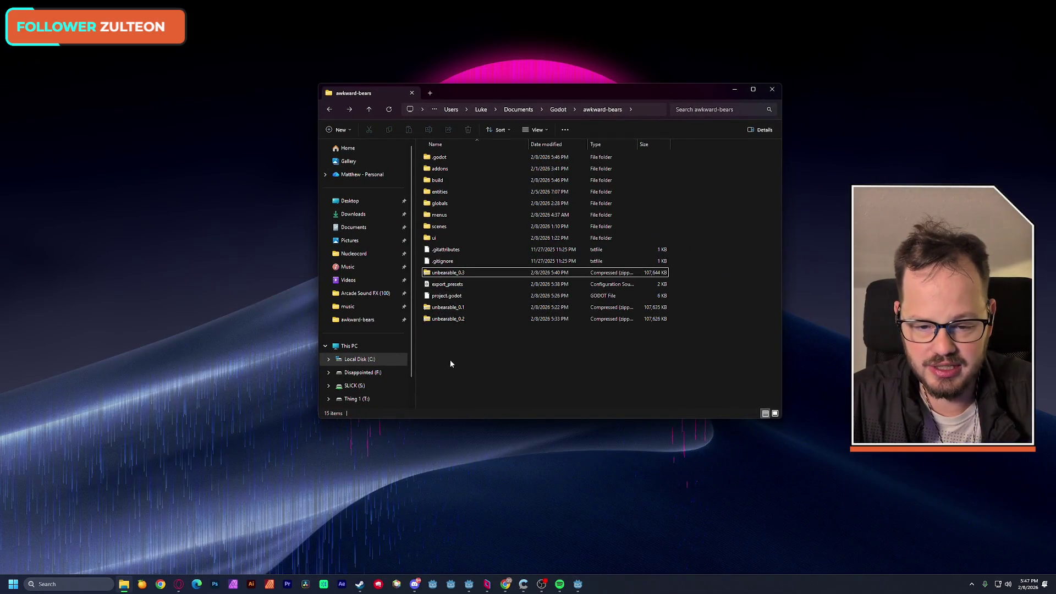
{"action": "right_click", "coordinate": [441, 182]}
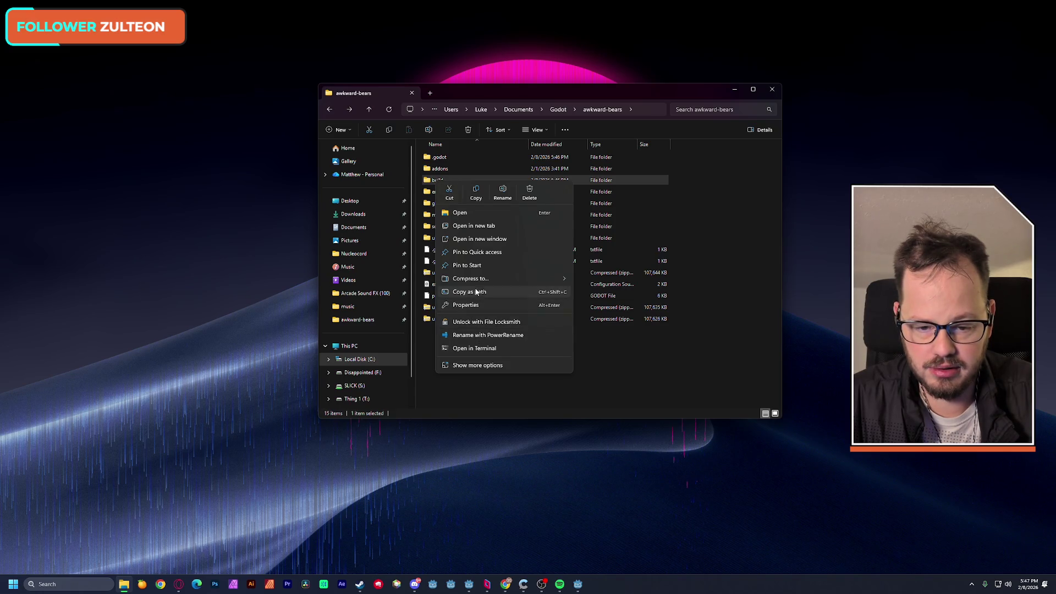
{"action": "mouse_move", "coordinate": [481, 283]}
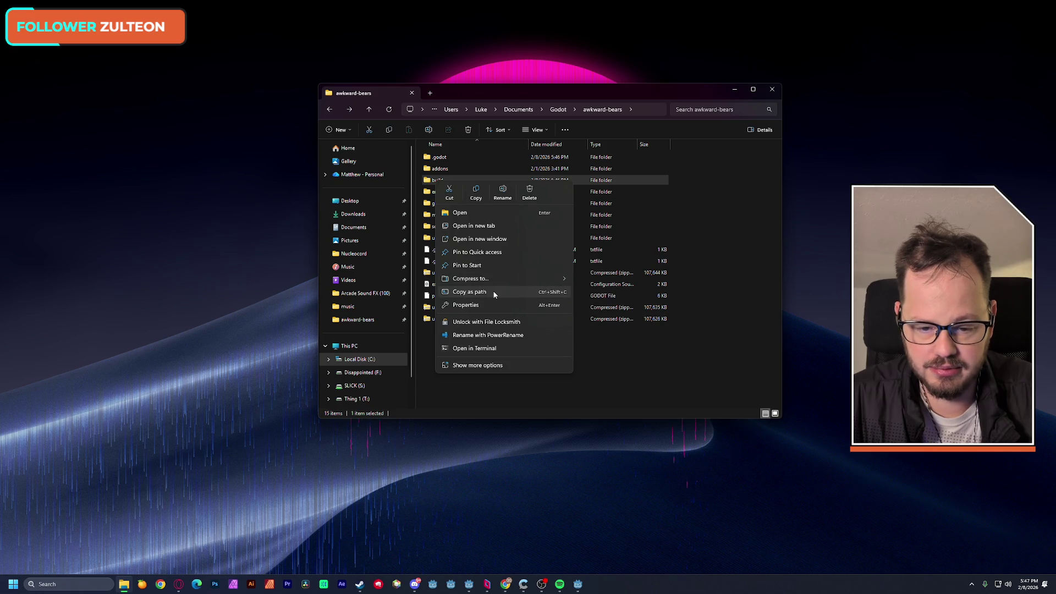
{"action": "left_click", "coordinate": [487, 364]}
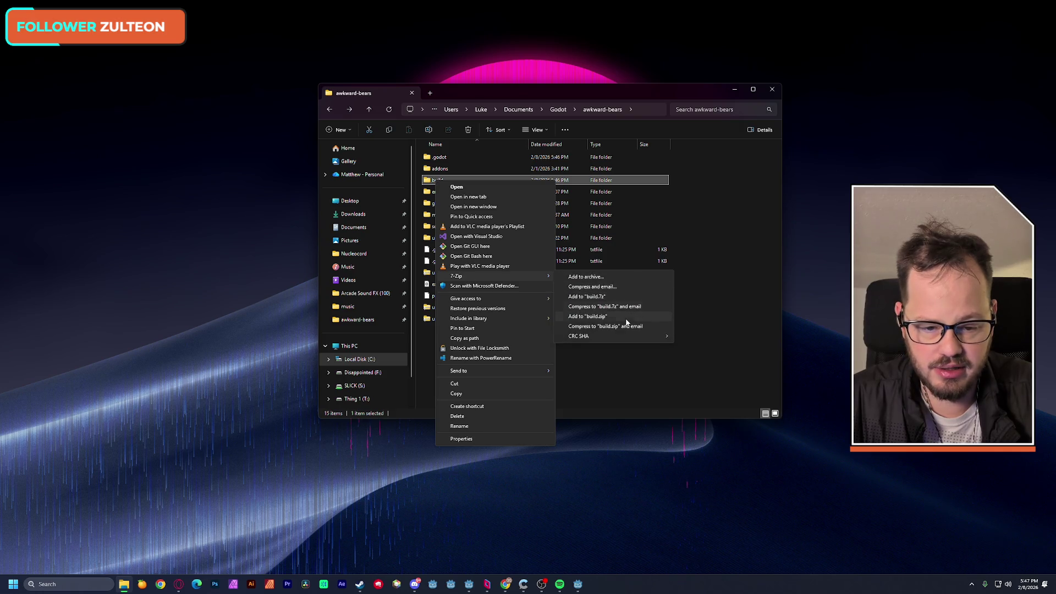
{"action": "left_click", "coordinate": [604, 317]}
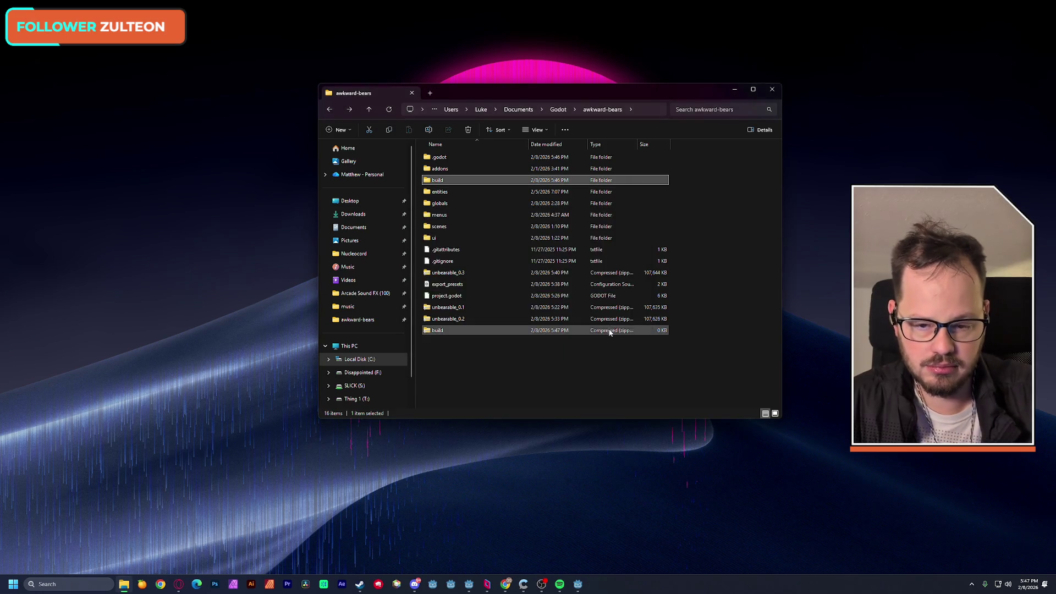
Rename the new build.zip to unbearable_0.4 and return to the itch.io edit page
{"action": "left_click", "coordinate": [437, 331]}
{"action": "left_click", "coordinate": [449, 322]}
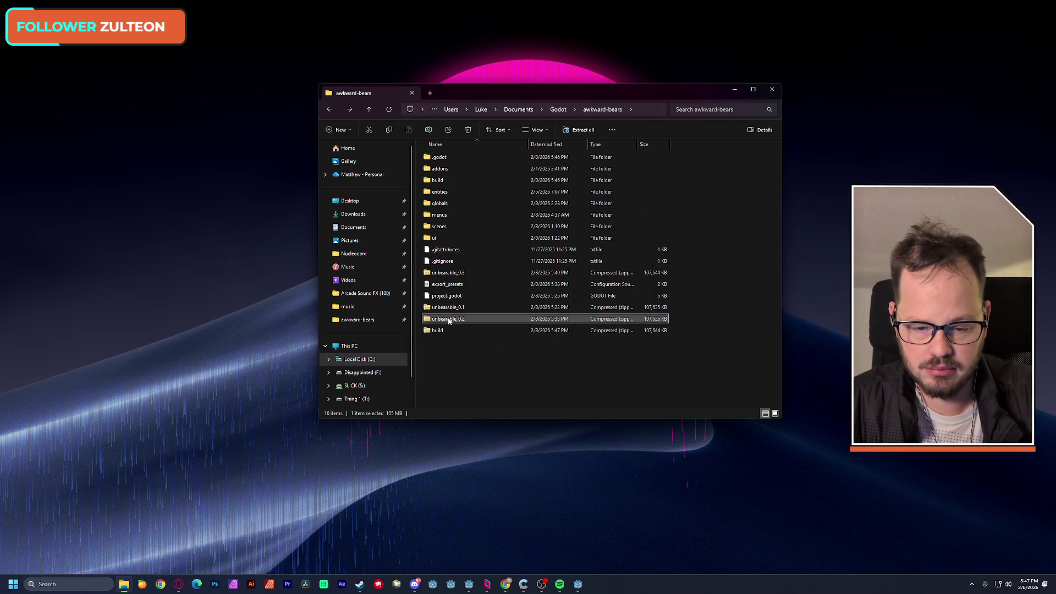
{"action": "left_click", "coordinate": [435, 332]}
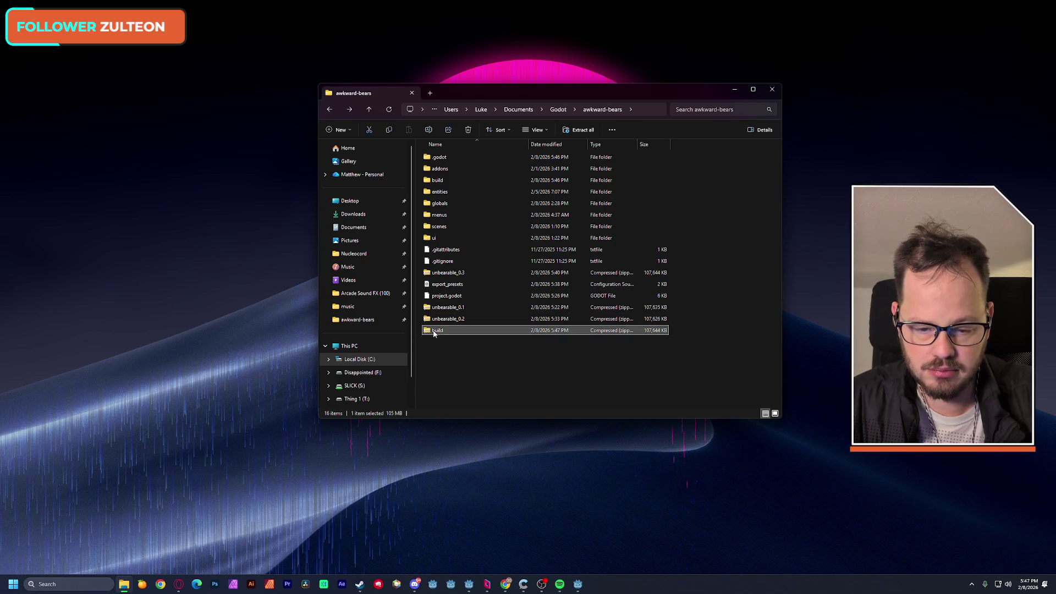
{"action": "key", "text": "F2"}
{"action": "type", "text": "unbearable_0.2"}
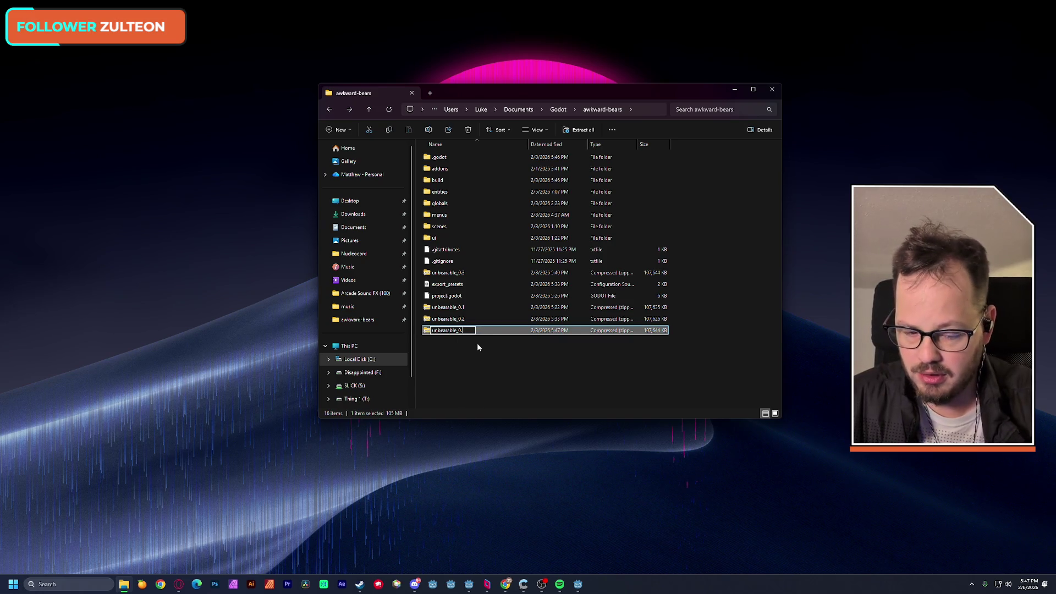
{"action": "type", "text": "4"}
{"action": "key", "text": "Return"}
{"action": "left_click", "coordinate": [488, 363]}
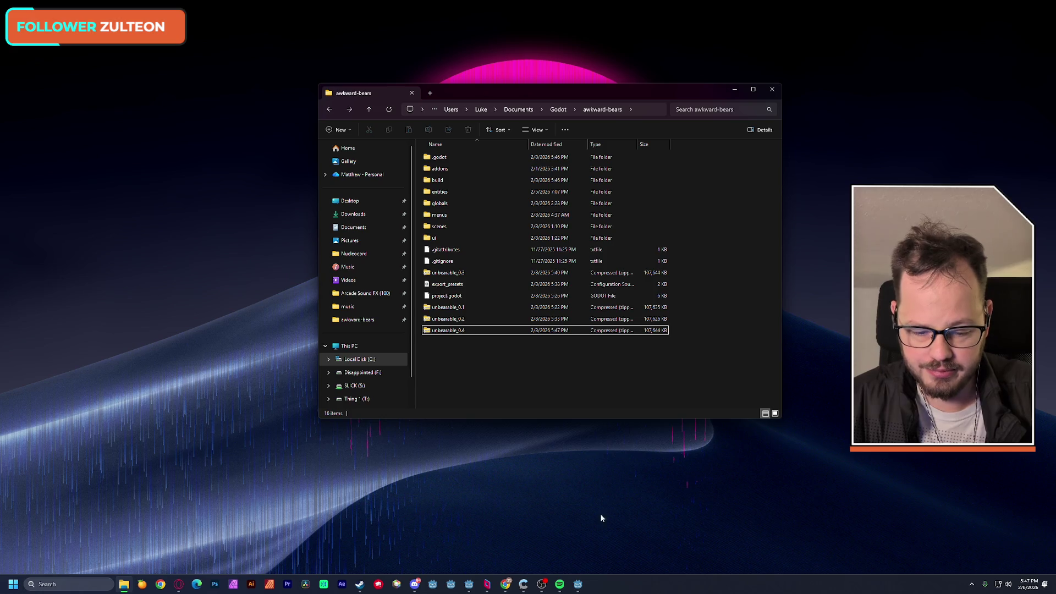
{"action": "left_click", "coordinate": [488, 584]}
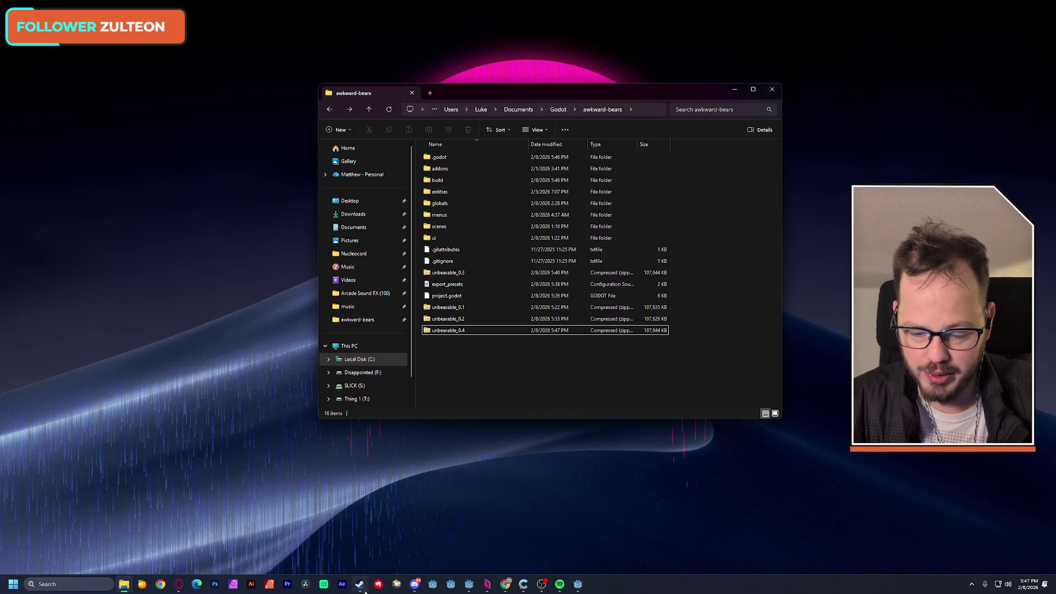
{"action": "left_click", "coordinate": [179, 584]}
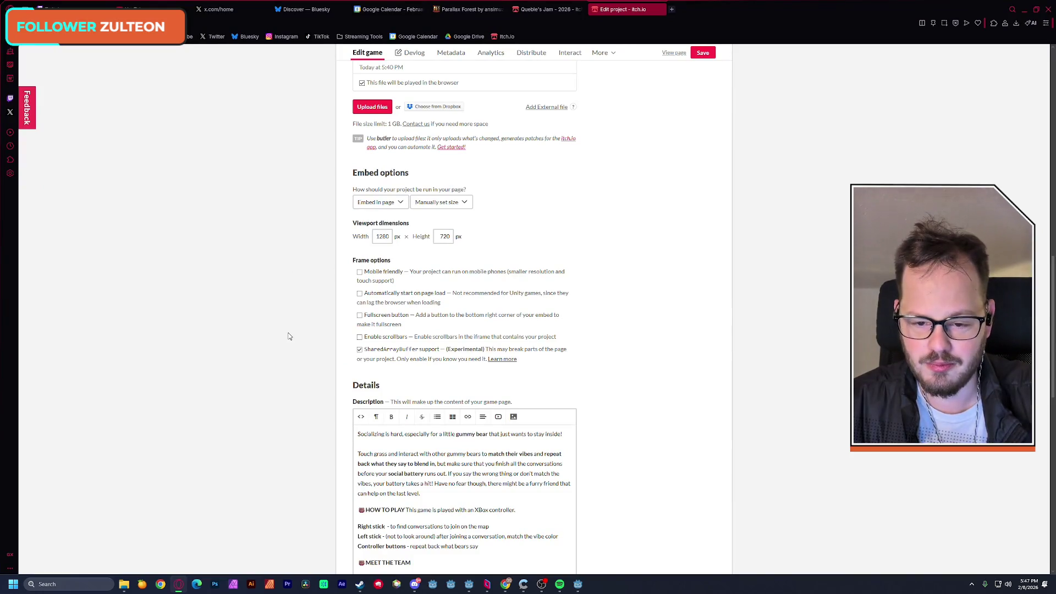
Upload the unbearable_0.4 zip to the itch.io project
{"action": "scroll", "coordinate": [288, 336], "scroll_direction": "down", "scroll_amount": 3}
{"action": "scroll", "coordinate": [289, 338], "scroll_direction": "up", "scroll_amount": 4}
{"action": "left_click", "coordinate": [368, 188]}
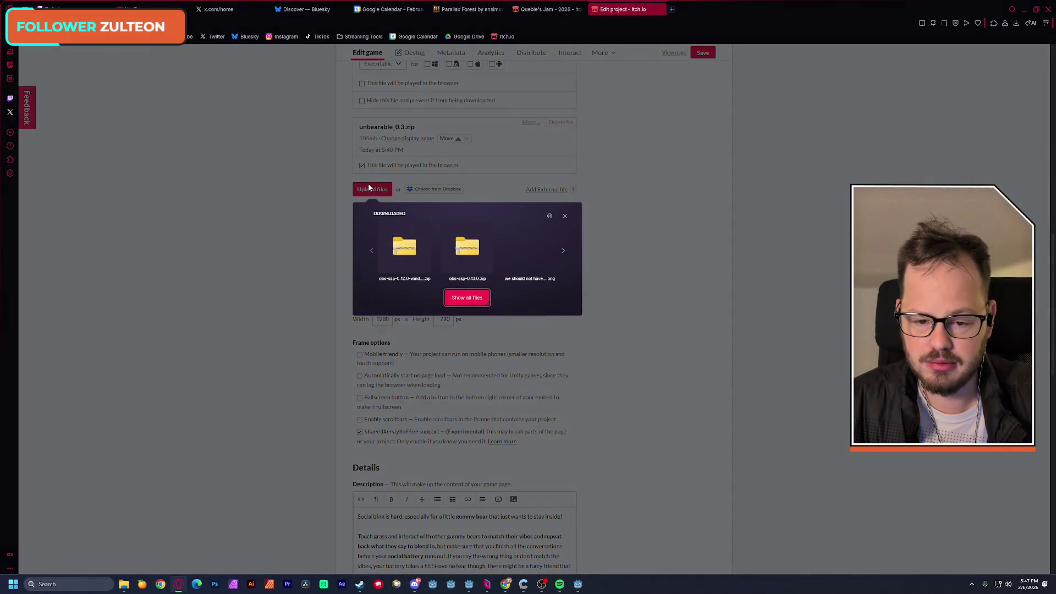
{"action": "left_click", "coordinate": [478, 298]}
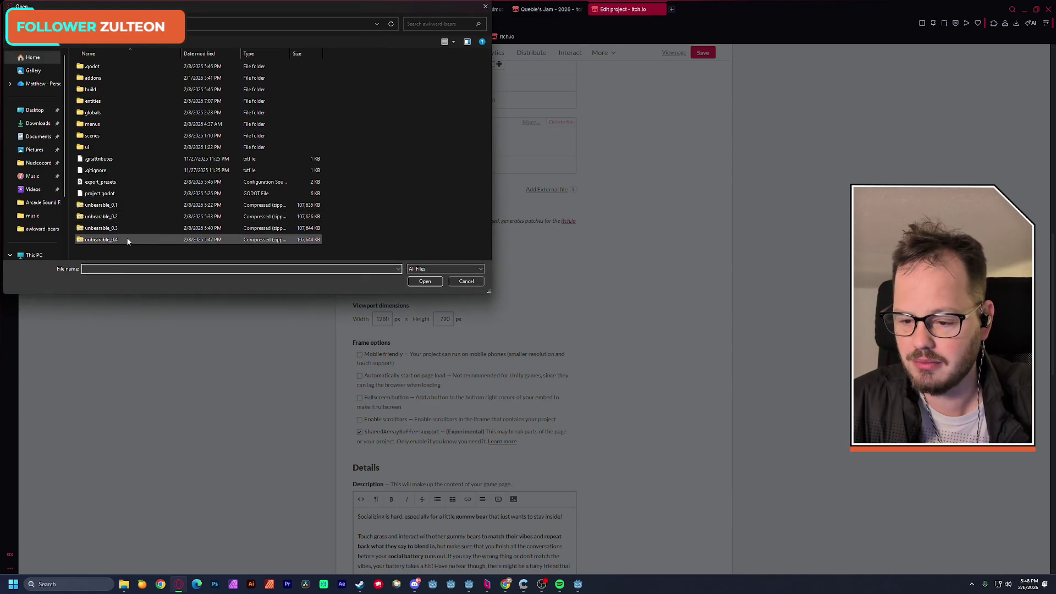
{"action": "double_click", "coordinate": [102, 240]}
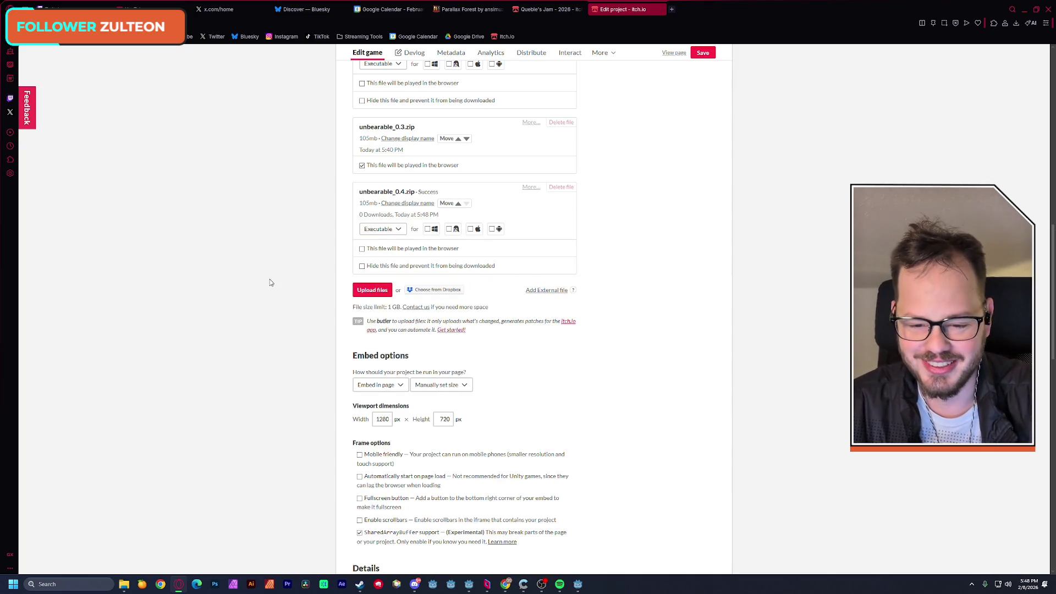
Set unbearable_0.4.zip to play in the browser, save, and view the game page
{"action": "left_click", "coordinate": [362, 249]}
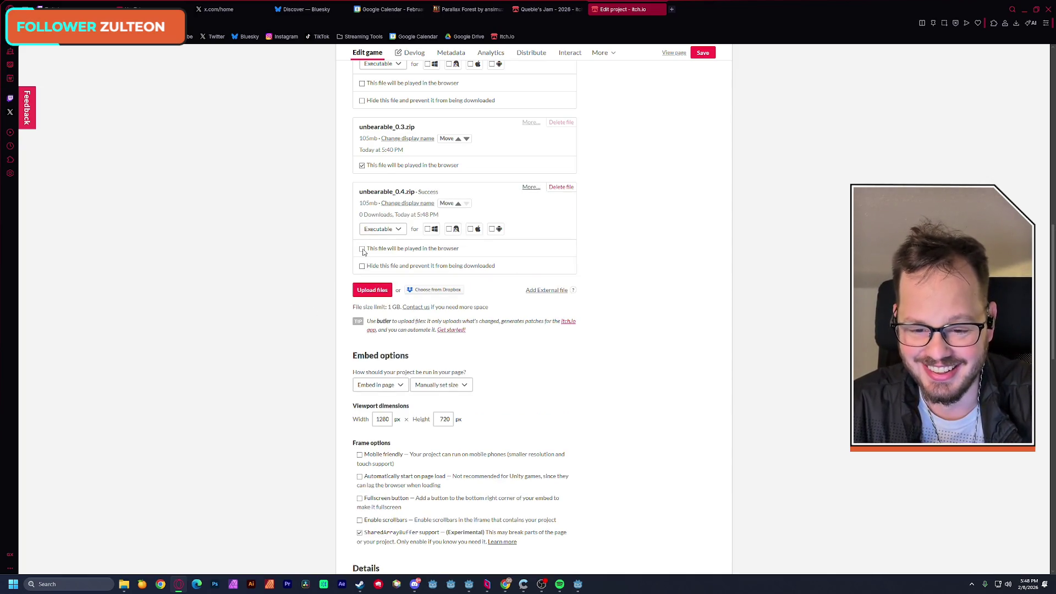
{"action": "scroll", "coordinate": [323, 257], "scroll_direction": "down", "scroll_amount": 5}
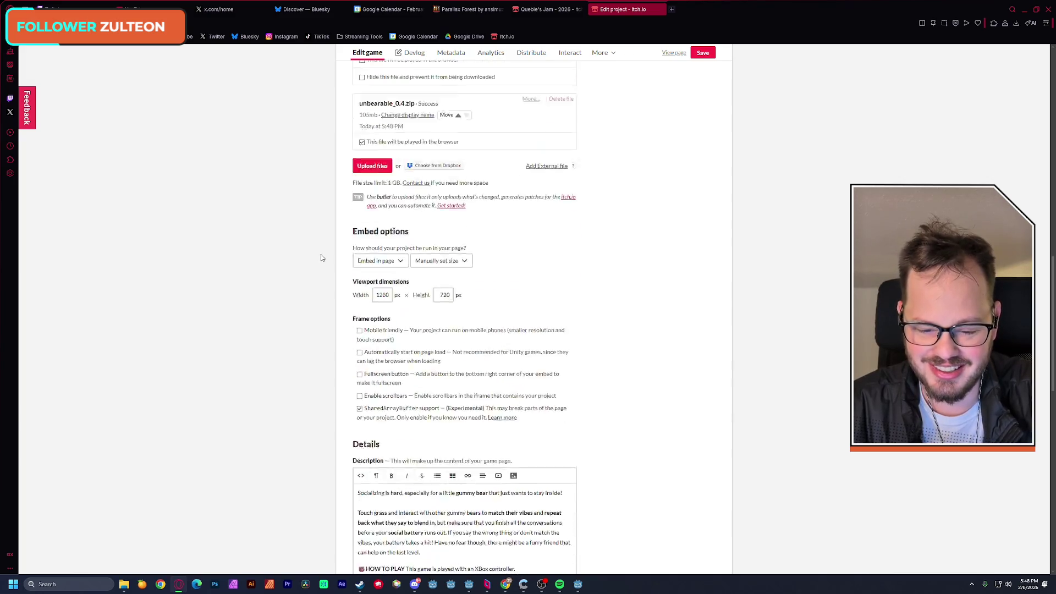
{"action": "left_click", "coordinate": [703, 55]}
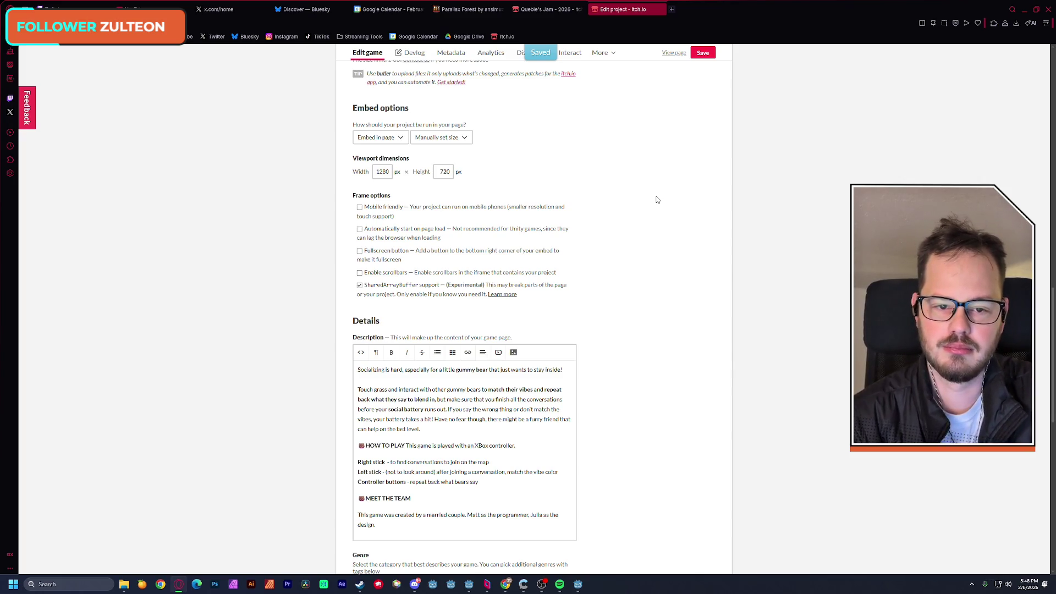
{"action": "left_click", "coordinate": [674, 53]}
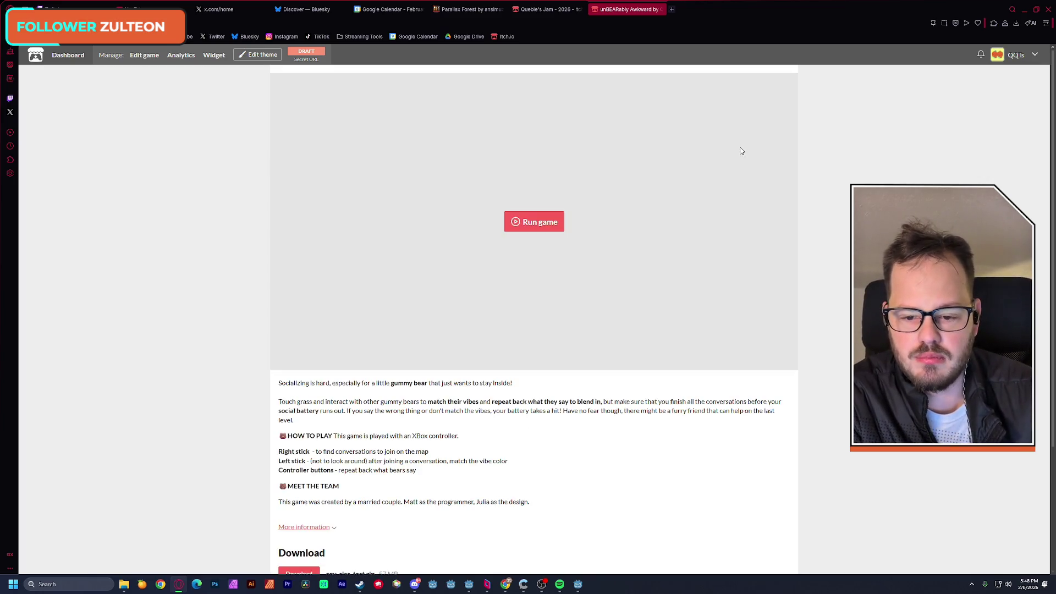
Run the embedded game and advance past the title screen to 'Step 1: Enter conversation.'
{"action": "left_click", "coordinate": [526, 220]}
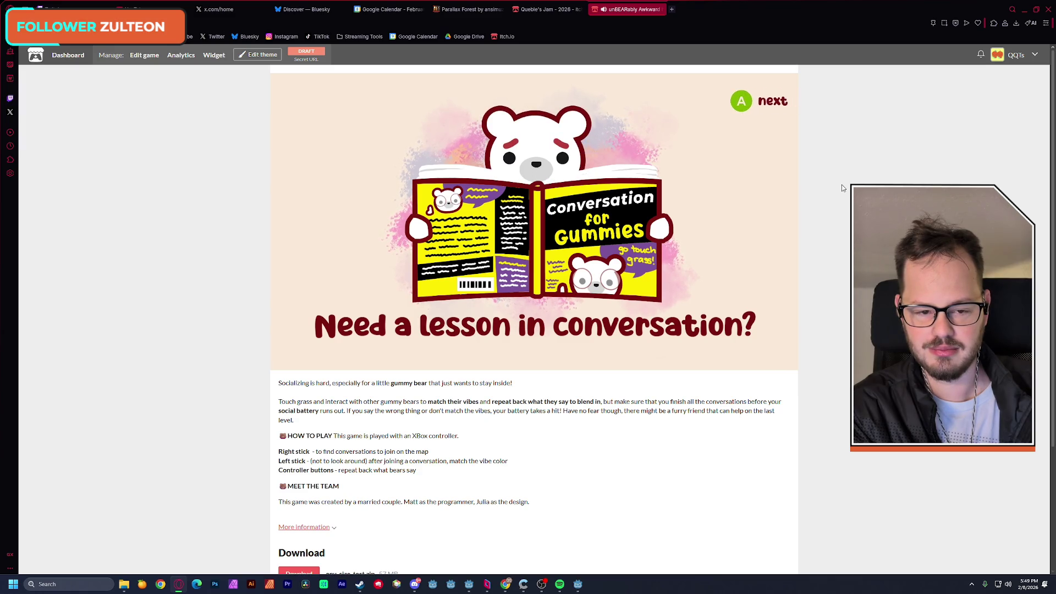
{"action": "key", "text": "Return"}
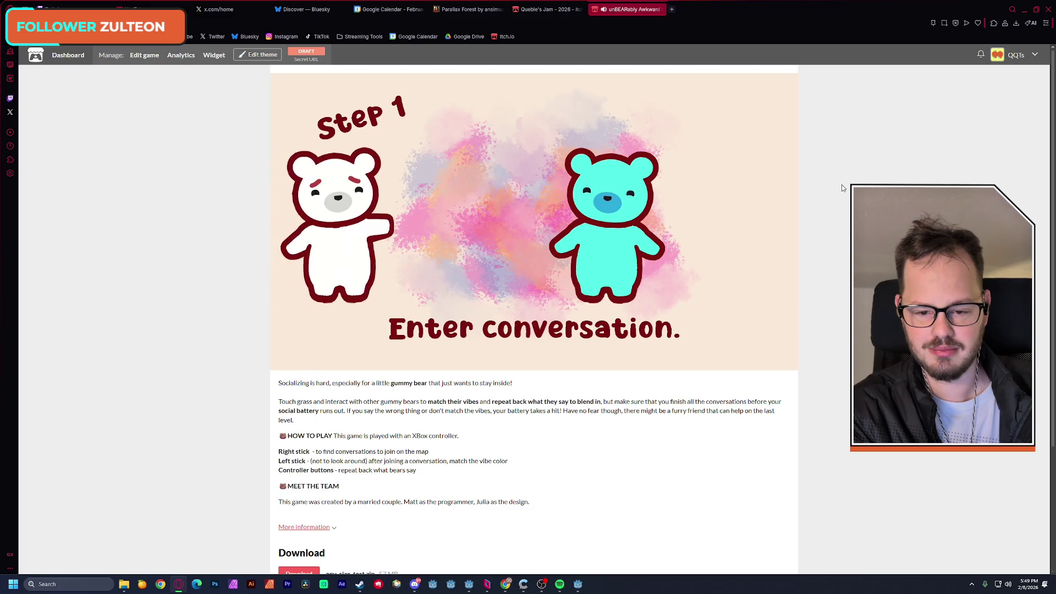
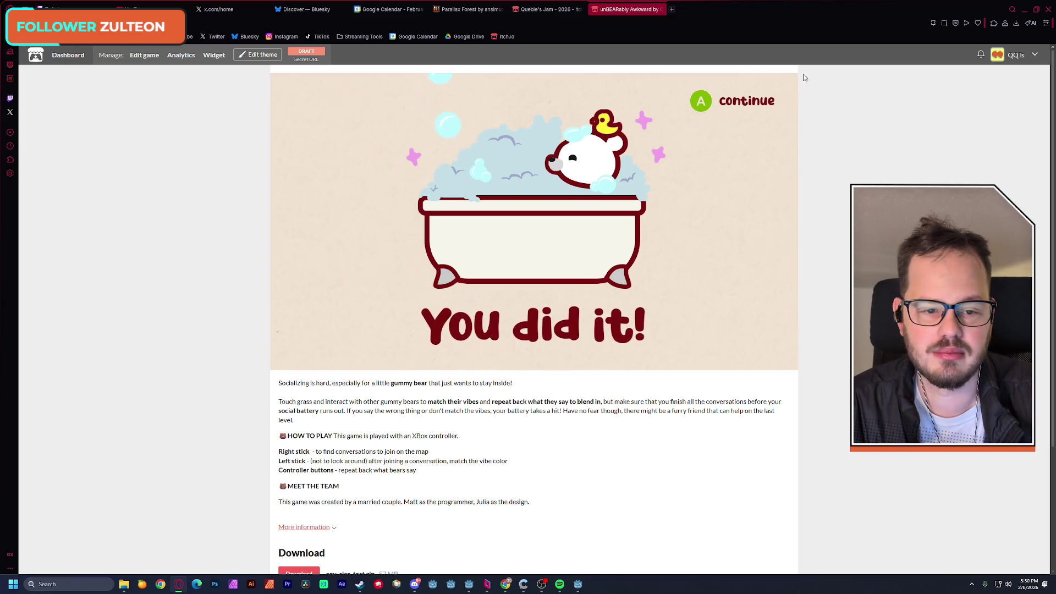
Open the UnBEARably Awkward edit form on itch.io, then minimize the browser to reveal the project folder
{"action": "left_click", "coordinate": [144, 55]}
{"action": "scroll", "coordinate": [218, 86], "scroll_direction": "down", "scroll_amount": 7}
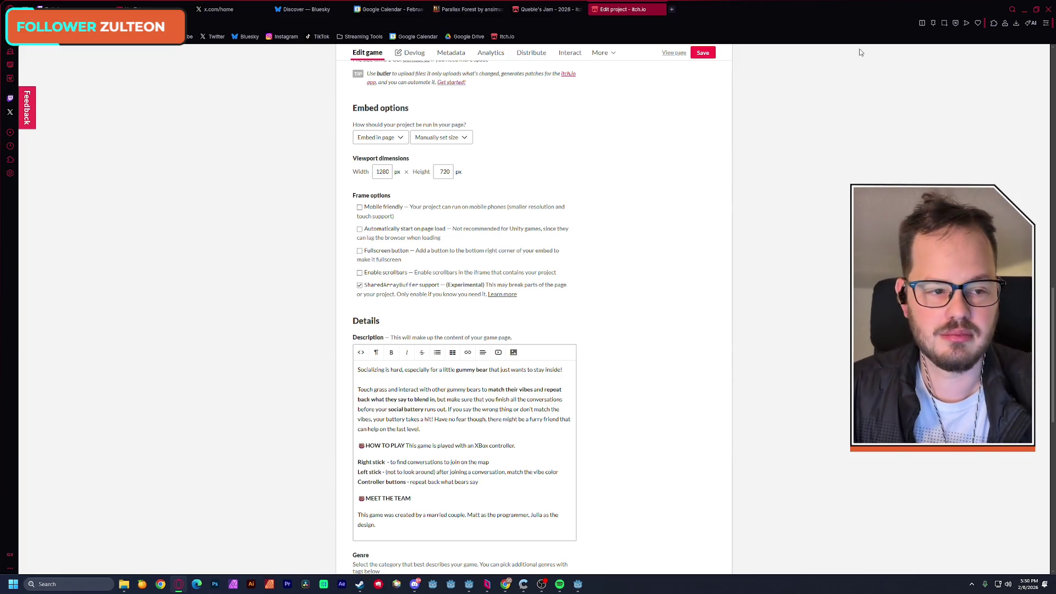
{"action": "left_click", "coordinate": [1024, 10]}
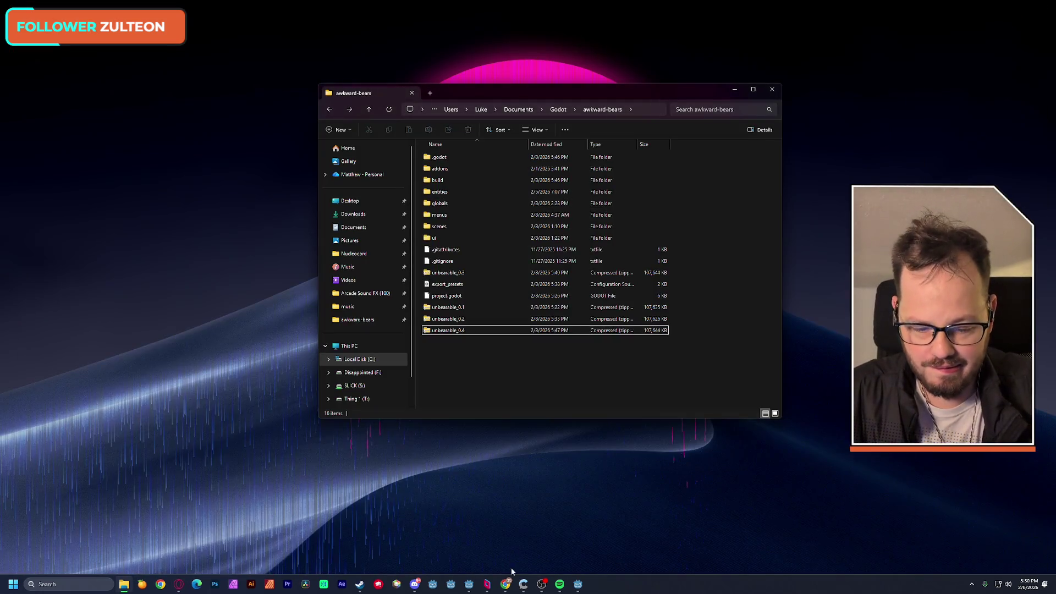
Close Godot's Export dialog, enlarge the code editor, and run the project to its title screen
{"action": "left_click", "coordinate": [470, 587]}
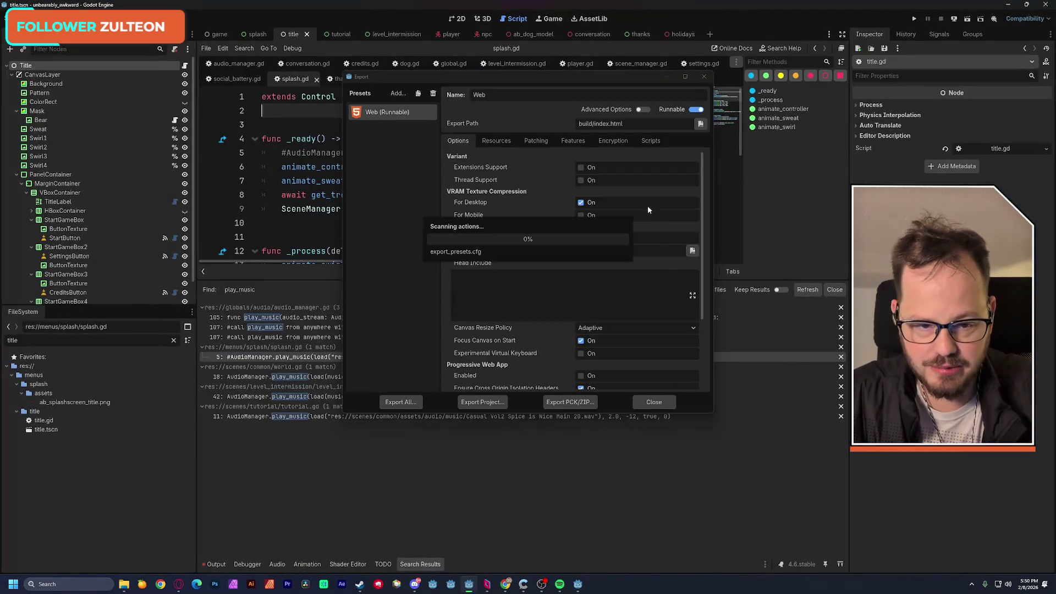
{"action": "left_click", "coordinate": [704, 83]}
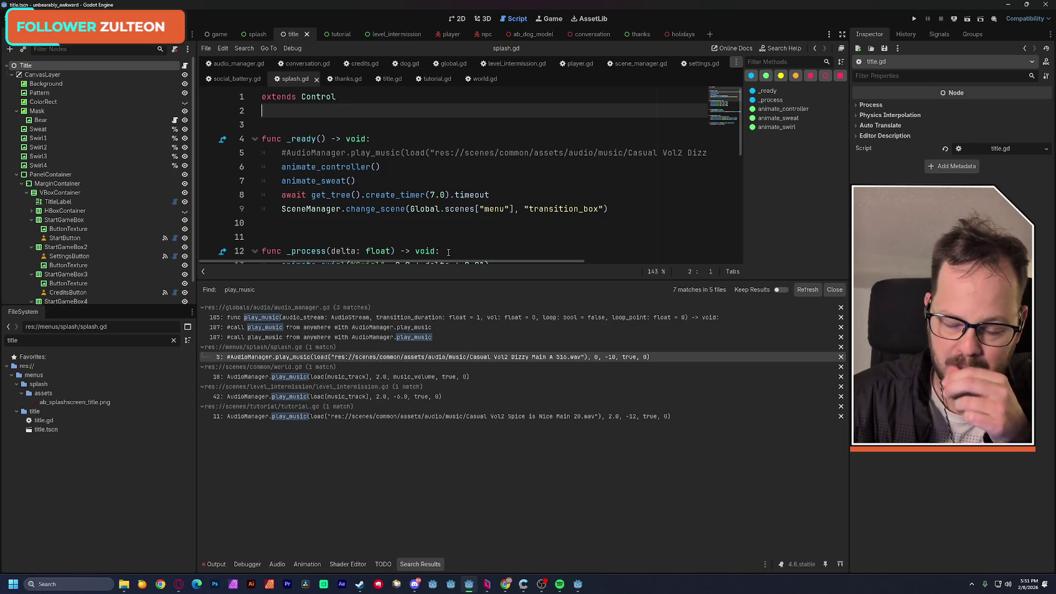
{"action": "left_click_drag", "start_coordinate": [394, 278], "coordinate": [387, 374]}
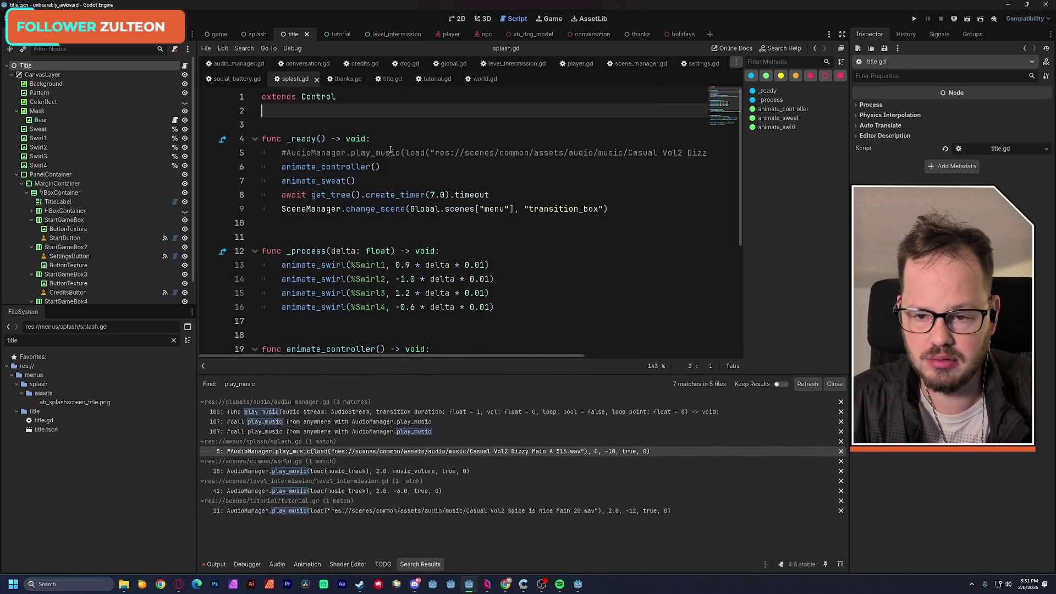
{"action": "left_click", "coordinate": [914, 18]}
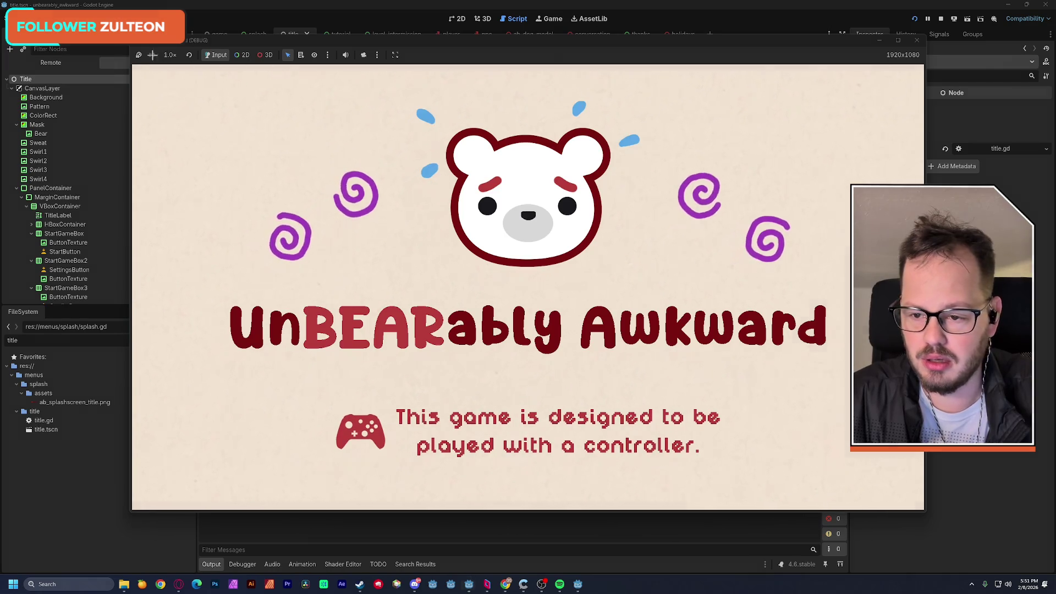
Snip screenshots of the title screen and the Conversation for Gummies screen
{"action": "key", "text": "super+shift+s"}
{"action": "mouse_move", "coordinate": [132, 65]}
{"action": "left_mouse_down"}
{"action": "mouse_move", "coordinate": [873, 439]}
{"action": "mouse_move", "coordinate": [923, 507]}
{"action": "left_mouse_up"}
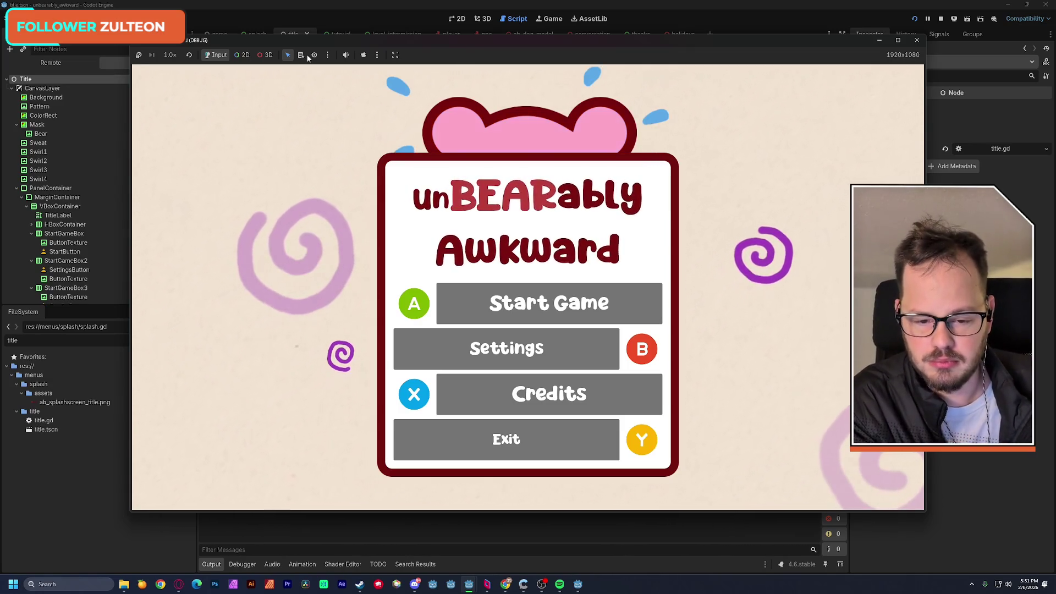
{"action": "key", "text": "Return"}
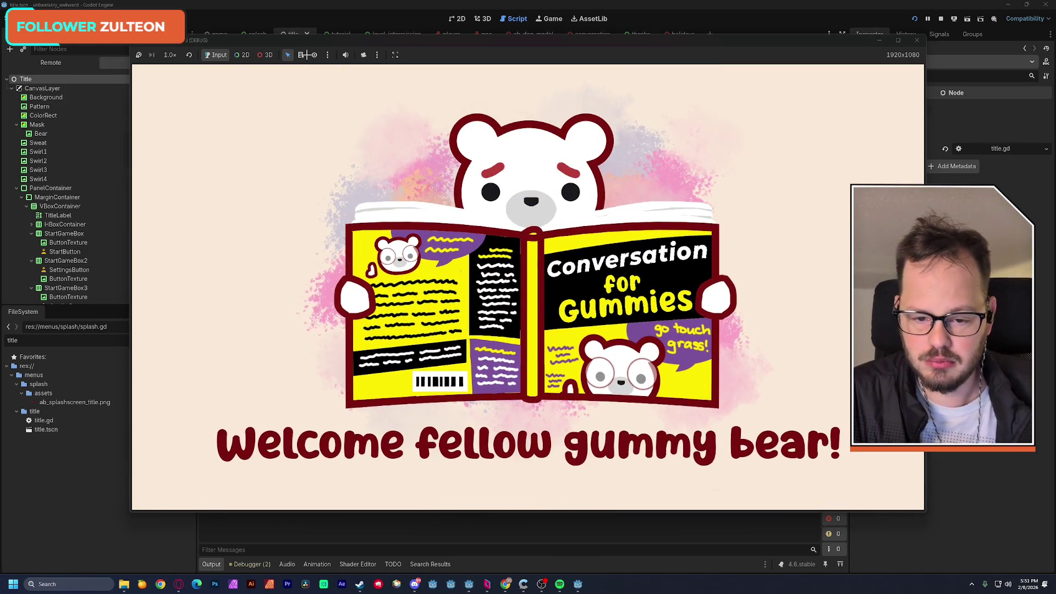
{"action": "key", "text": "super+shift+s"}
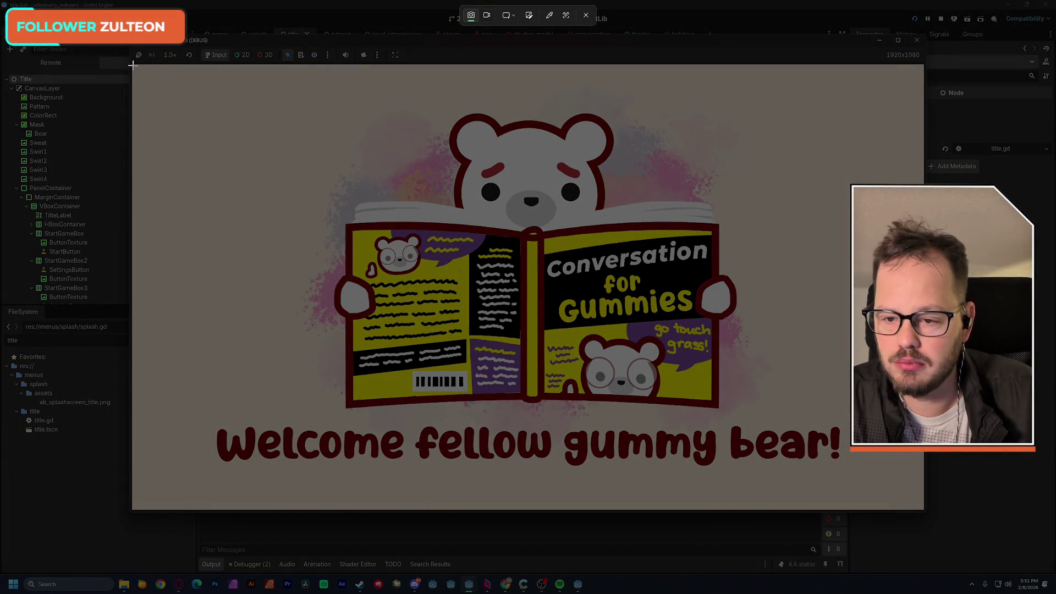
{"action": "mouse_move", "coordinate": [132, 64]}
{"action": "left_mouse_down"}
{"action": "mouse_move", "coordinate": [824, 388]}
{"action": "mouse_move", "coordinate": [923, 511]}
{"action": "left_mouse_up"}
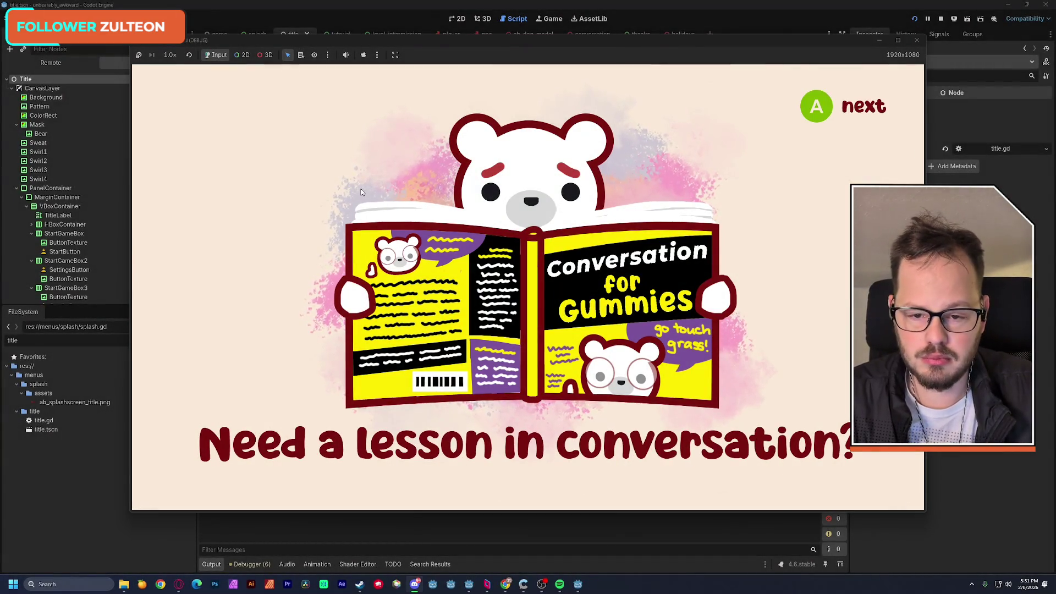
Advance through the tutorial steps with space, L, B and A into the park level
{"action": "key", "text": "space"}
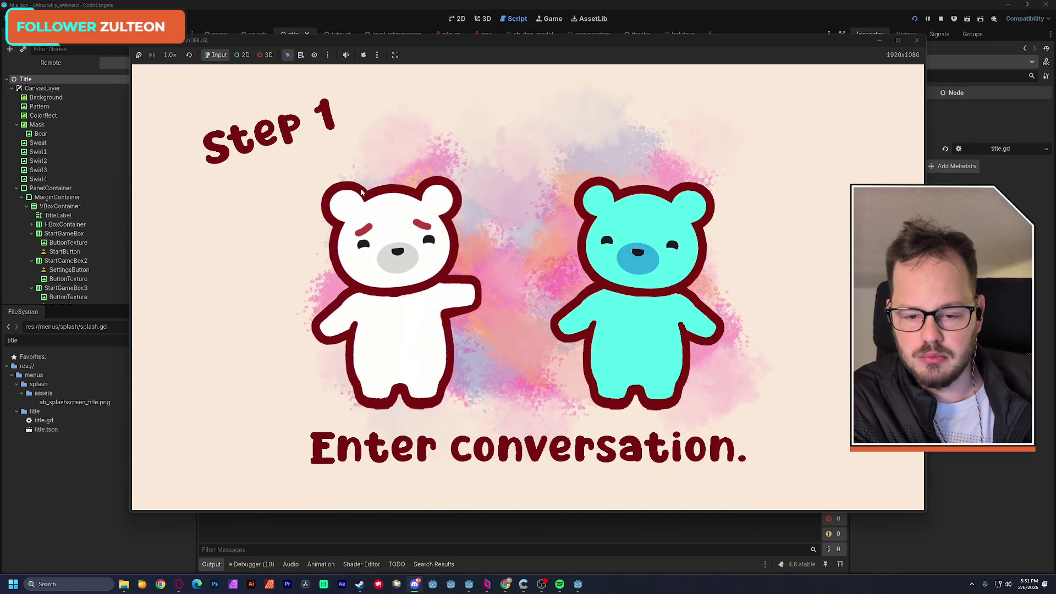
{"action": "key", "text": "l"}
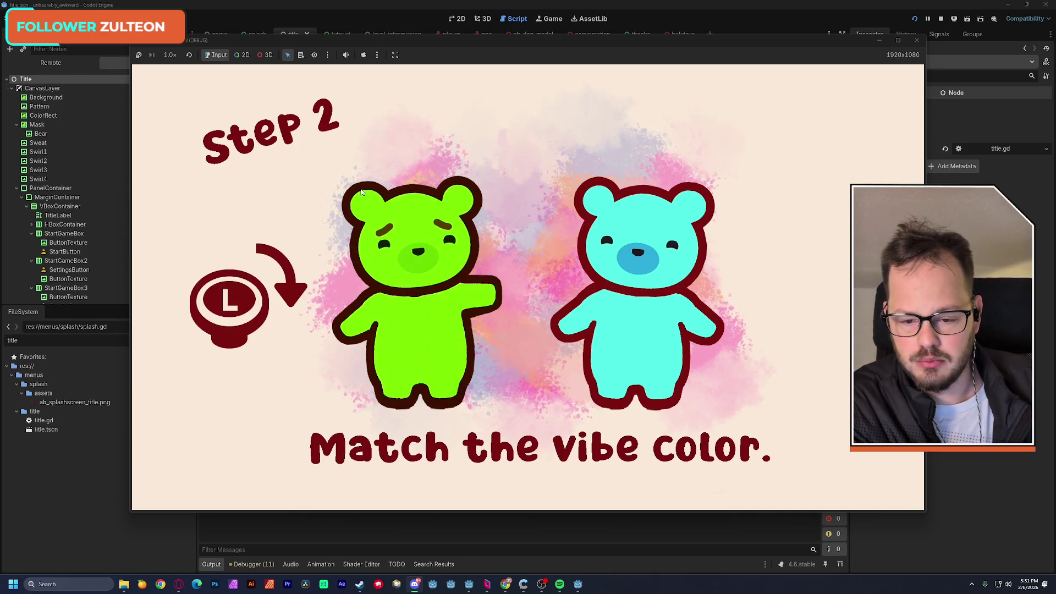
{"action": "key", "text": "l"}
{"action": "key", "text": "b"}
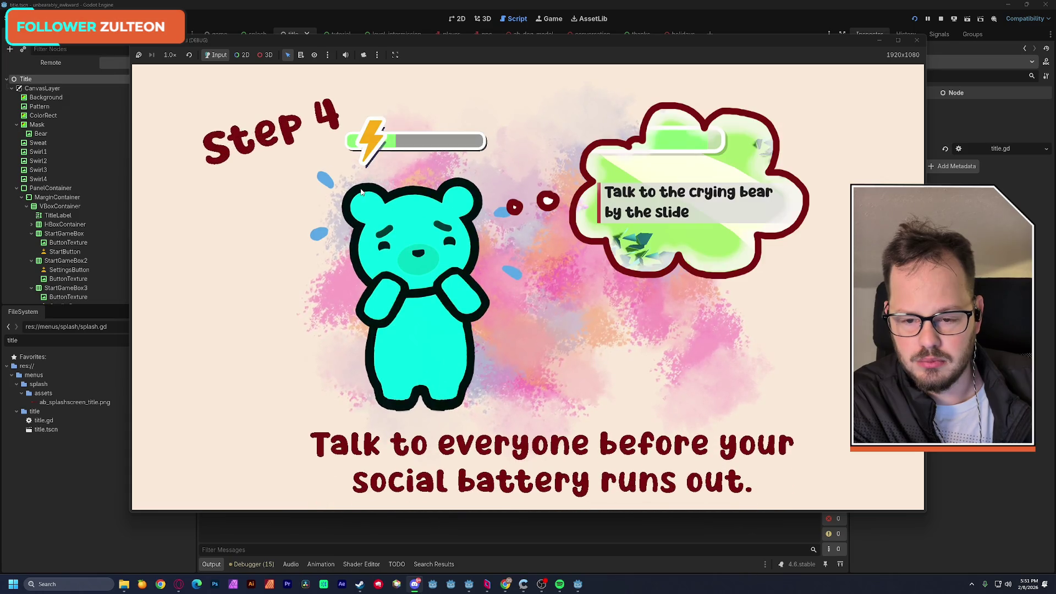
{"action": "key", "text": "a"}
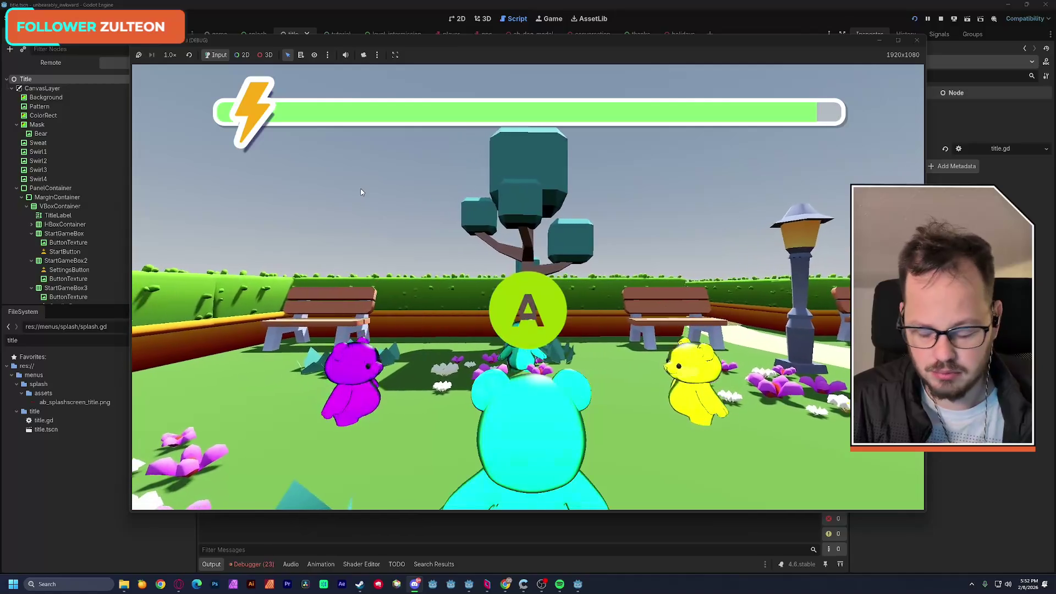
Snip the park gameplay view and the 'Blanket burrito time!' screen, then stop the game with F8
{"action": "key", "text": "super+shift+s"}
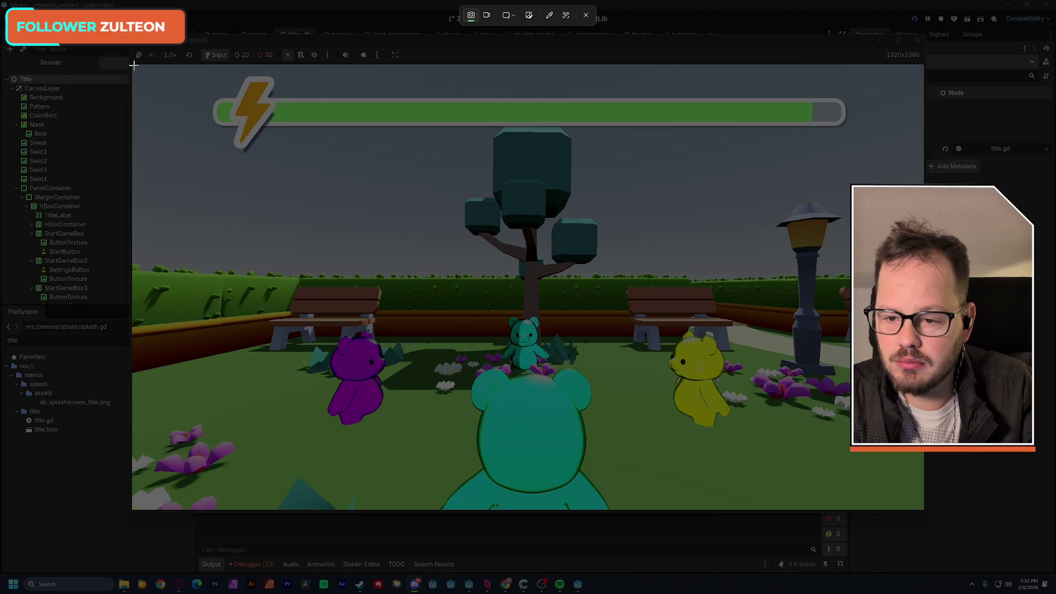
{"action": "left_click_drag", "start_coordinate": [132, 65], "coordinate": [924, 512]}
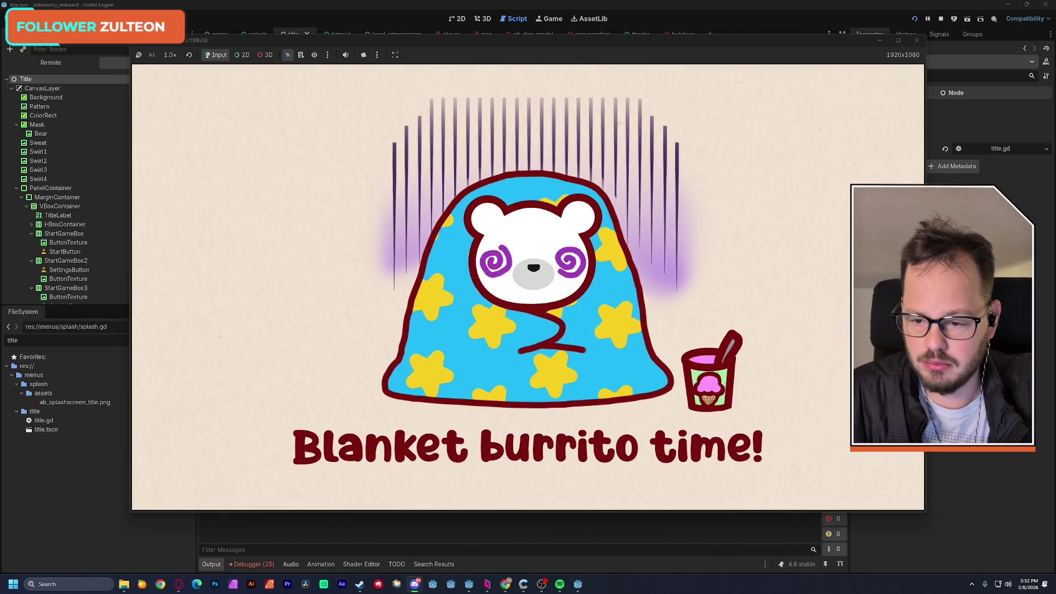
{"action": "key", "text": "super+shift+s"}
{"action": "mouse_move", "coordinate": [133, 65]}
{"action": "left_mouse_down"}
{"action": "mouse_move", "coordinate": [844, 440]}
{"action": "mouse_move", "coordinate": [924, 510]}
{"action": "left_mouse_up"}
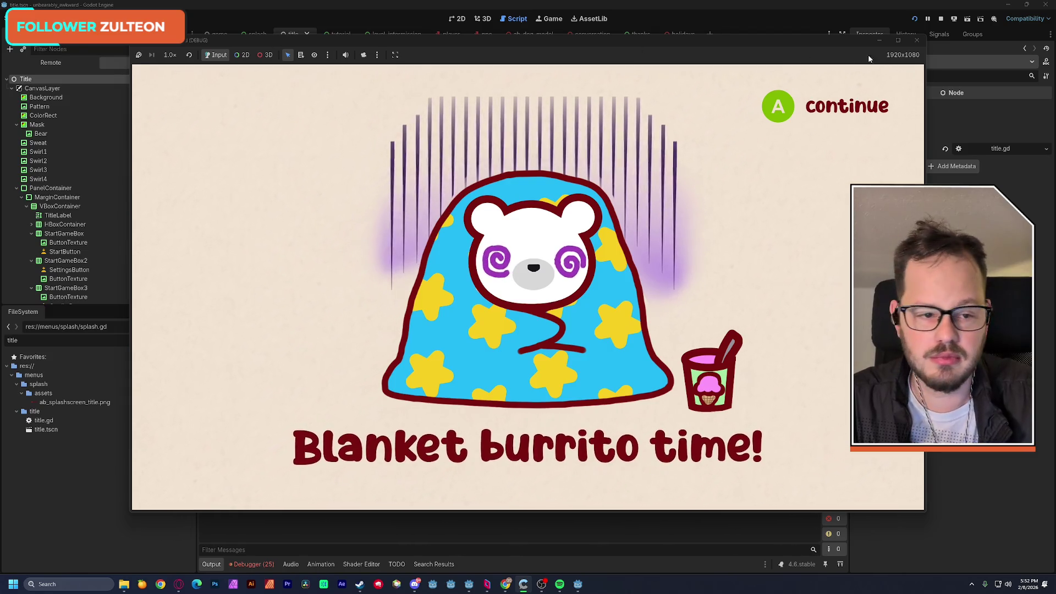
{"action": "key", "text": "F8"}
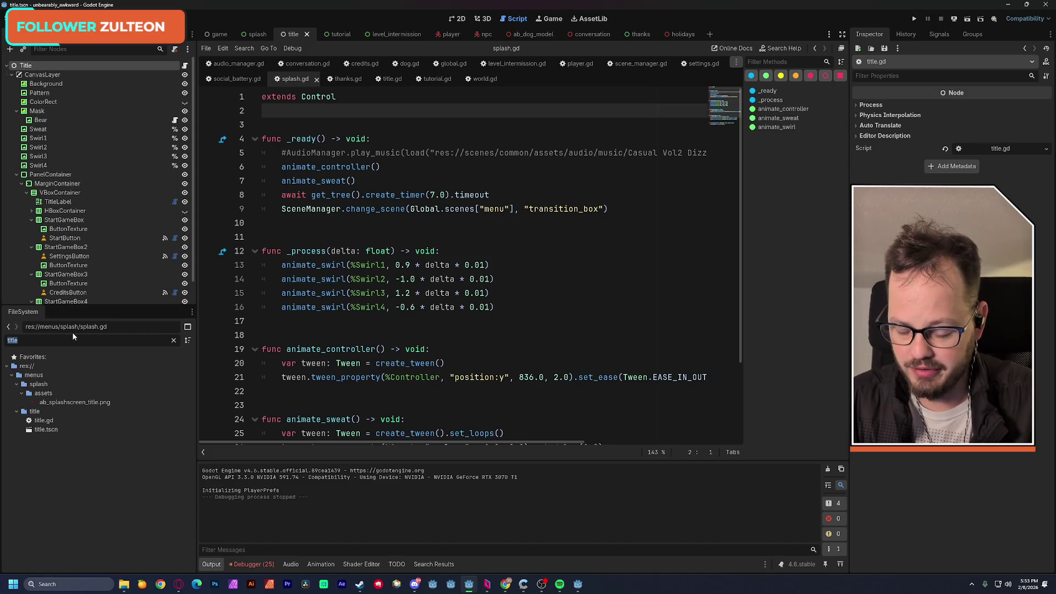
Clear quest_text.tscn's Complete Marker, save the scene, and show the debugger's error list
{"action": "type", "text": "quest"}
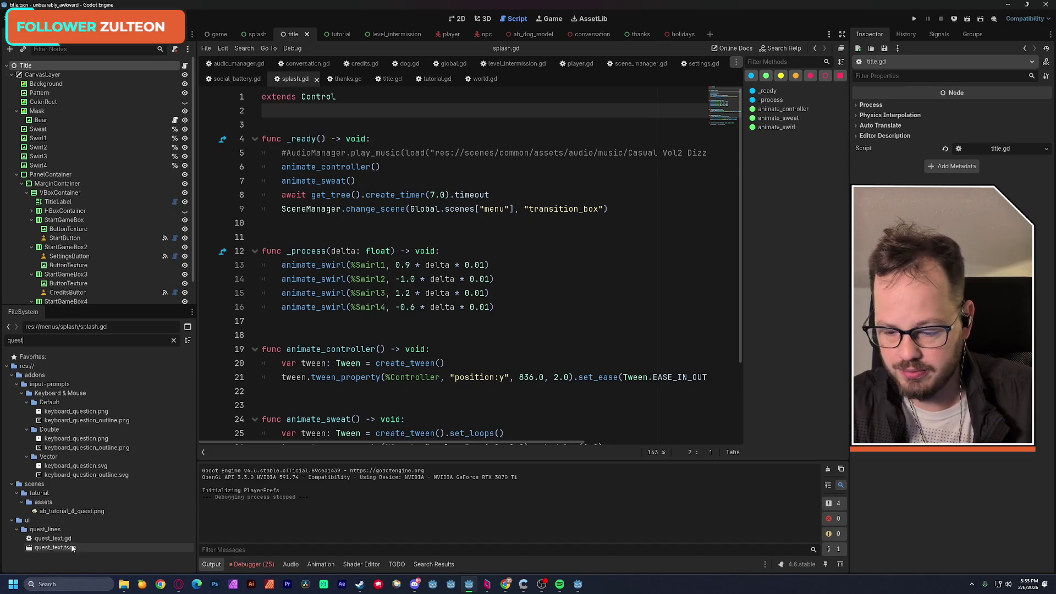
{"action": "double_click", "coordinate": [55, 548]}
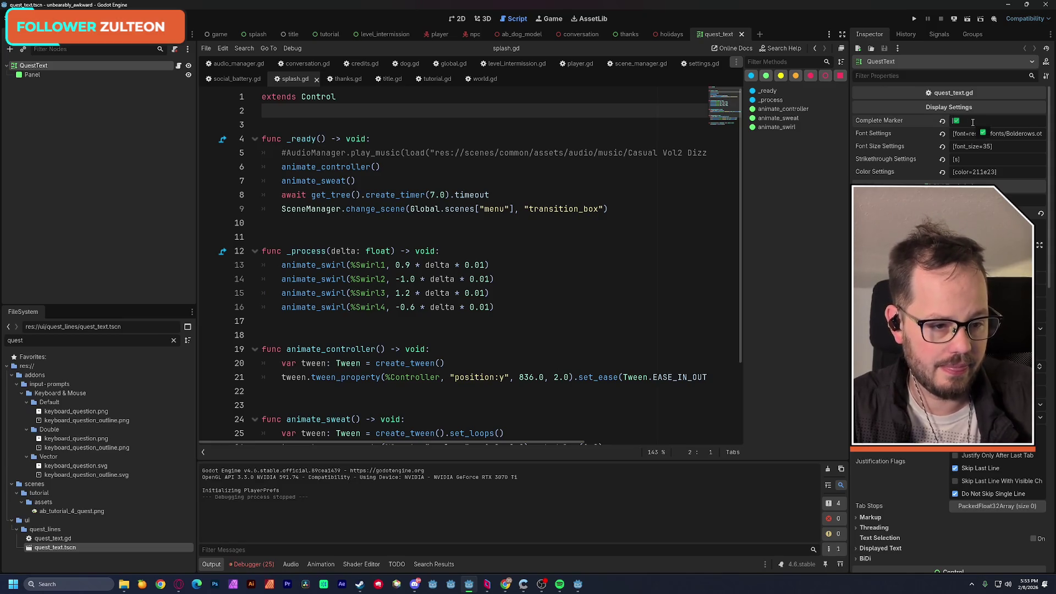
{"action": "key", "text": "BackSpace"}
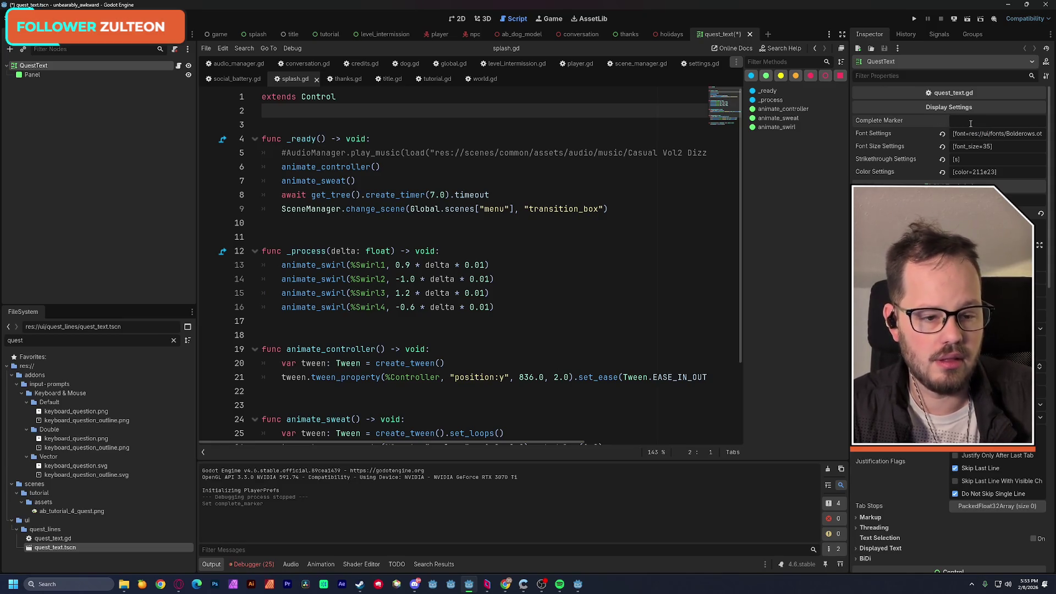
{"action": "key", "text": "ctrl+s"}
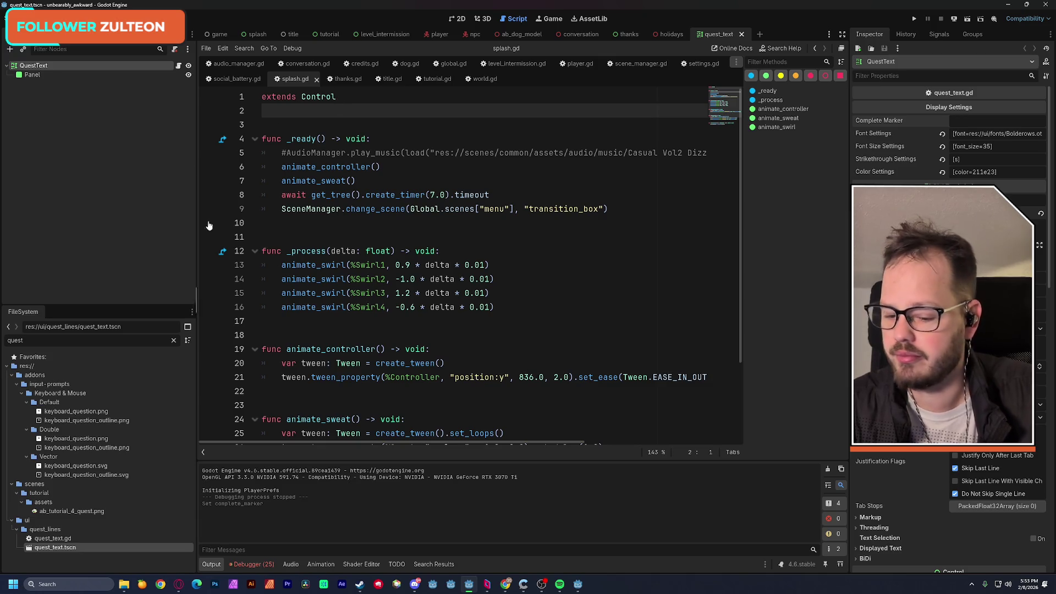
{"action": "left_click", "coordinate": [253, 564]}
{"action": "scroll", "coordinate": [346, 488], "scroll_direction": "down", "scroll_amount": 2}
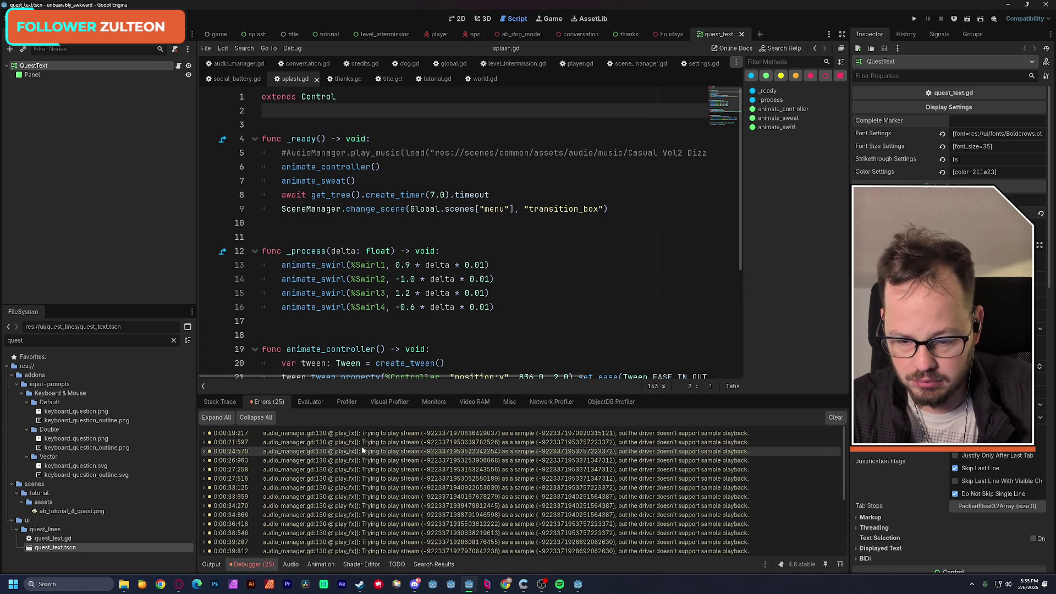
Revert the project's Default Playback Type to Stream in Project Settings
{"action": "mouse_move", "coordinate": [377, 438]}
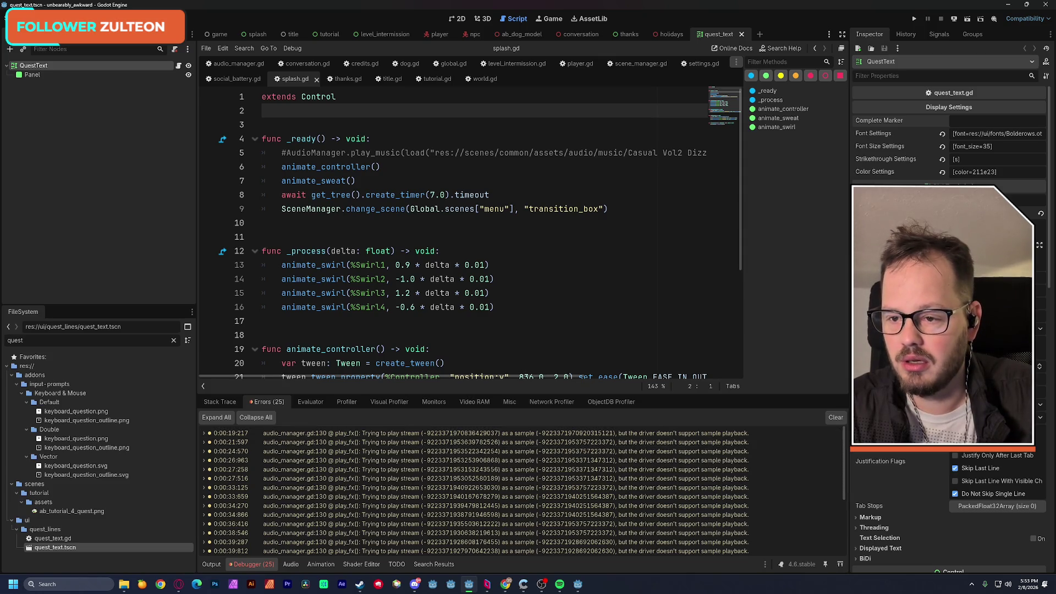
{"action": "left_click", "coordinate": [39, 18]}
{"action": "left_click", "coordinate": [55, 43]}
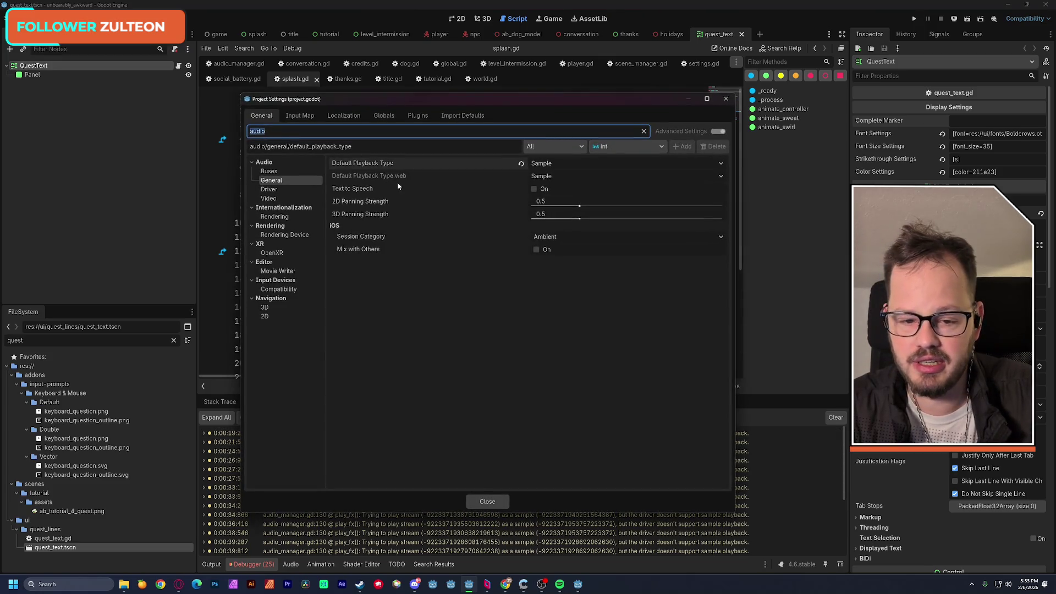
{"action": "left_click", "coordinate": [521, 164]}
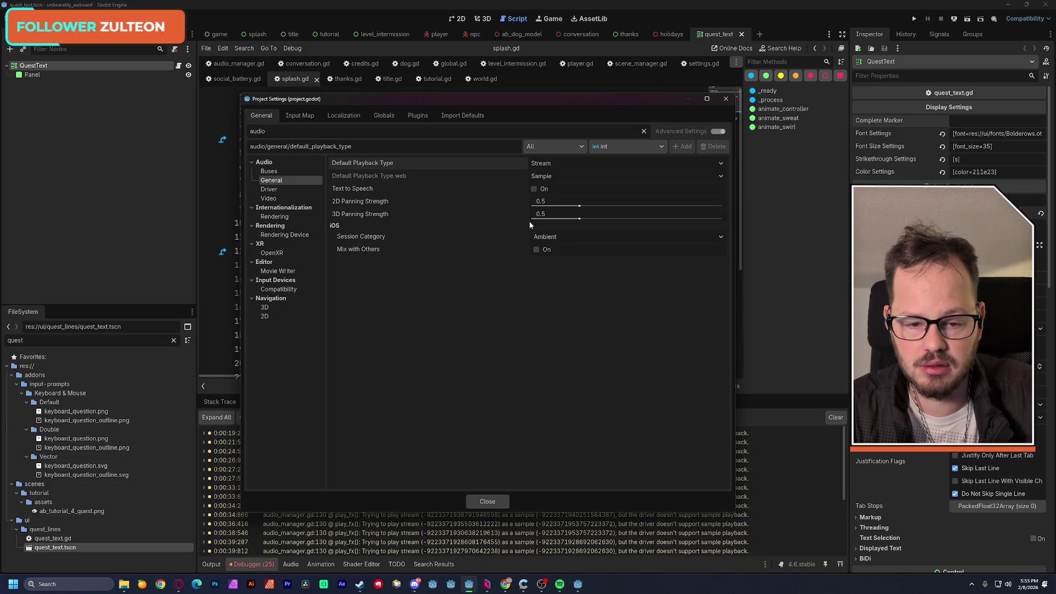
{"action": "left_click", "coordinate": [502, 499]}
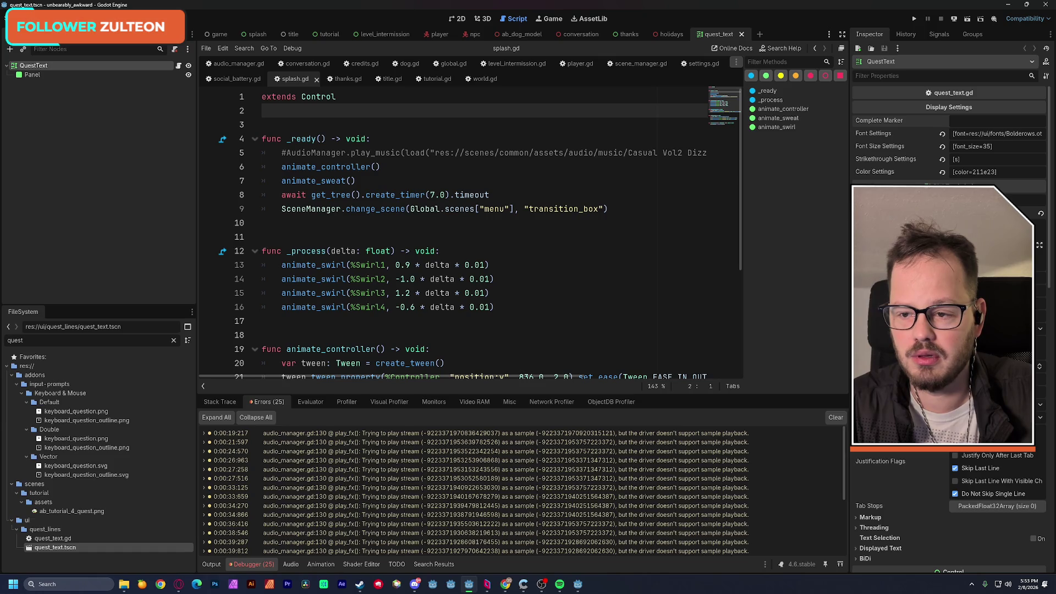
{"action": "left_click", "coordinate": [44, 18]}
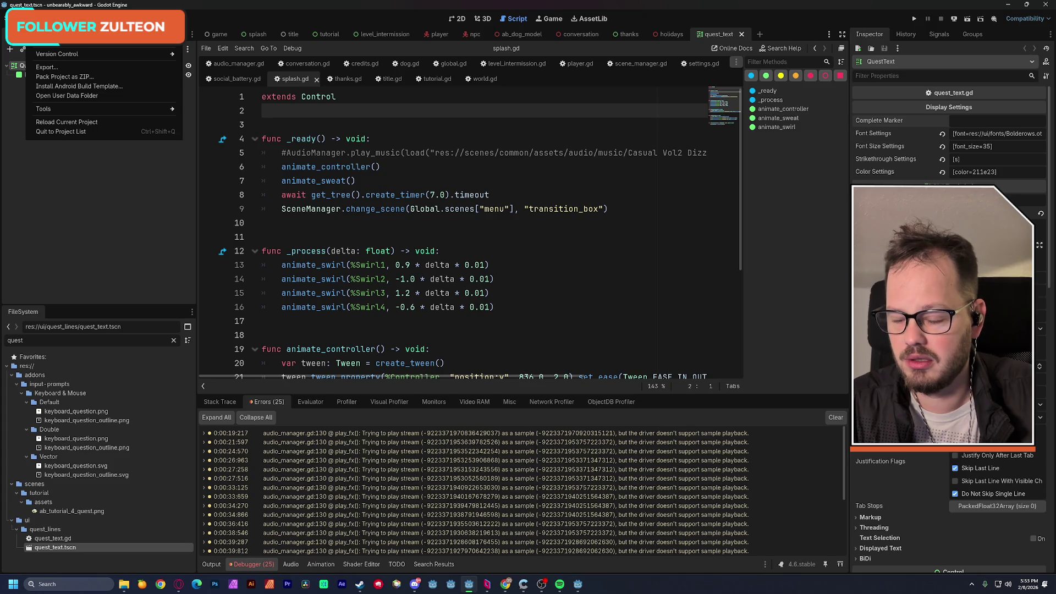
Re-export the Web build over build/index.html and name the new zip unbearable_0.5
{"action": "left_click", "coordinate": [47, 67]}
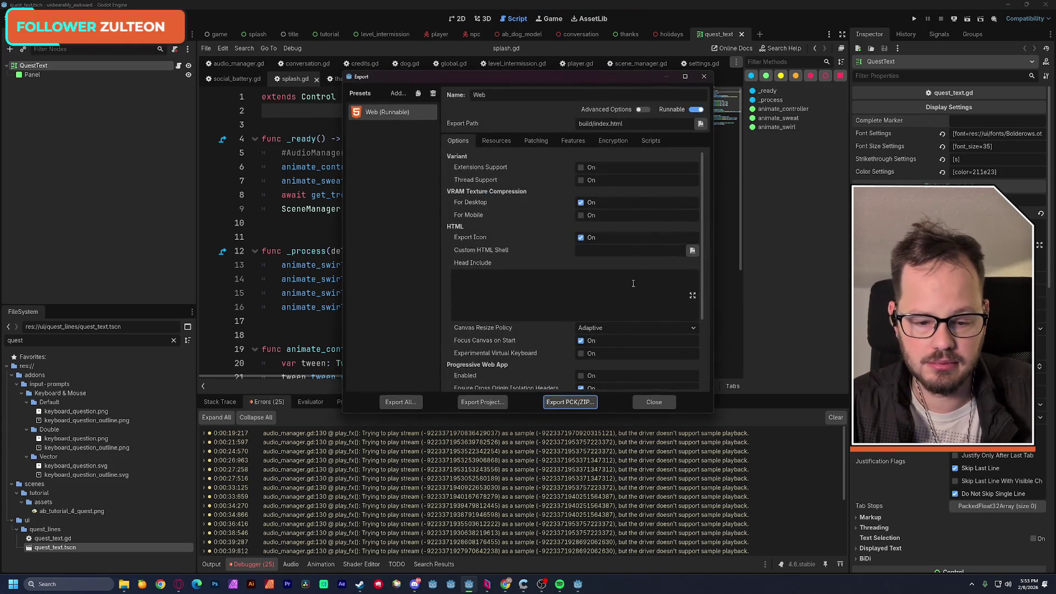
{"action": "left_click", "coordinate": [487, 404]}
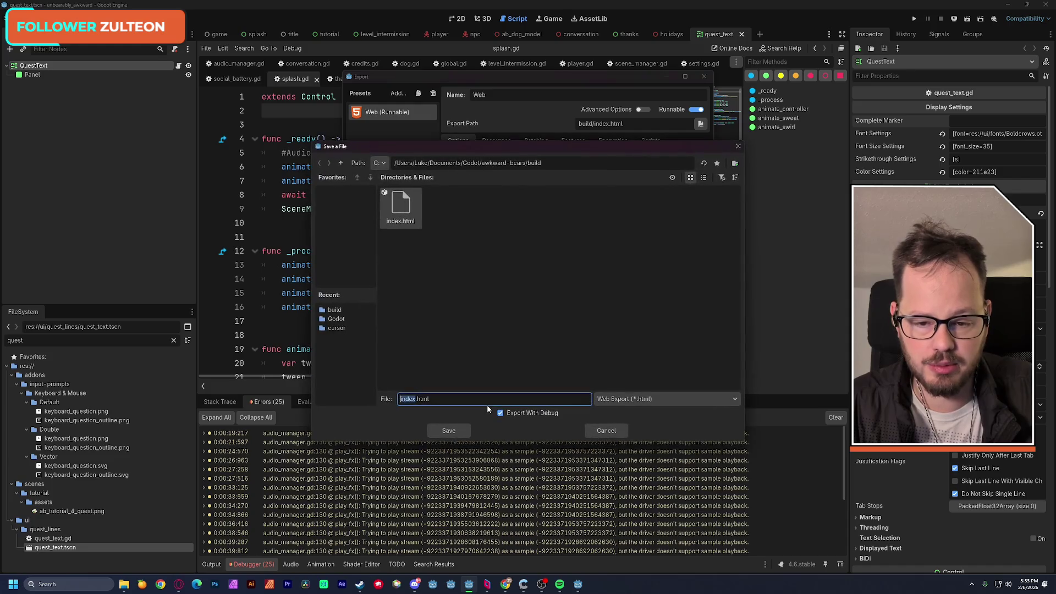
{"action": "left_click", "coordinate": [460, 432]}
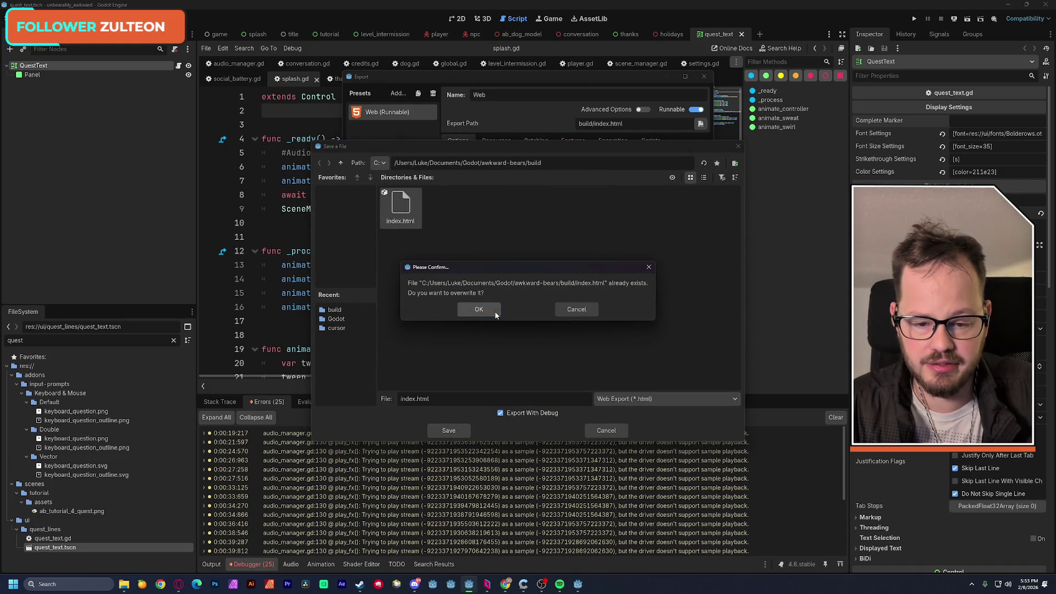
{"action": "left_click", "coordinate": [480, 310]}
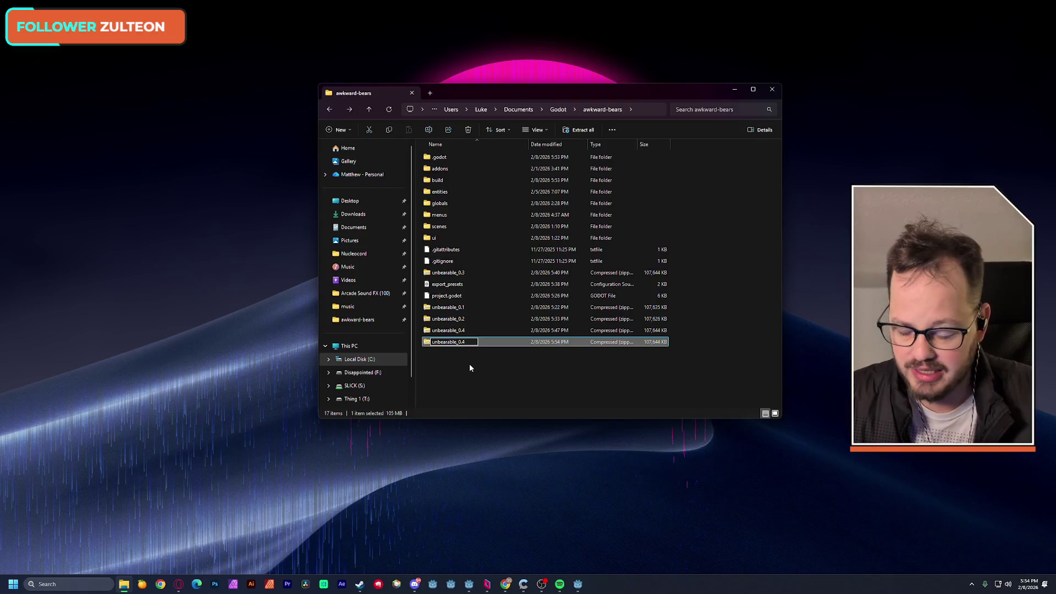
{"action": "key", "text": "Return"}
Upload unbearable_0.5.zip as a new file on the itch.io game page
{"action": "left_click", "coordinate": [469, 371]}
{"action": "left_click", "coordinate": [178, 584]}
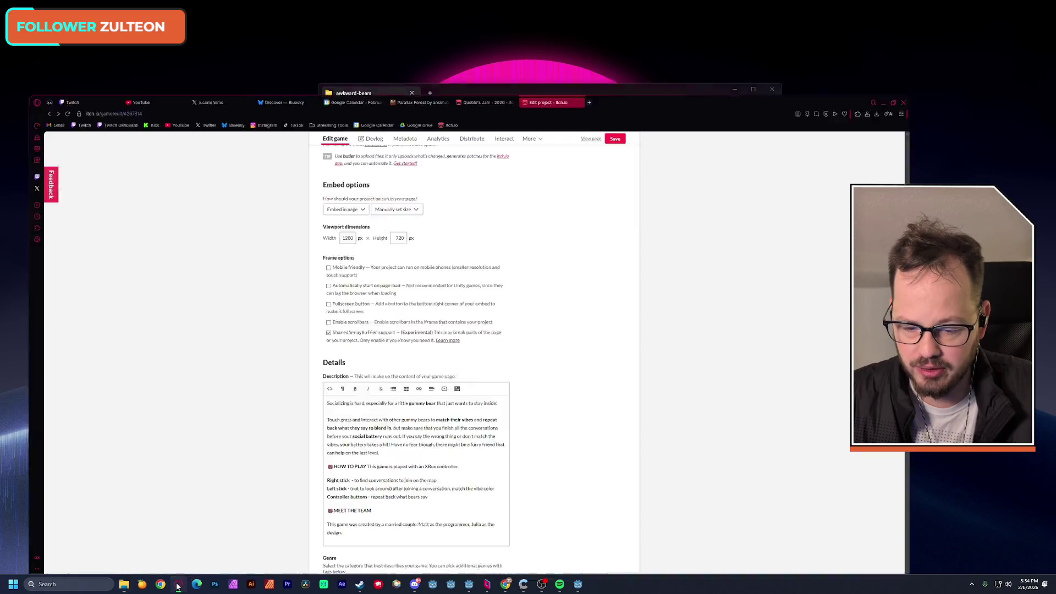
{"action": "scroll", "coordinate": [279, 269], "scroll_direction": "down", "scroll_amount": 1}
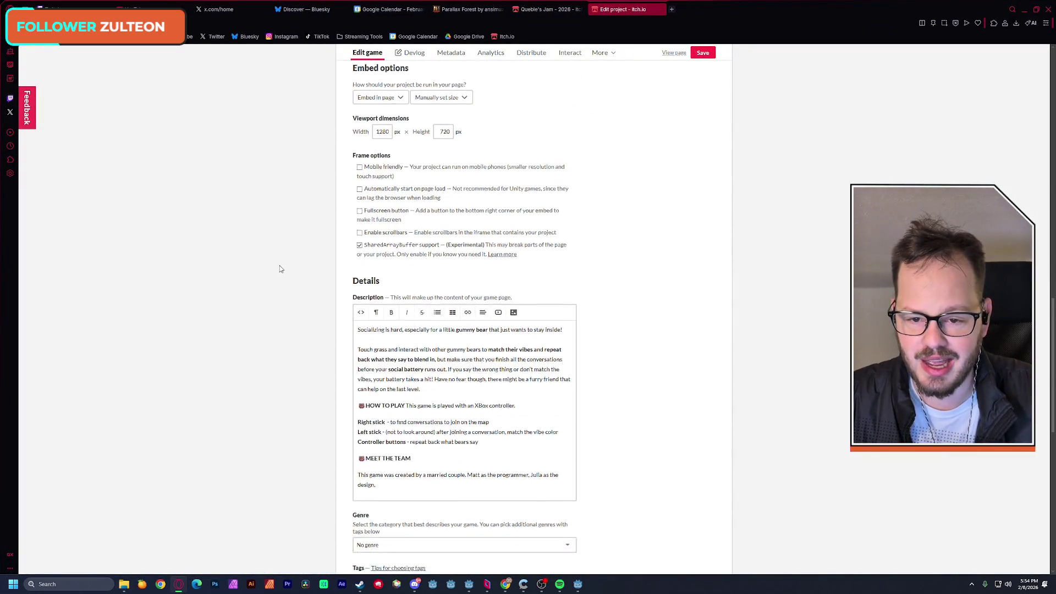
{"action": "scroll", "coordinate": [297, 250], "scroll_direction": "up", "scroll_amount": 3}
{"action": "left_click", "coordinate": [367, 172]}
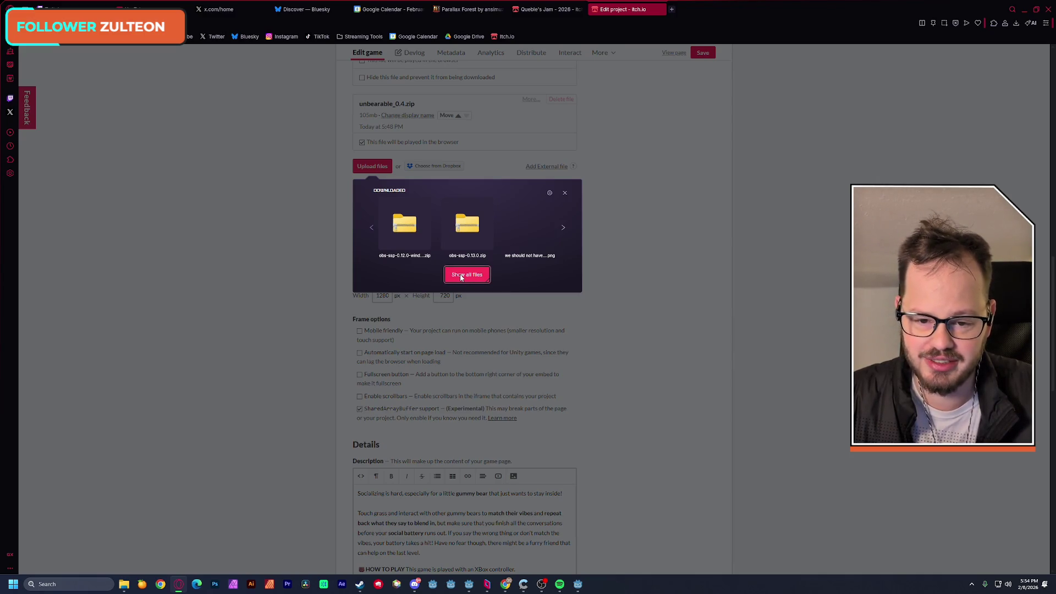
{"action": "left_click", "coordinate": [459, 275]}
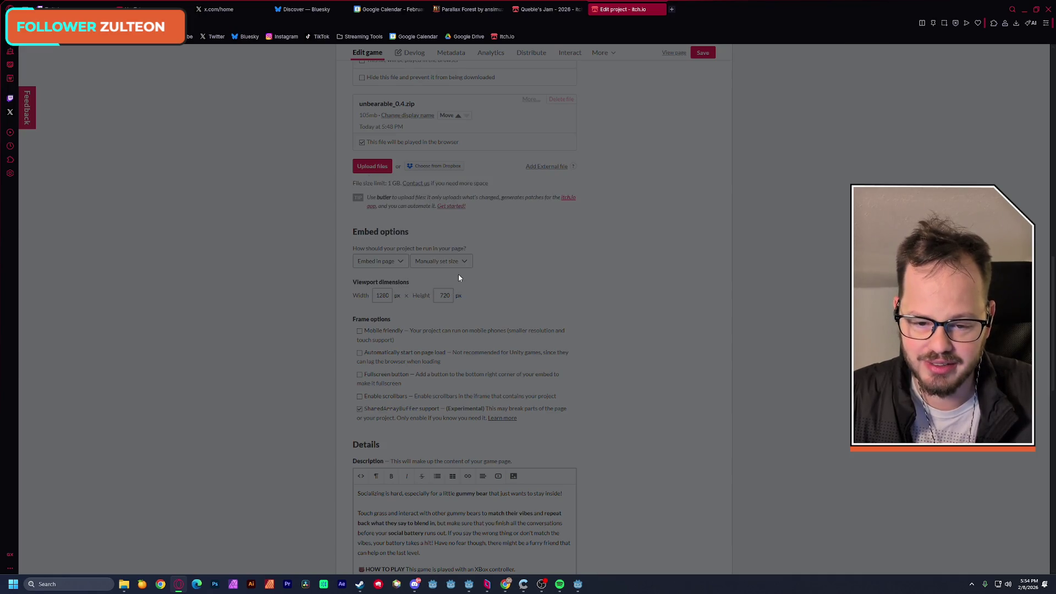
{"action": "double_click", "coordinate": [110, 251]}
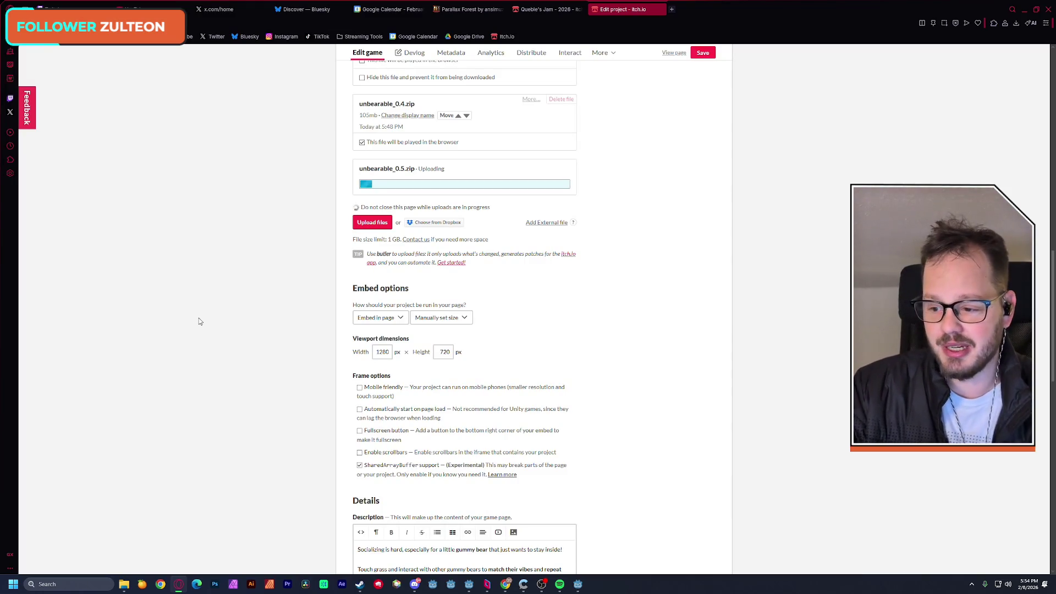
Mark unbearable_0.5.zip as played in the browser and save the game page
{"action": "scroll", "coordinate": [200, 322], "scroll_direction": "down", "scroll_amount": 2}
{"action": "scroll", "coordinate": [200, 339], "scroll_direction": "down", "scroll_amount": 1}
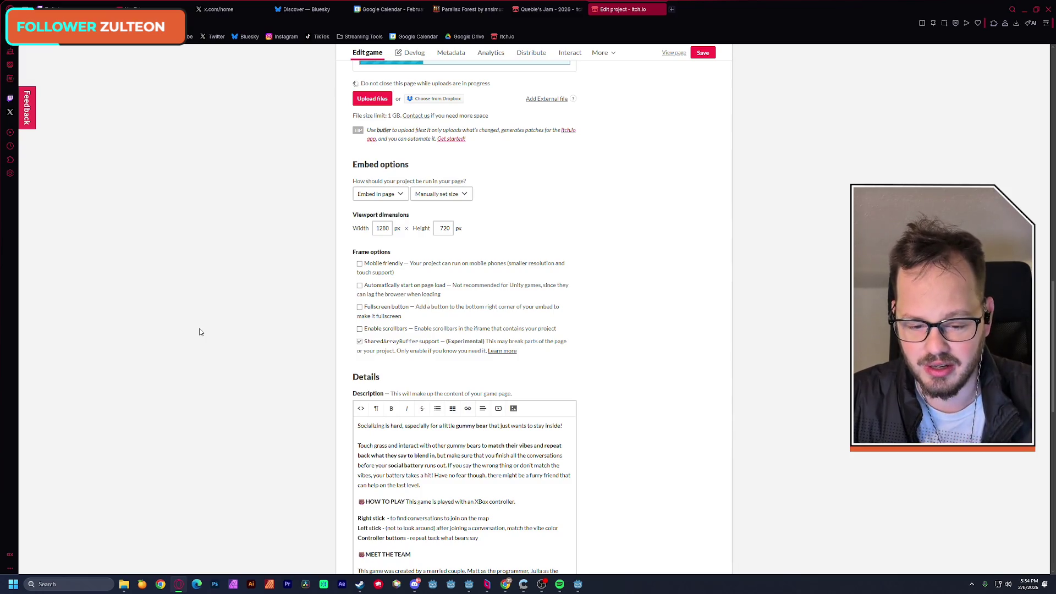
{"action": "scroll", "coordinate": [226, 328], "scroll_direction": "down", "scroll_amount": 3}
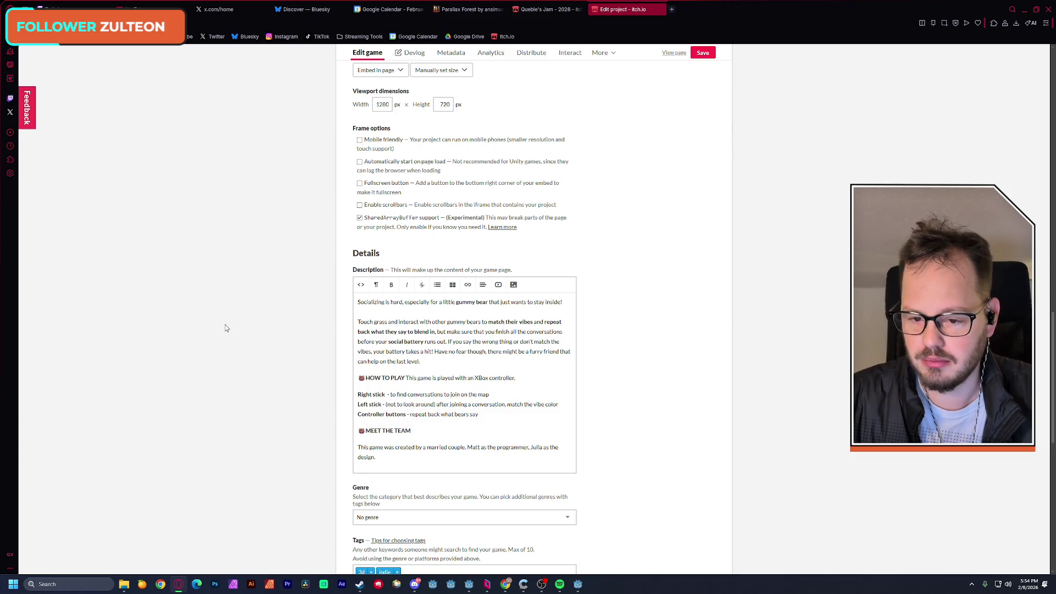
{"action": "scroll", "coordinate": [225, 329], "scroll_direction": "up", "scroll_amount": 15}
{"action": "scroll", "coordinate": [223, 328], "scroll_direction": "down", "scroll_amount": 4}
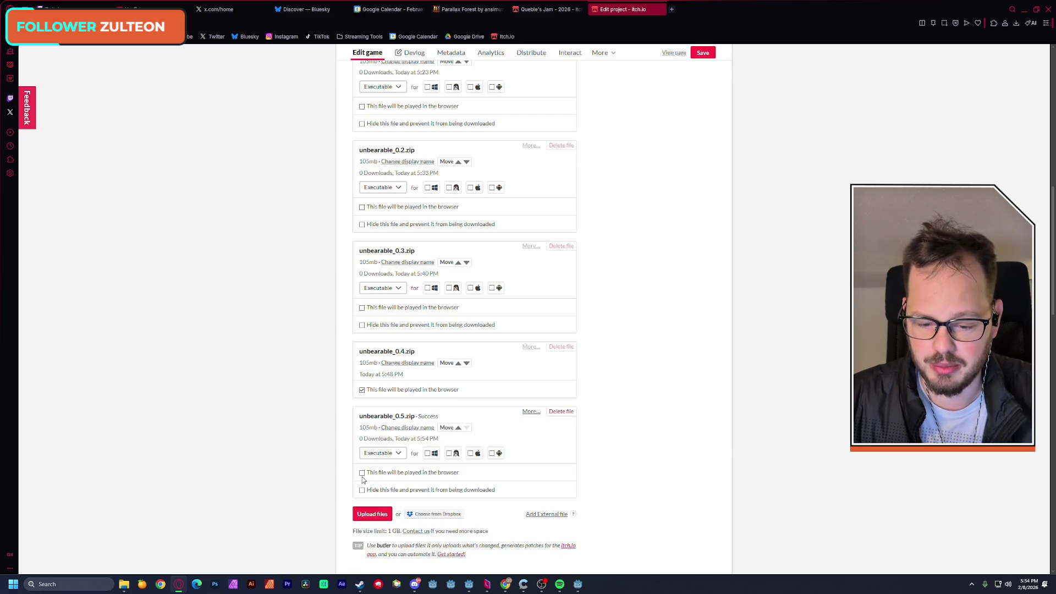
{"action": "left_click", "coordinate": [362, 473]}
{"action": "left_click", "coordinate": [703, 53]}
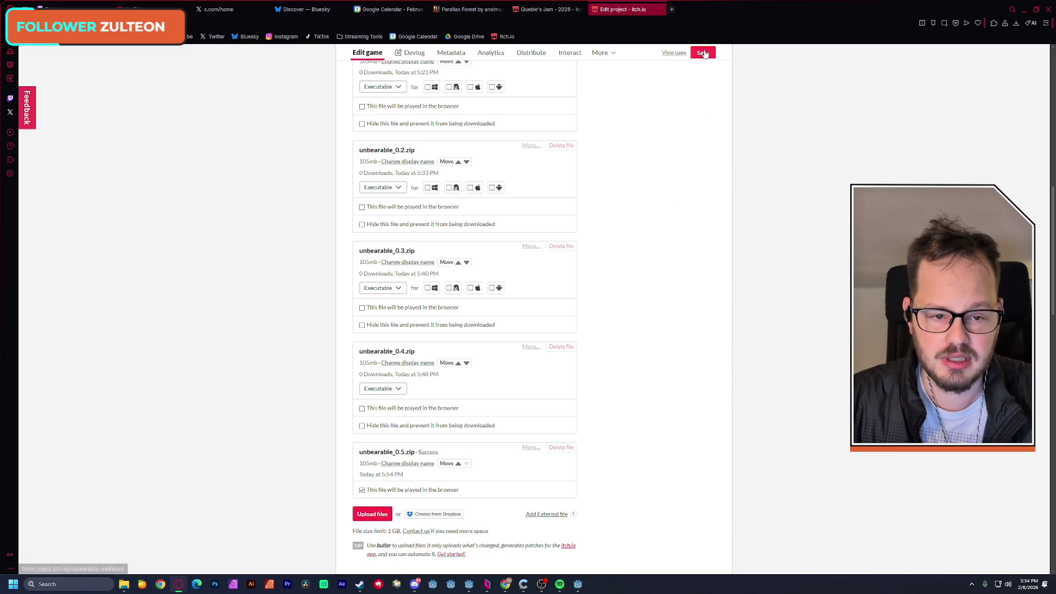
{"action": "left_click", "coordinate": [676, 53]}
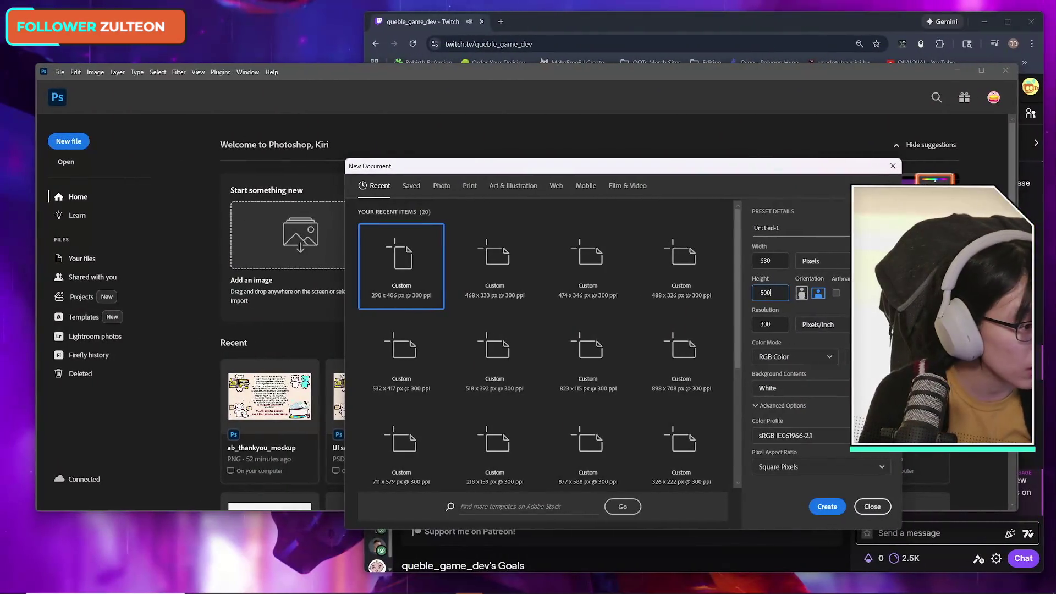
Create a 630×500 px document and place the title screenshot from Downloads, scaled to canvas width
{"action": "left_click", "coordinate": [828, 506]}
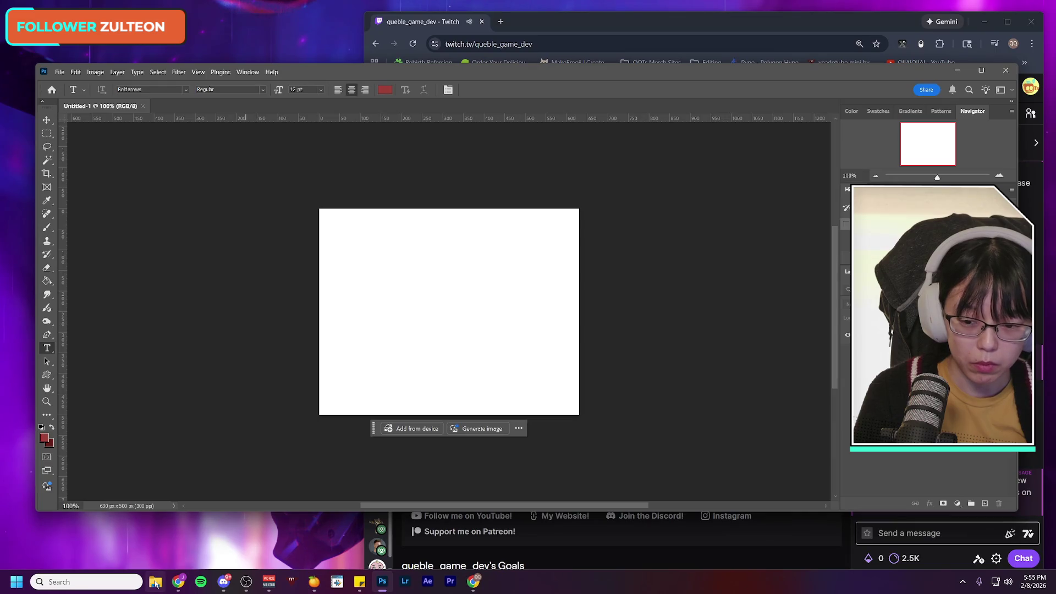
{"action": "left_click", "coordinate": [156, 583]}
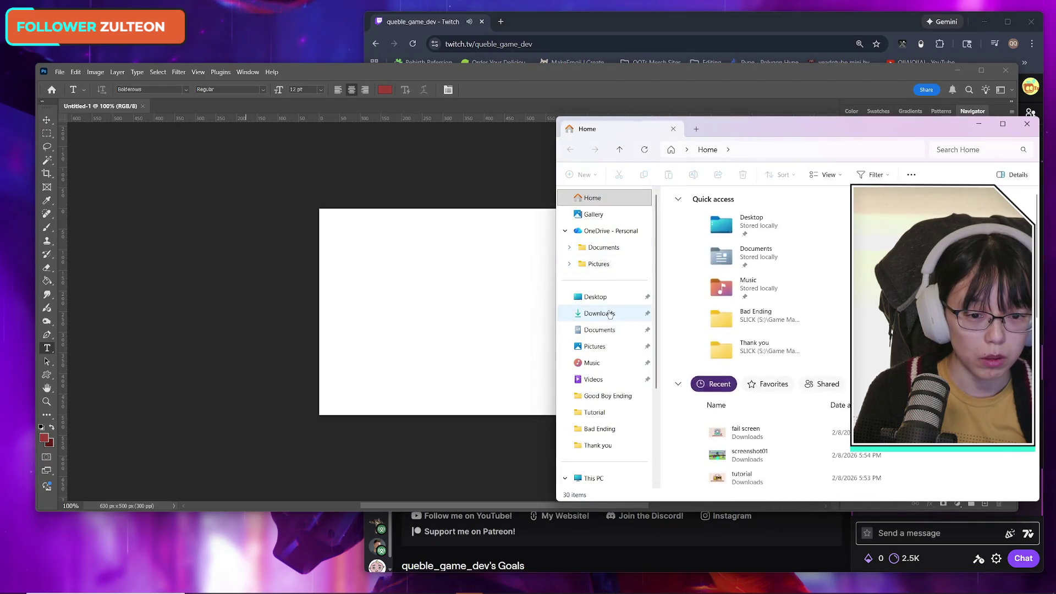
{"action": "left_click", "coordinate": [611, 313]}
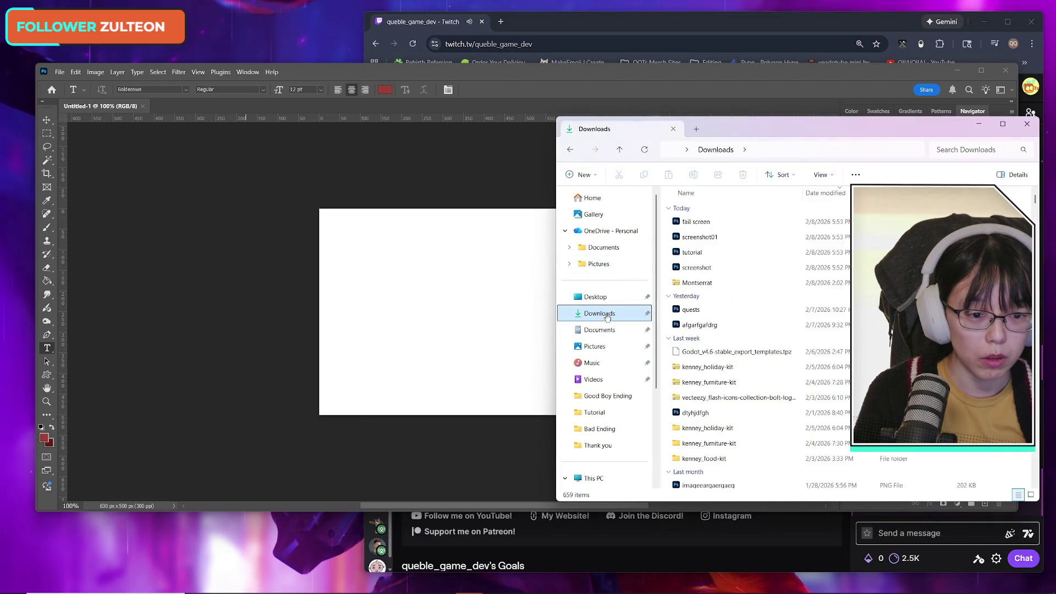
{"action": "left_click", "coordinate": [724, 271]}
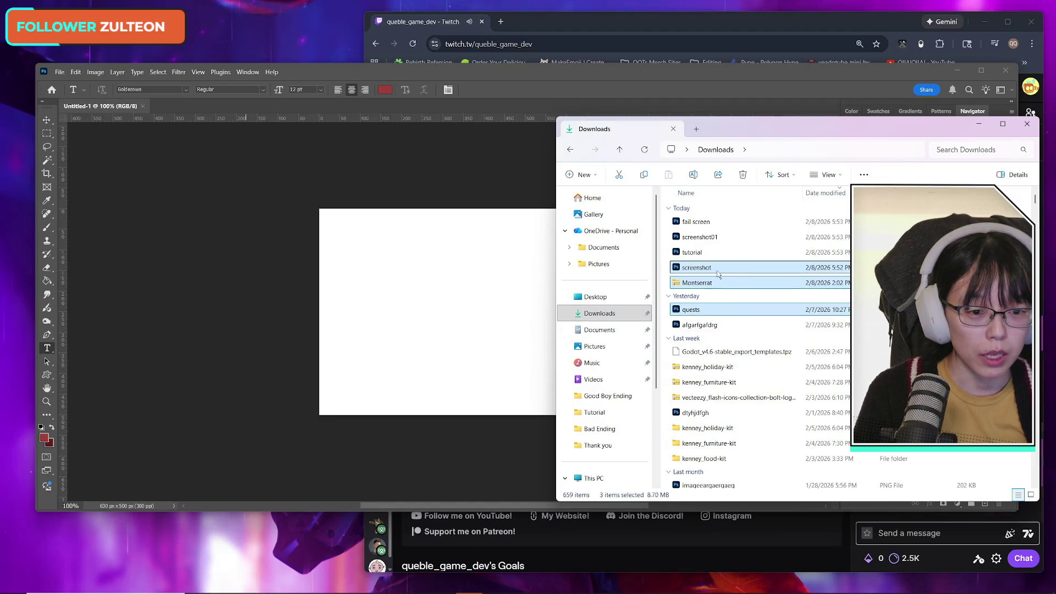
{"action": "left_click_drag", "start_coordinate": [723, 273], "coordinate": [427, 311]}
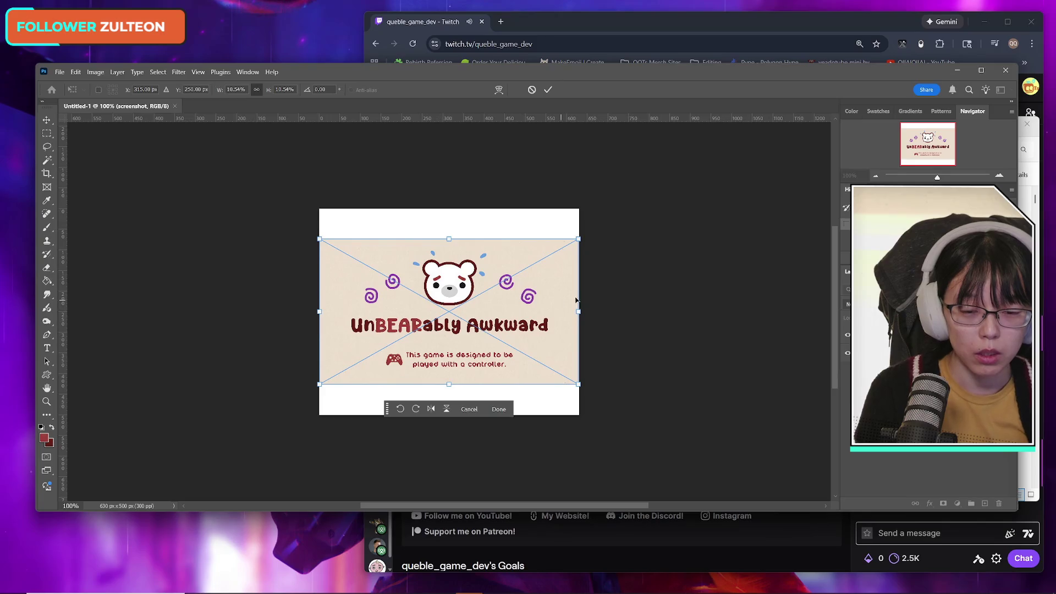
{"action": "mouse_move", "coordinate": [589, 245]}
{"action": "left_mouse_down"}
{"action": "mouse_move", "coordinate": [628, 225]}
{"action": "mouse_move", "coordinate": [614, 236]}
{"action": "left_mouse_up"}
{"action": "left_click", "coordinate": [548, 90]}
{"action": "key", "text": "t"}
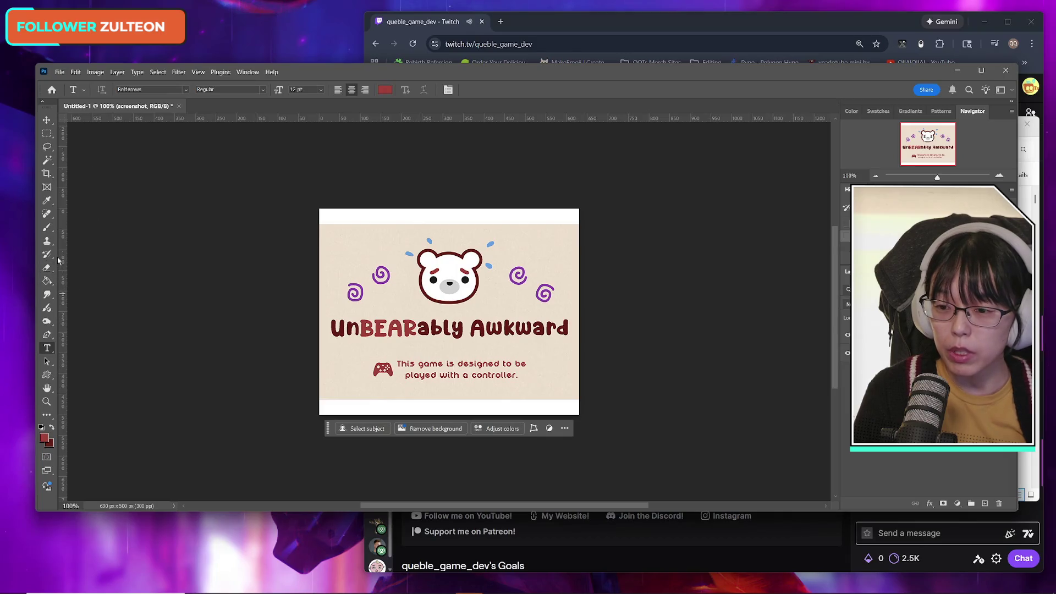
Rasterize the screenshot layer and spot-heal the top white strip and top-left corner
{"action": "left_click", "coordinate": [48, 213]}
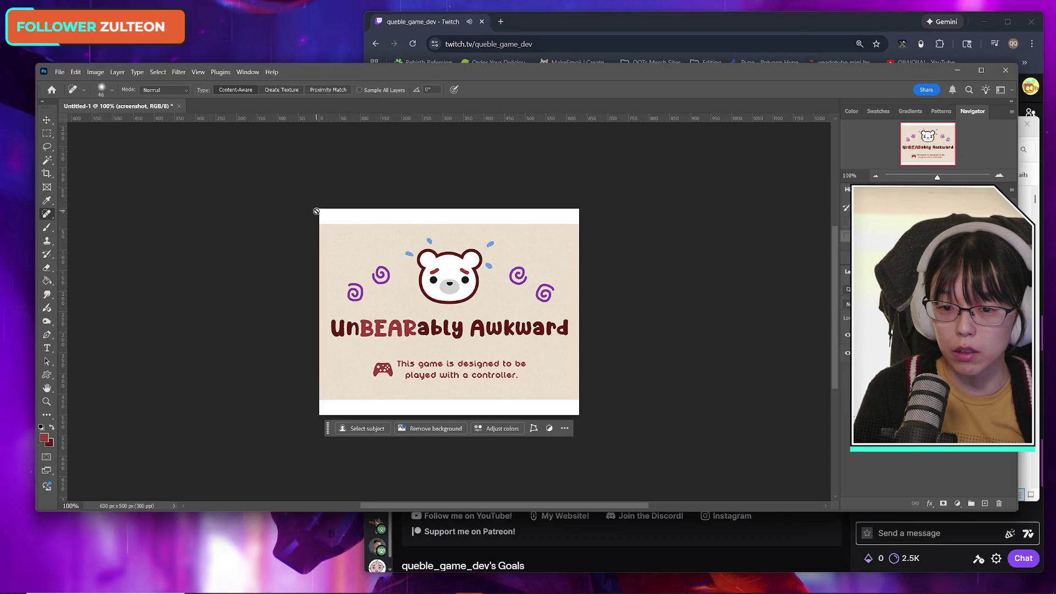
{"action": "right_click", "coordinate": [897, 334]}
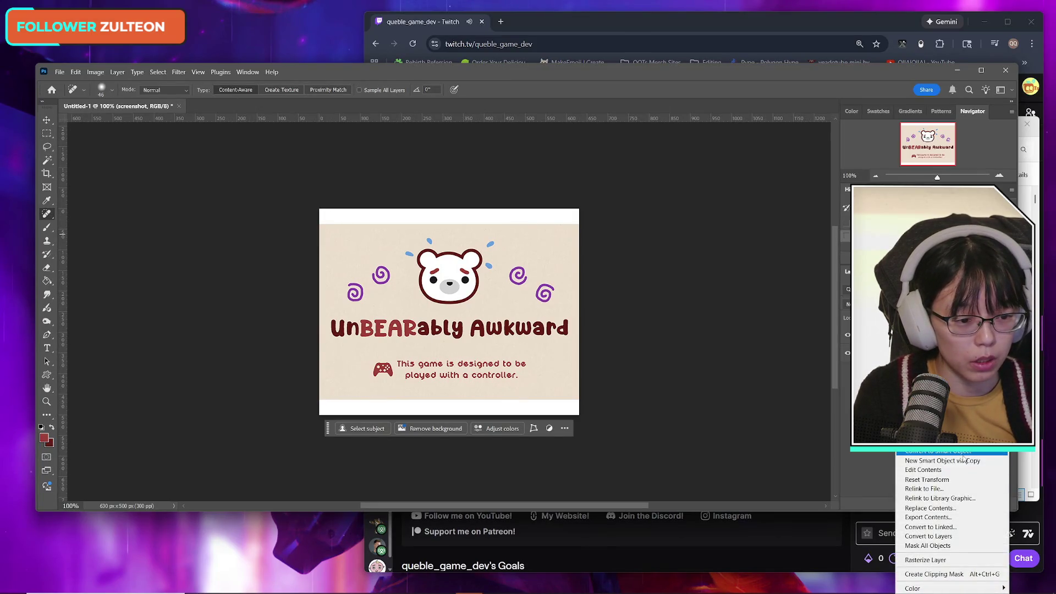
{"action": "left_click", "coordinate": [926, 559]}
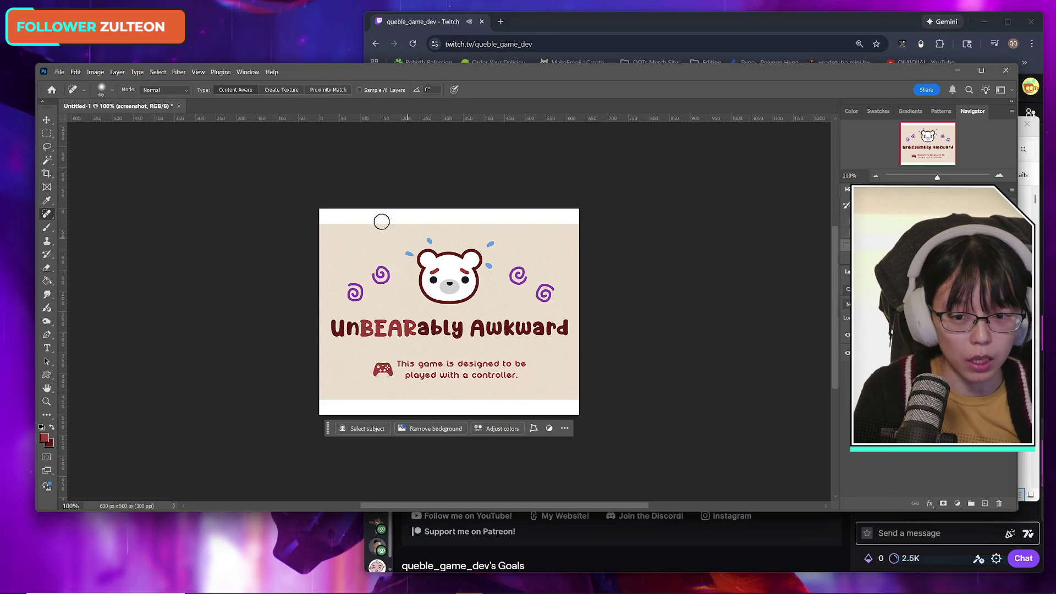
{"action": "mouse_move", "coordinate": [319, 220]}
{"action": "left_mouse_down"}
{"action": "mouse_move", "coordinate": [336, 223]}
{"action": "mouse_move", "coordinate": [297, 208]}
{"action": "left_mouse_up"}
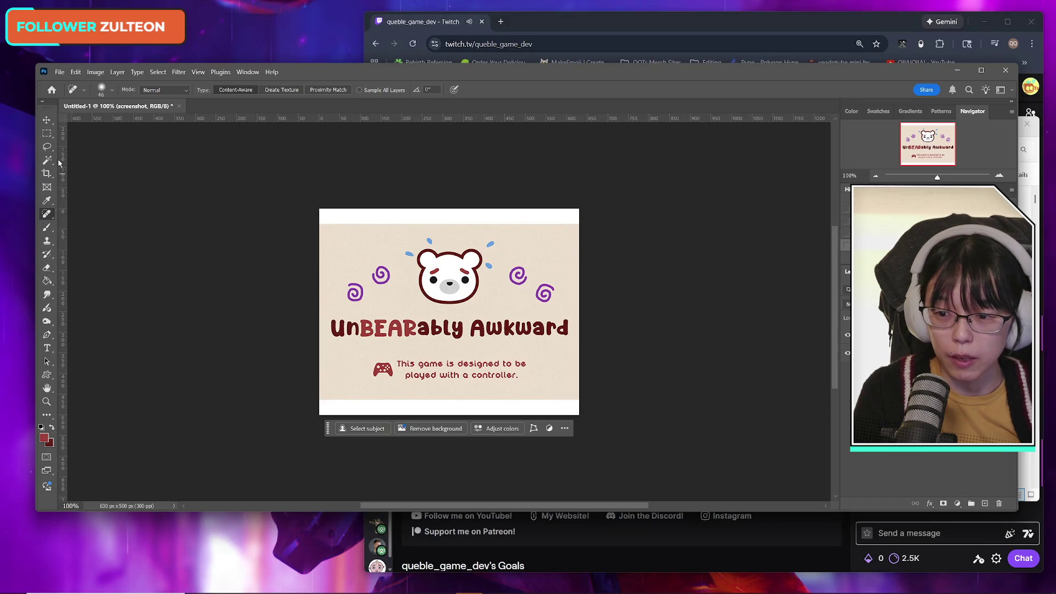
{"action": "mouse_move", "coordinate": [328, 226]}
{"action": "left_mouse_down"}
{"action": "mouse_move", "coordinate": [338, 204]}
{"action": "mouse_move", "coordinate": [368, 217]}
{"action": "left_mouse_up"}
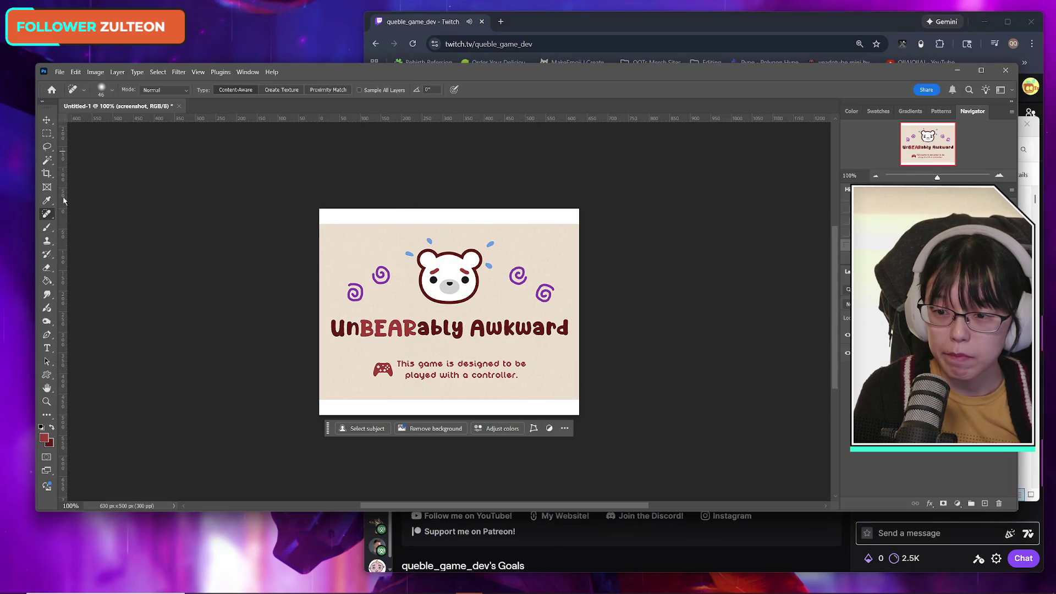
Clone beige background over the remaining top strip and the bottom white strip
{"action": "left_click", "coordinate": [47, 241]}
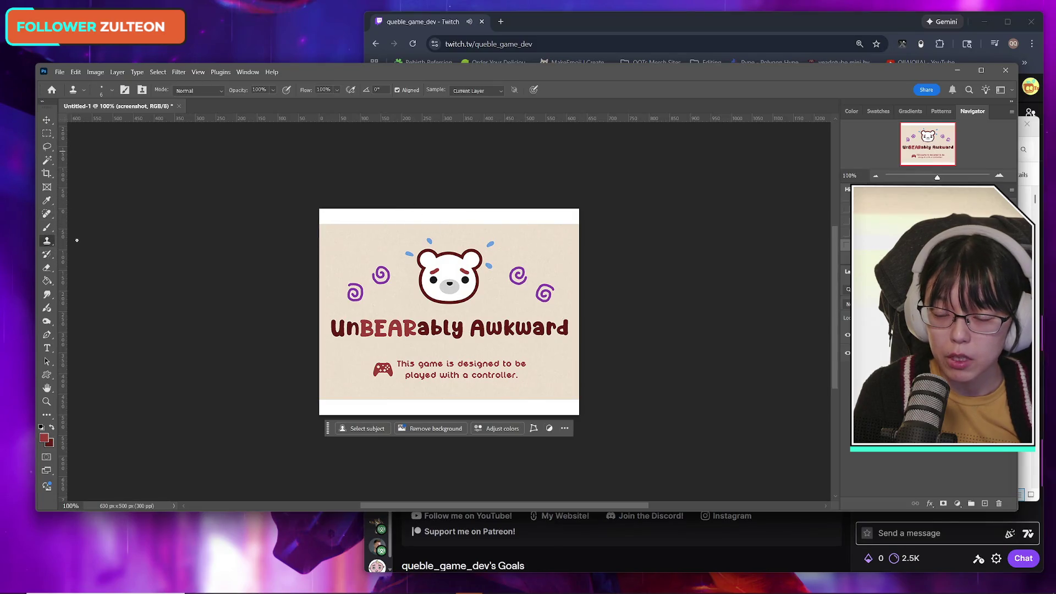
{"action": "left_click", "coordinate": [112, 91]}
{"action": "left_click", "coordinate": [351, 75]}
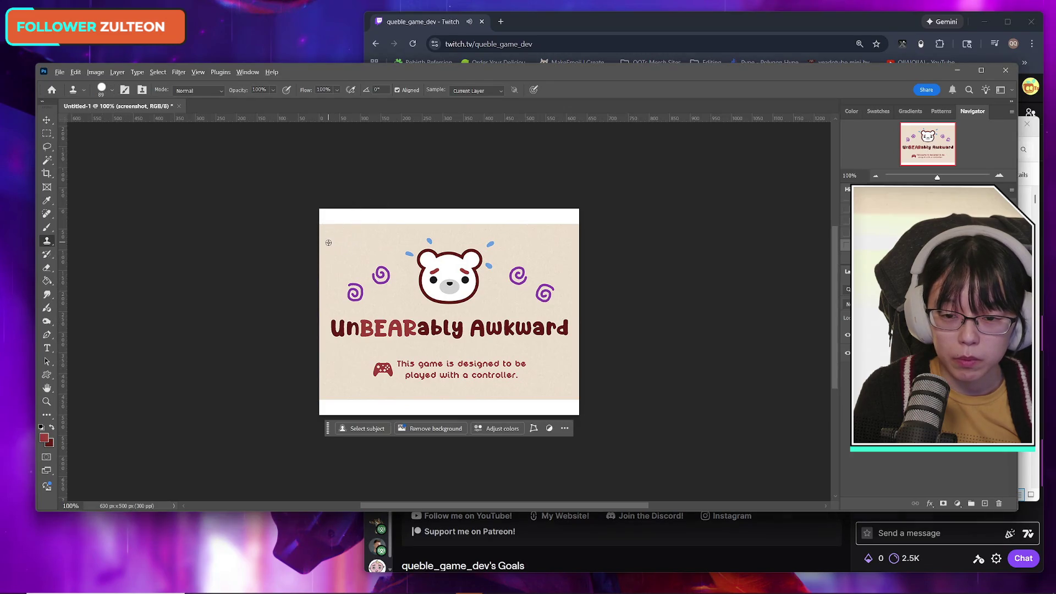
{"action": "mouse_move", "coordinate": [327, 233]}
{"action": "left_mouse_down"}
{"action": "mouse_move", "coordinate": [366, 216]}
{"action": "mouse_move", "coordinate": [402, 215]}
{"action": "left_mouse_up"}
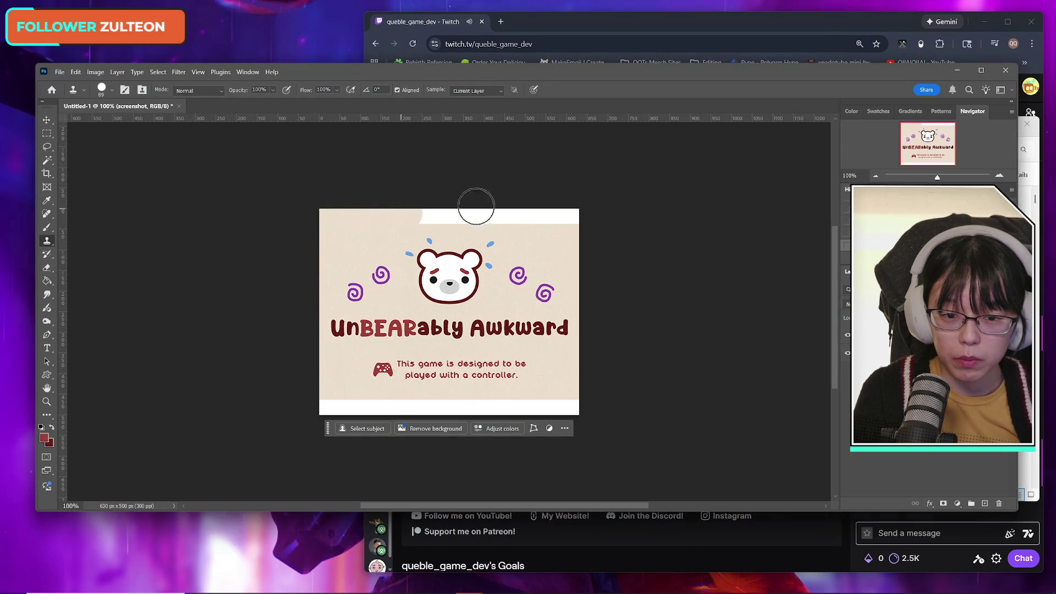
{"action": "mouse_move", "coordinate": [567, 240]}
{"action": "left_mouse_down"}
{"action": "mouse_move", "coordinate": [549, 208]}
{"action": "mouse_move", "coordinate": [490, 196]}
{"action": "mouse_move", "coordinate": [497, 211]}
{"action": "mouse_move", "coordinate": [420, 213]}
{"action": "left_mouse_up"}
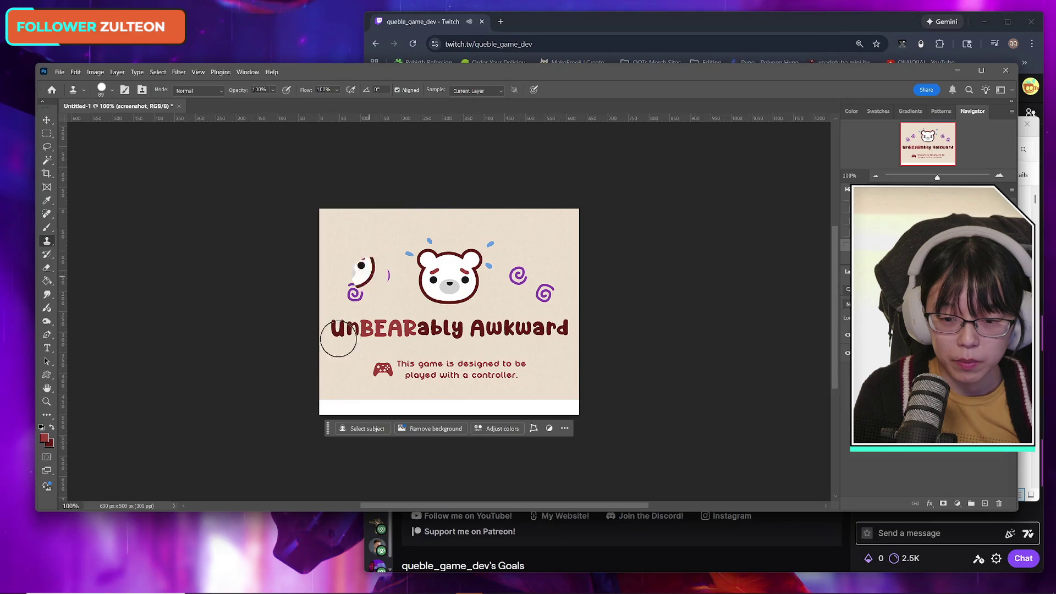
{"action": "left_click", "coordinate": [331, 383], "text": "alt"}
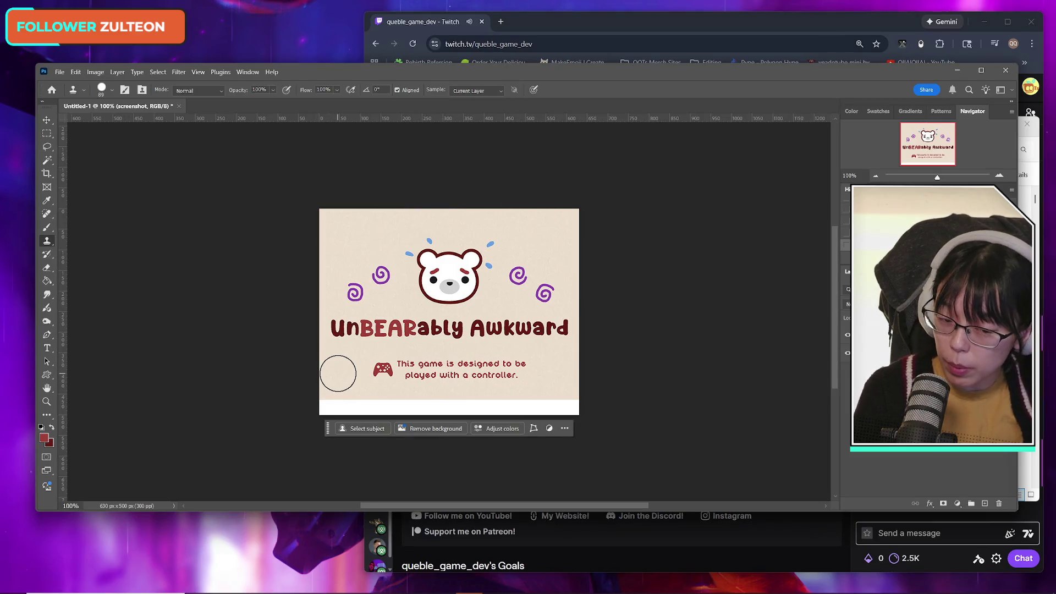
{"action": "mouse_move", "coordinate": [332, 405]}
{"action": "left_mouse_down"}
{"action": "mouse_move", "coordinate": [341, 397]}
{"action": "mouse_move", "coordinate": [377, 417]}
{"action": "mouse_move", "coordinate": [366, 401]}
{"action": "mouse_move", "coordinate": [447, 405]}
{"action": "left_mouse_up"}
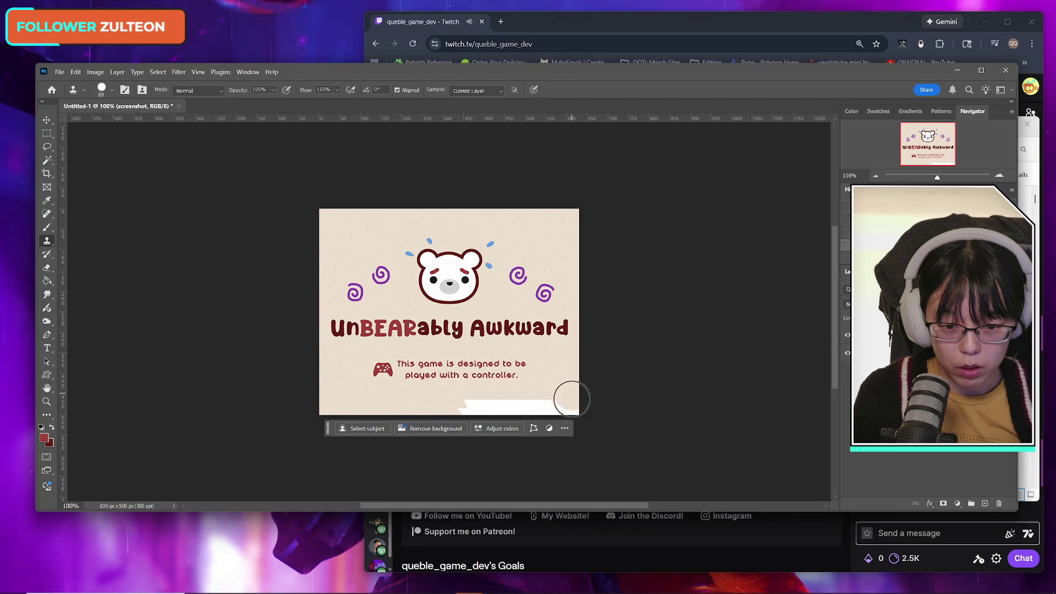
{"action": "mouse_move", "coordinate": [567, 401]}
{"action": "left_mouse_down"}
{"action": "mouse_move", "coordinate": [537, 413]}
{"action": "mouse_move", "coordinate": [471, 407]}
{"action": "mouse_move", "coordinate": [449, 392]}
{"action": "left_mouse_up"}
Clone plain beige background over both lines of the controller note and its icon
{"action": "key", "text": "m"}
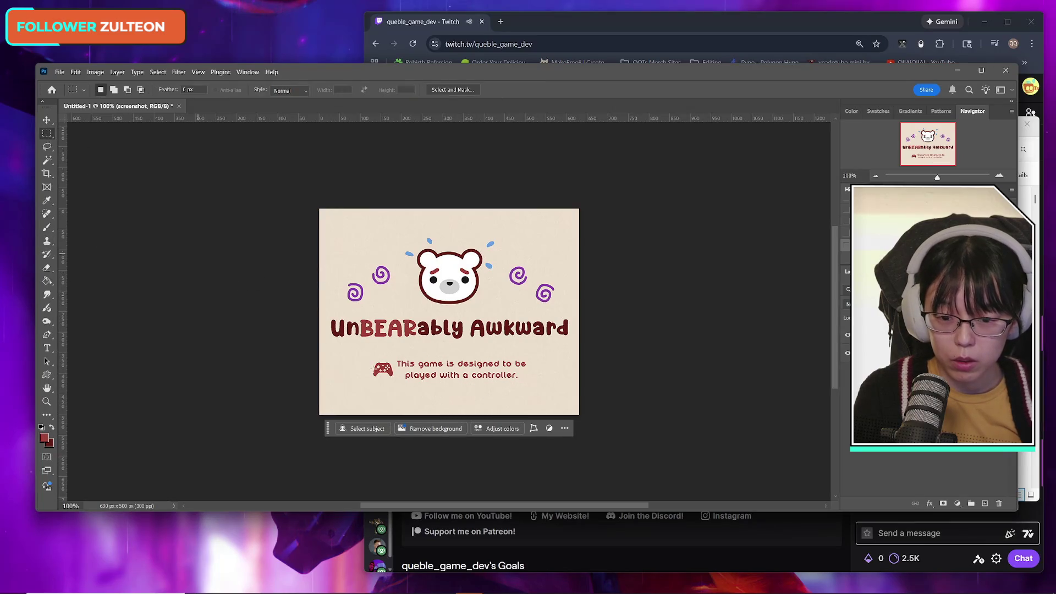
{"action": "mouse_move", "coordinate": [362, 355]}
{"action": "left_mouse_down"}
{"action": "mouse_move", "coordinate": [556, 392]}
{"action": "mouse_move", "coordinate": [537, 387]}
{"action": "left_mouse_up"}
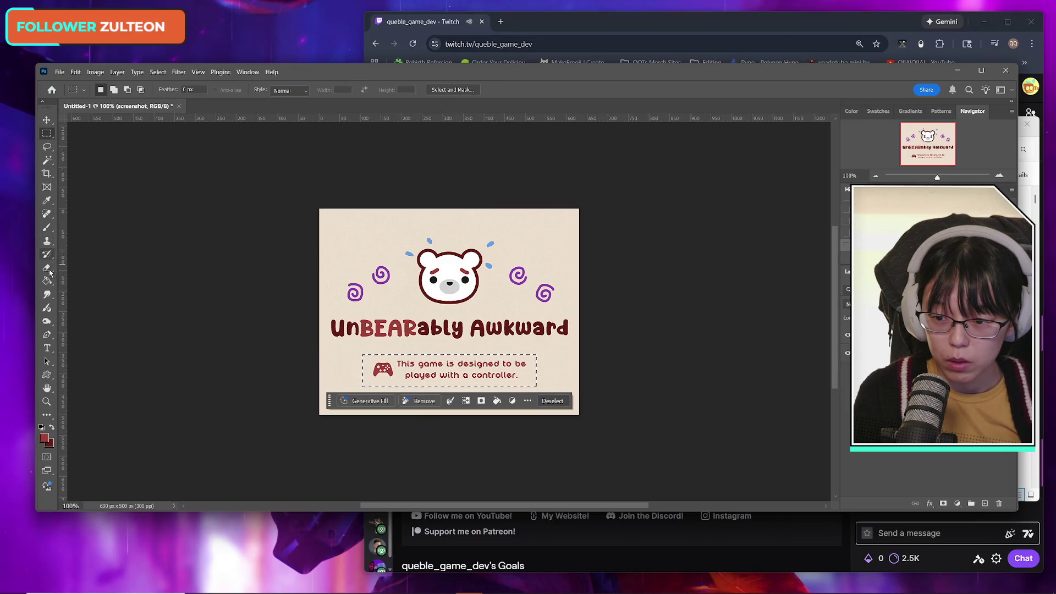
{"action": "key", "text": "s"}
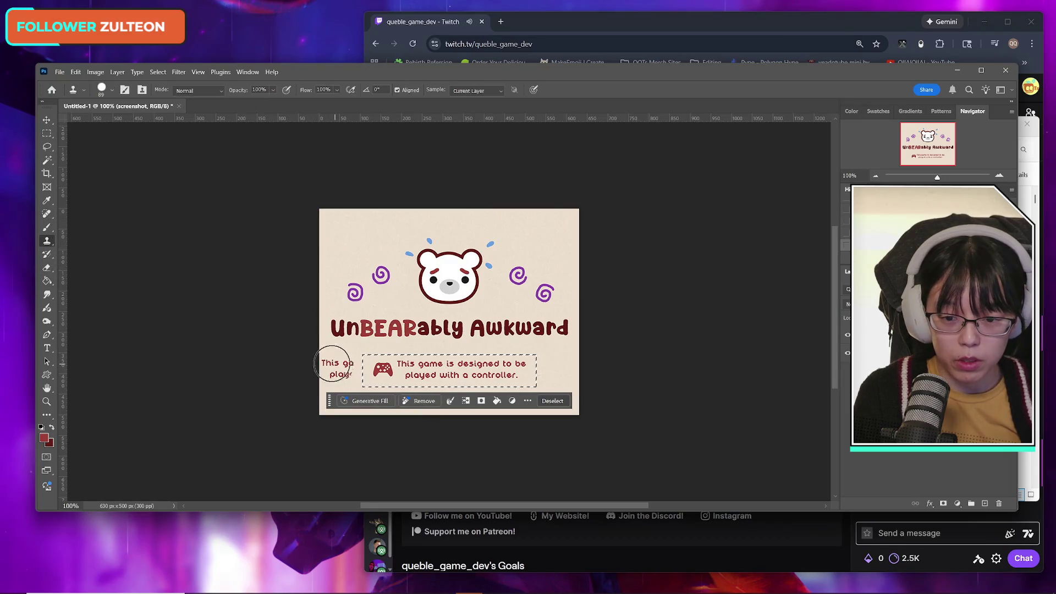
{"action": "left_click", "coordinate": [349, 213], "text": "alt"}
{"action": "left_click_drag", "start_coordinate": [378, 372], "coordinate": [540, 370]}
{"action": "left_click_drag", "start_coordinate": [380, 368], "coordinate": [523, 366]}
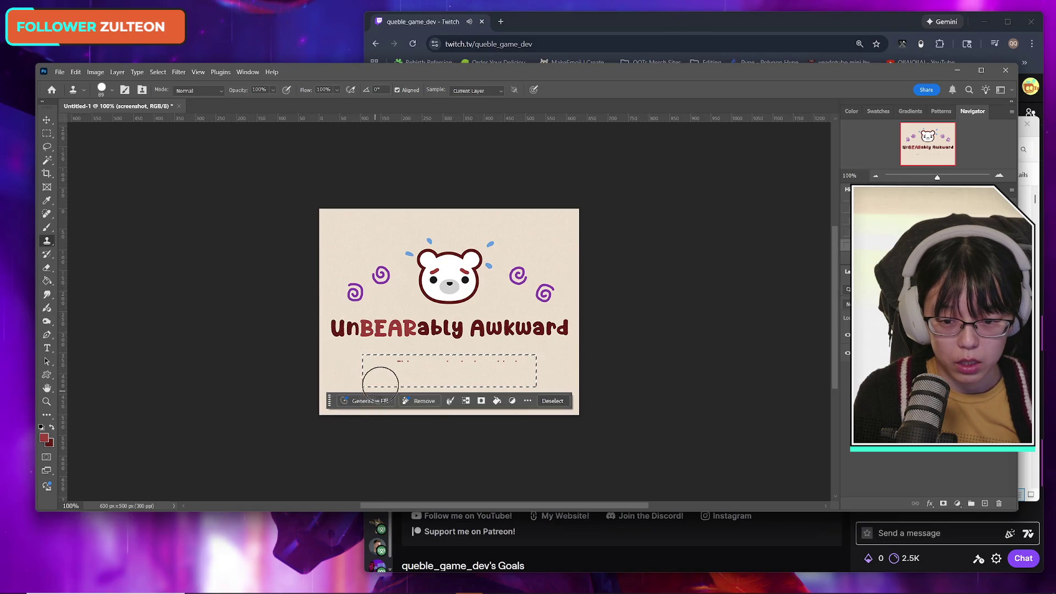
Deselect the erased area and marquee-select the UnBEARably Awkward title
{"action": "left_click", "coordinate": [47, 133]}
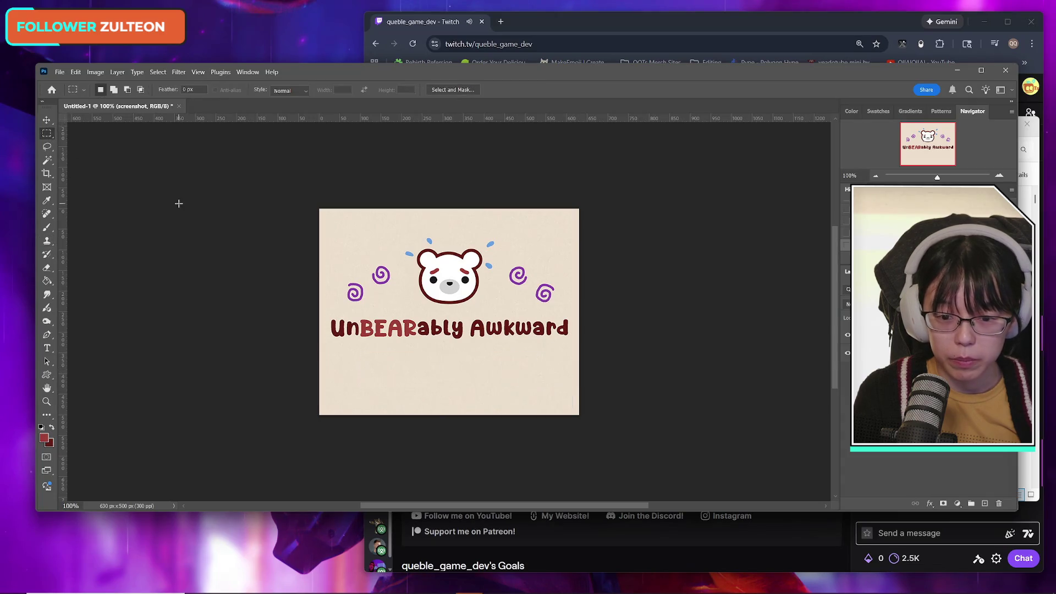
{"action": "key", "text": "ctrl+d"}
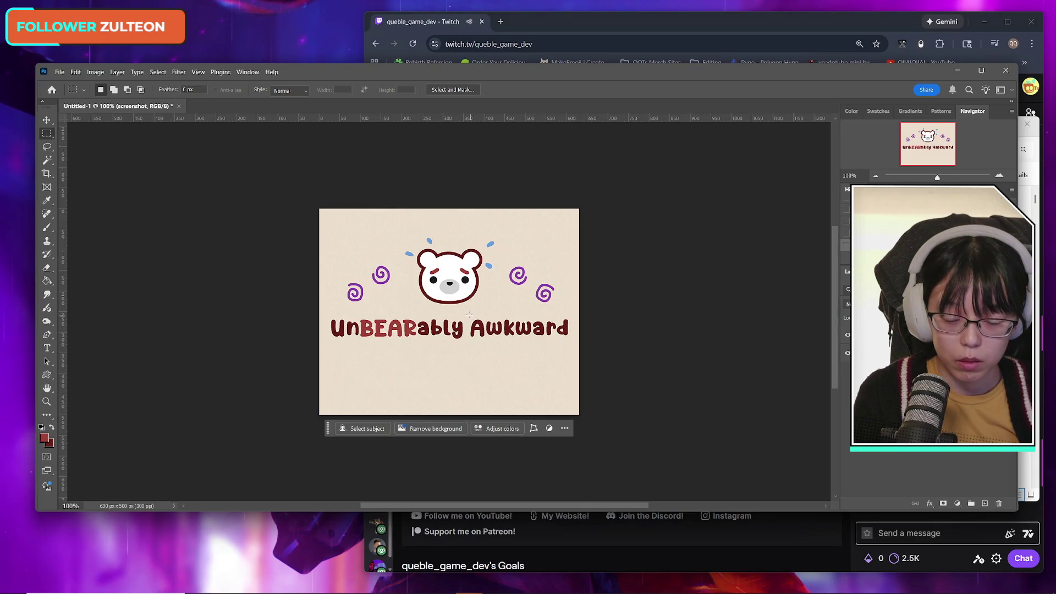
{"action": "left_click_drag", "start_coordinate": [323, 314], "coordinate": [581, 349]}
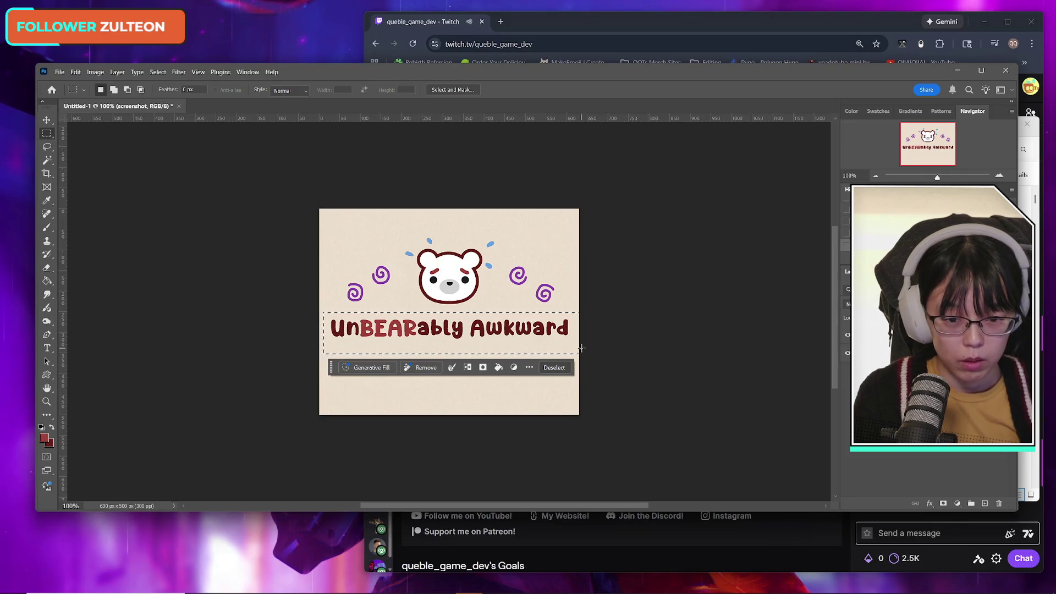
Clone beige background over the title words and clear the selection
{"action": "left_click", "coordinate": [56, 347]}
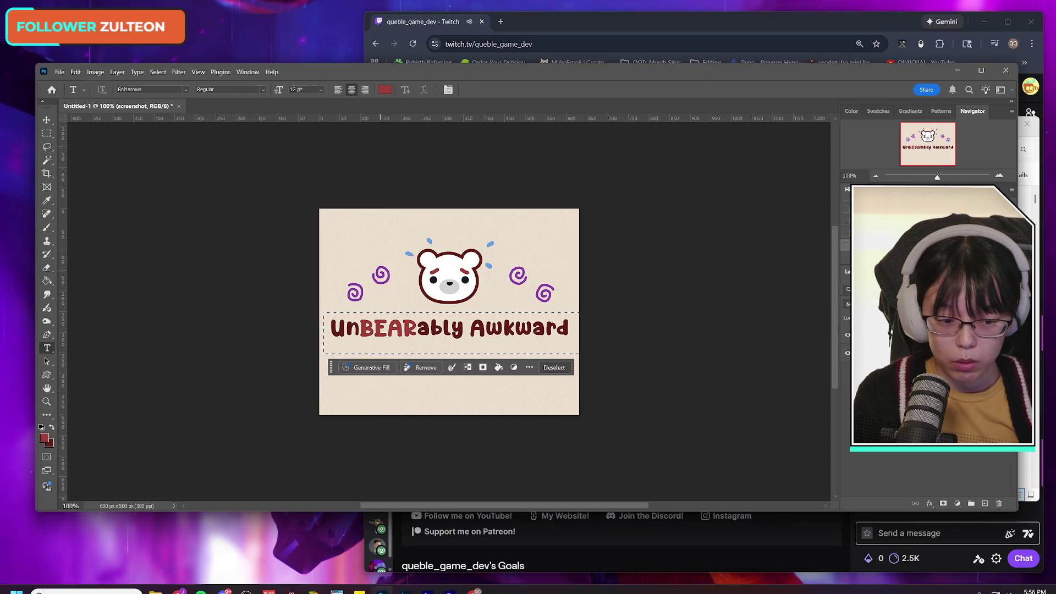
{"action": "mouse_move", "coordinate": [419, 592]}
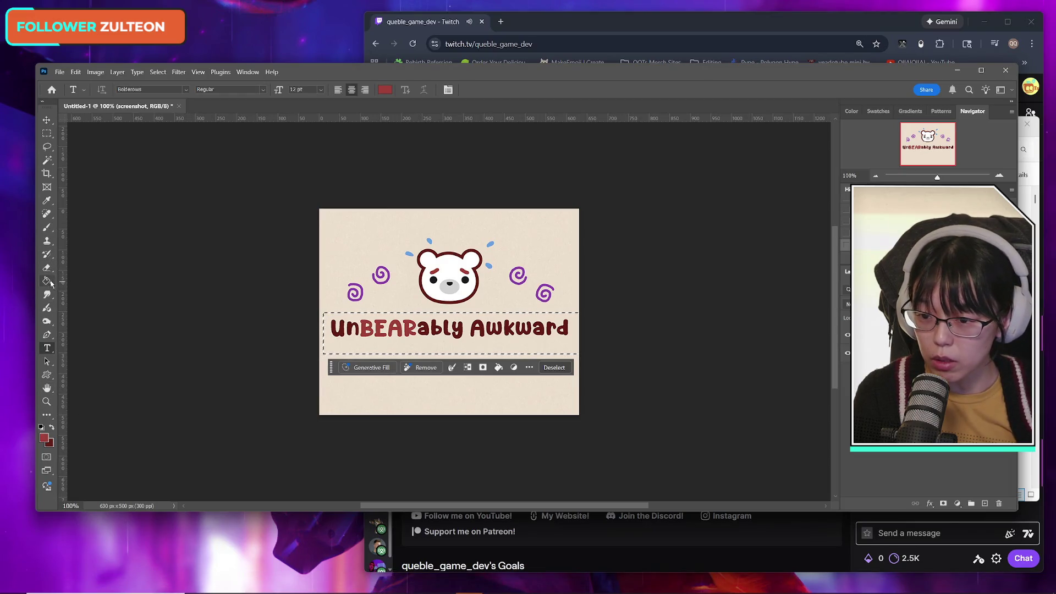
{"action": "left_click", "coordinate": [47, 241]}
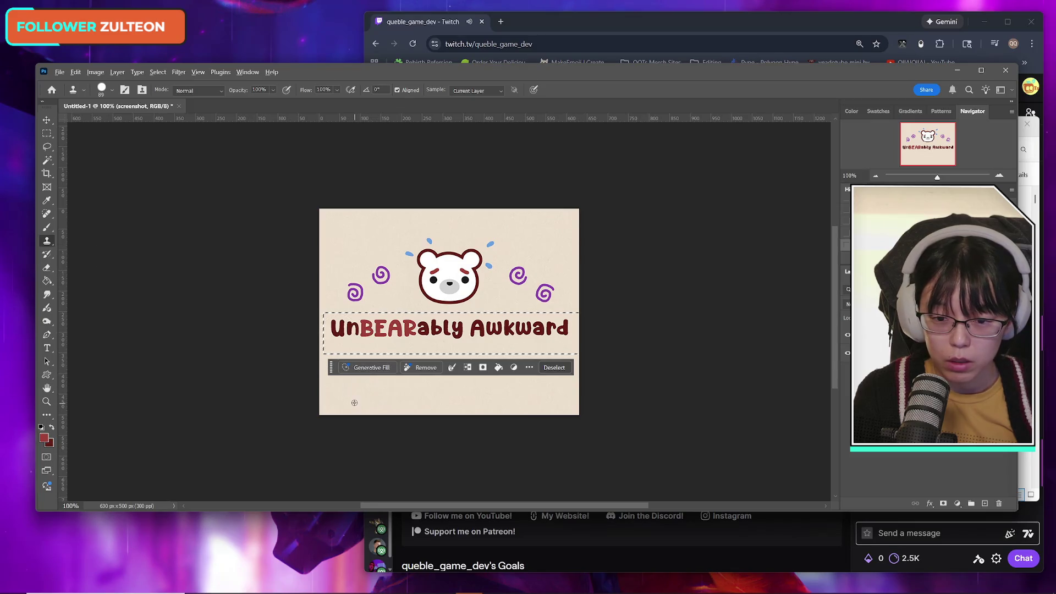
{"action": "left_click_drag", "start_coordinate": [471, 334], "coordinate": [608, 333]}
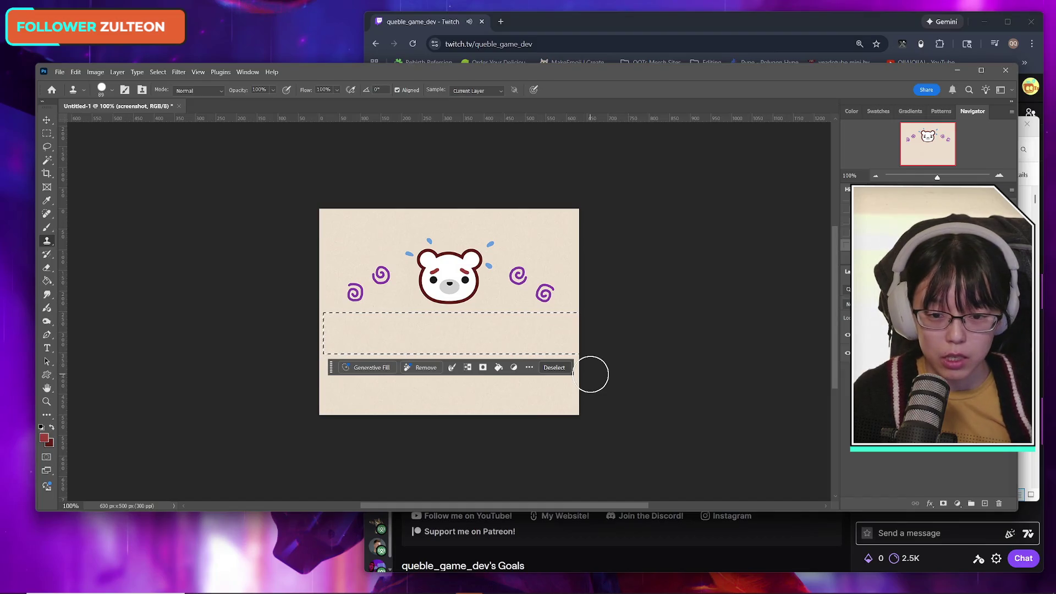
{"action": "left_click", "coordinate": [46, 134]}
Bring the Twitch stream window forward and move it further left
{"action": "left_click", "coordinate": [127, 172]}
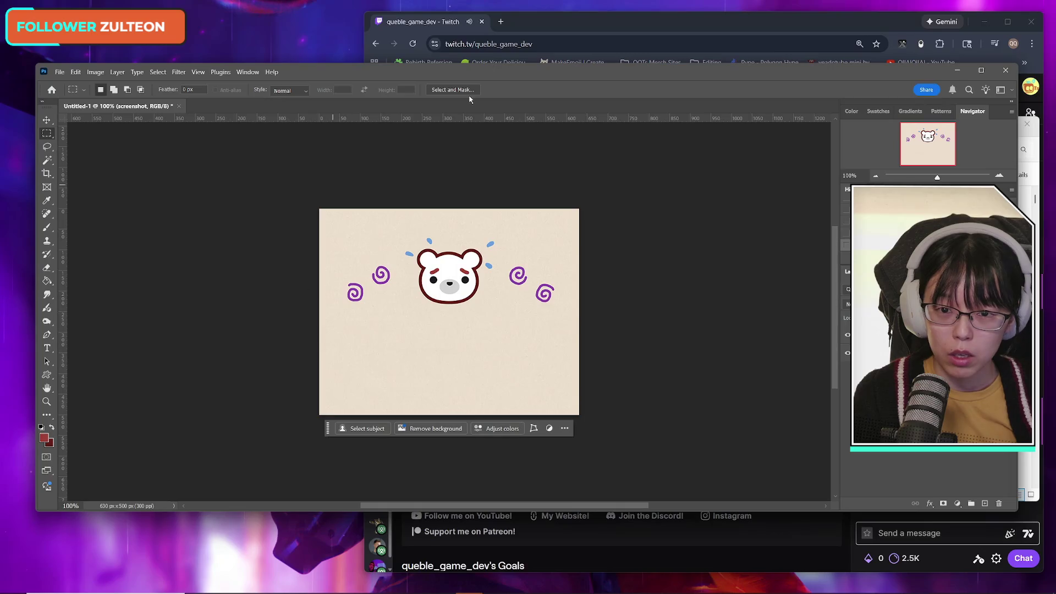
{"action": "left_click", "coordinate": [558, 23]}
{"action": "left_click_drag", "start_coordinate": [558, 23], "coordinate": [461, 29]}
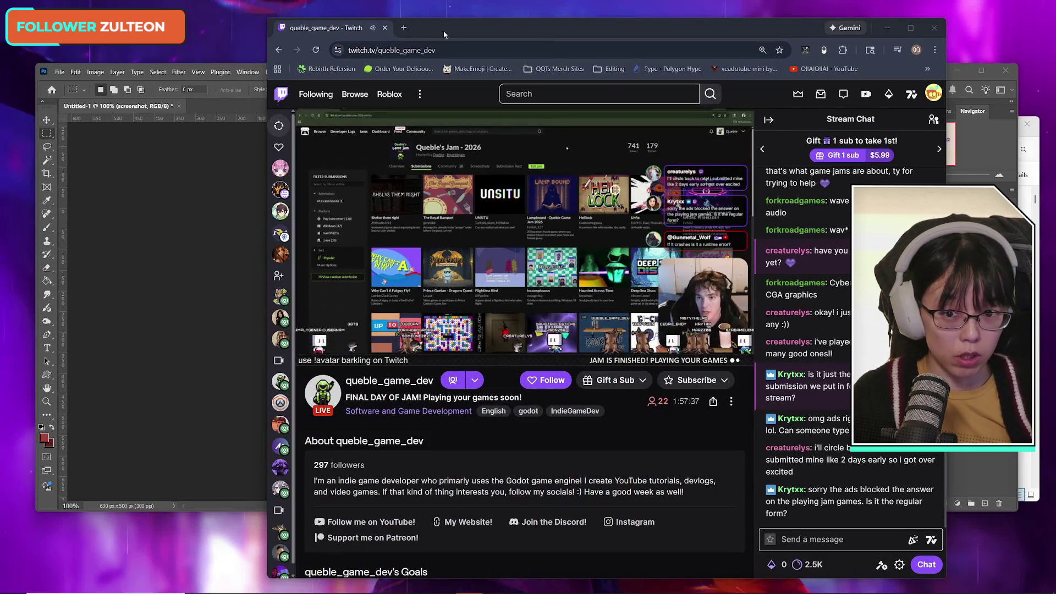
{"action": "left_click_drag", "start_coordinate": [459, 34], "coordinate": [373, 36]}
{"action": "left_click_drag", "start_coordinate": [516, 43], "coordinate": [542, 34]}
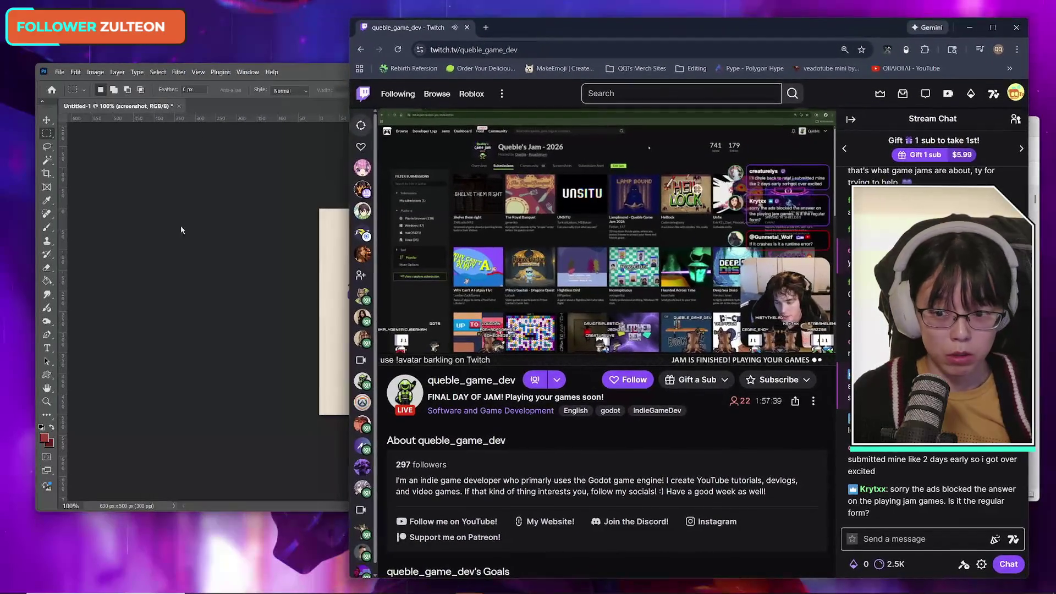
{"action": "left_click", "coordinate": [321, 75]}
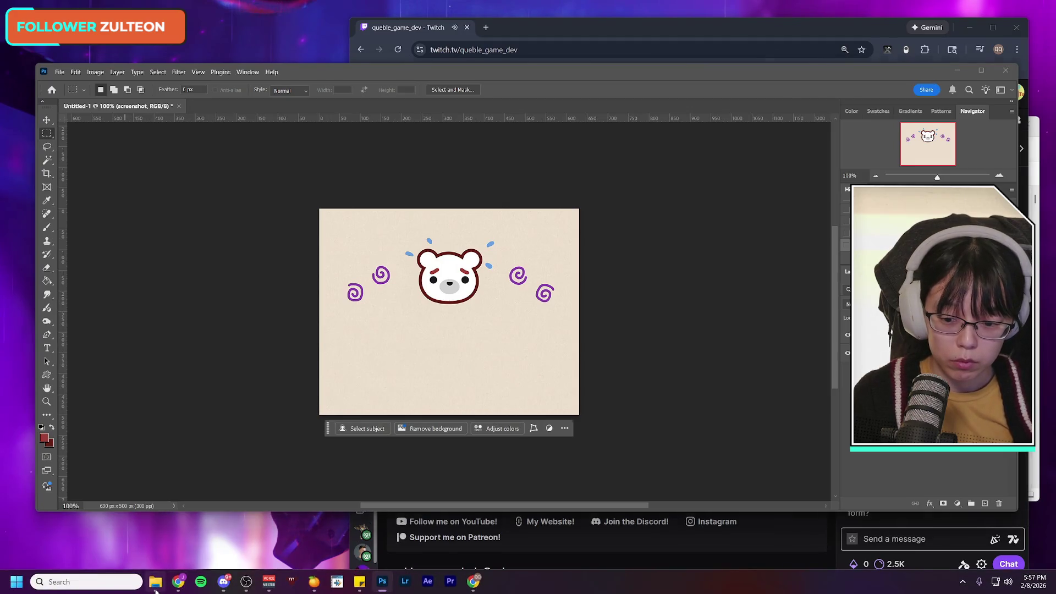
{"action": "left_click", "coordinate": [155, 589]}
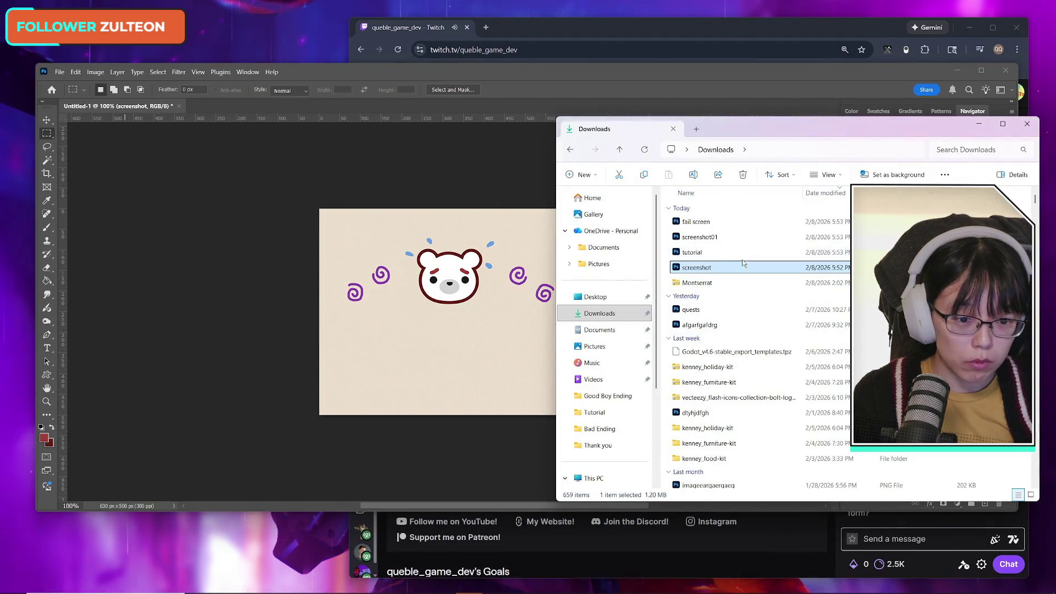
Back in Photoshop, undo the clone painting so the title reappears
{"action": "key", "text": "alt+Tab"}
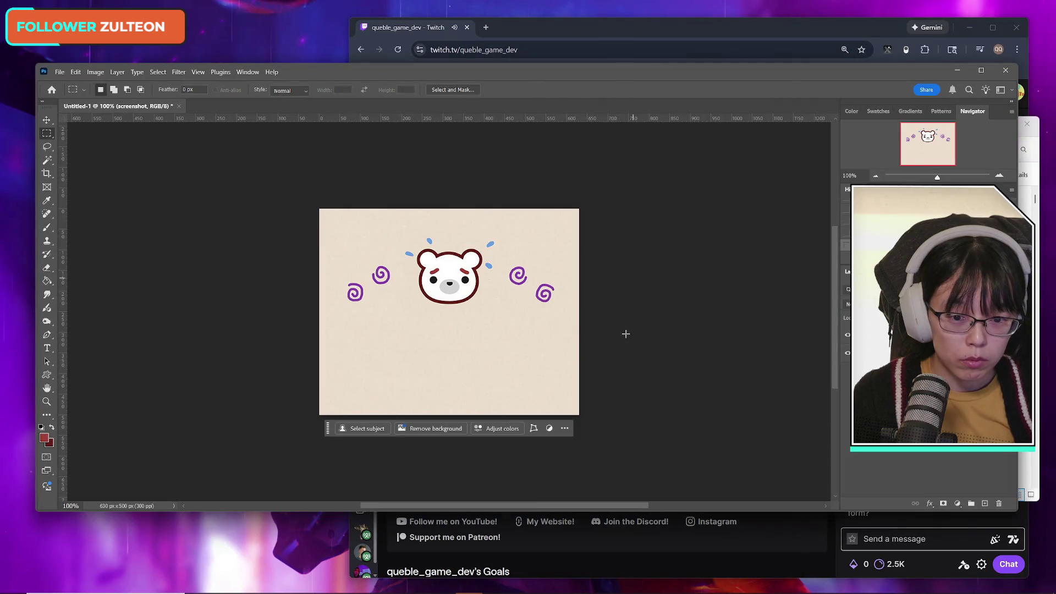
{"action": "left_click_drag", "start_coordinate": [324, 313], "coordinate": [610, 354]}
{"action": "key", "text": "ctrl+z"}
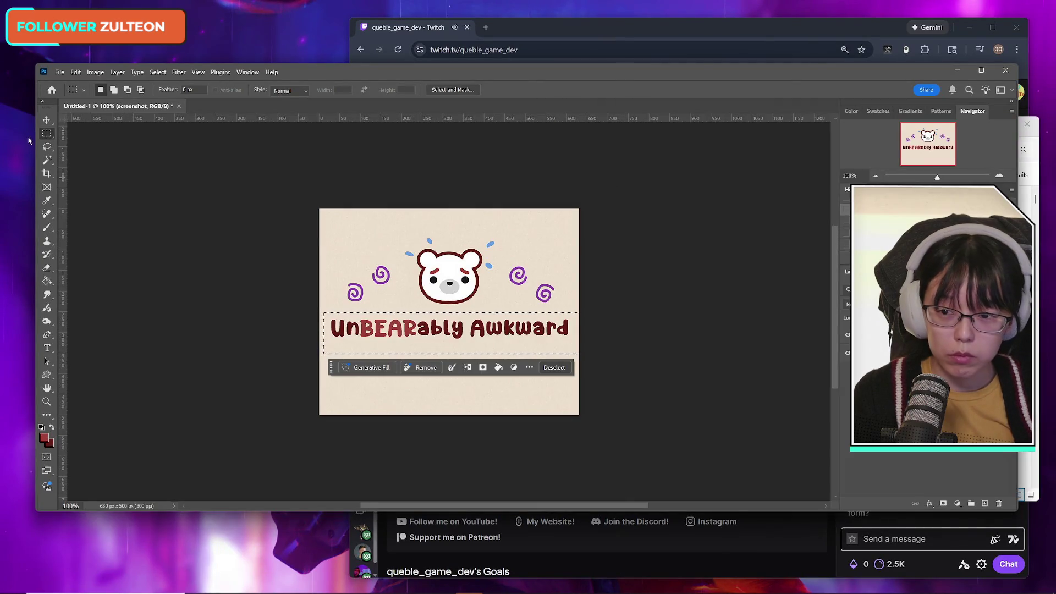
{"action": "left_click", "coordinate": [380, 309]}
Select the word Awkward, try a free transform, cancel it and deselect
{"action": "mouse_move", "coordinate": [324, 311]}
{"action": "left_mouse_down"}
{"action": "mouse_move", "coordinate": [465, 346]}
{"action": "mouse_move", "coordinate": [572, 314]}
{"action": "mouse_move", "coordinate": [585, 335]}
{"action": "left_mouse_up"}
{"action": "left_click", "coordinate": [474, 317]}
{"action": "left_click", "coordinate": [474, 317]}
{"action": "mouse_move", "coordinate": [466, 315]}
{"action": "left_mouse_down"}
{"action": "mouse_move", "coordinate": [588, 342]}
{"action": "mouse_move", "coordinate": [528, 348]}
{"action": "mouse_move", "coordinate": [492, 374]}
{"action": "mouse_move", "coordinate": [459, 366]}
{"action": "left_mouse_up"}
{"action": "key", "text": "ctrl+t"}
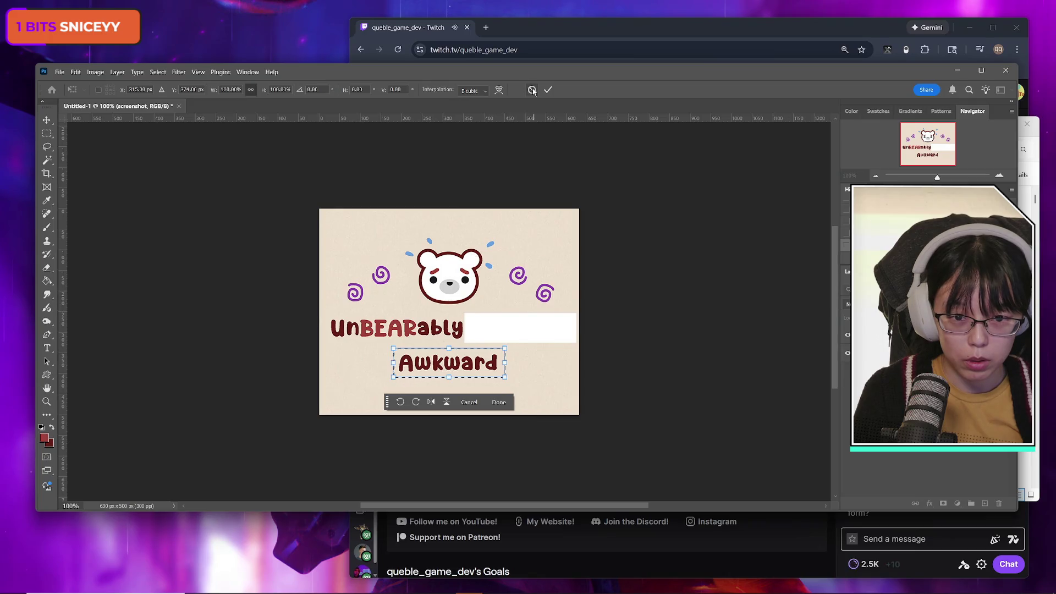
{"action": "left_click", "coordinate": [533, 90]}
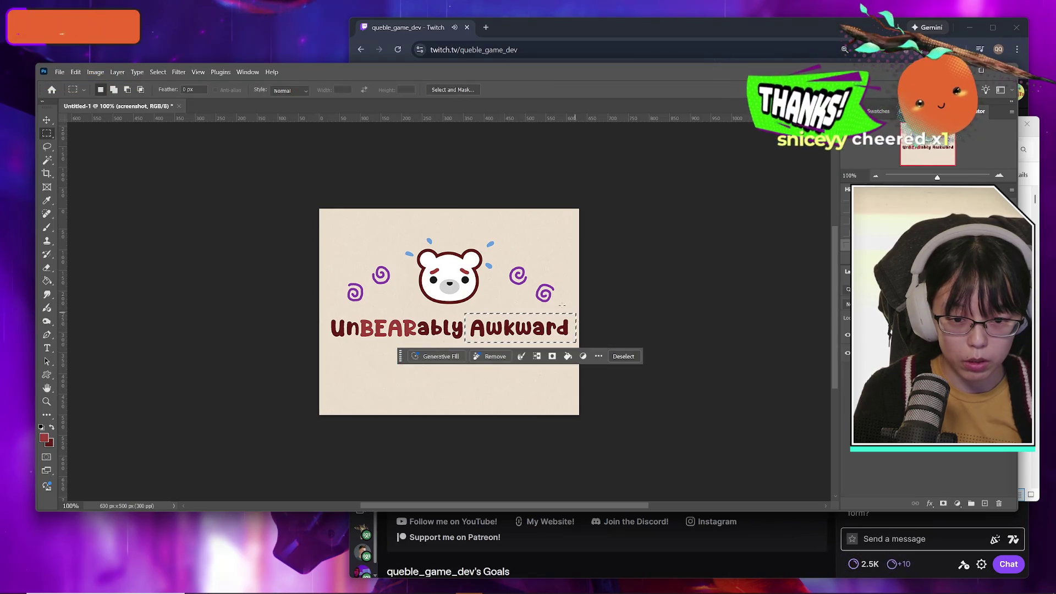
{"action": "key", "text": "ctrl+d"}
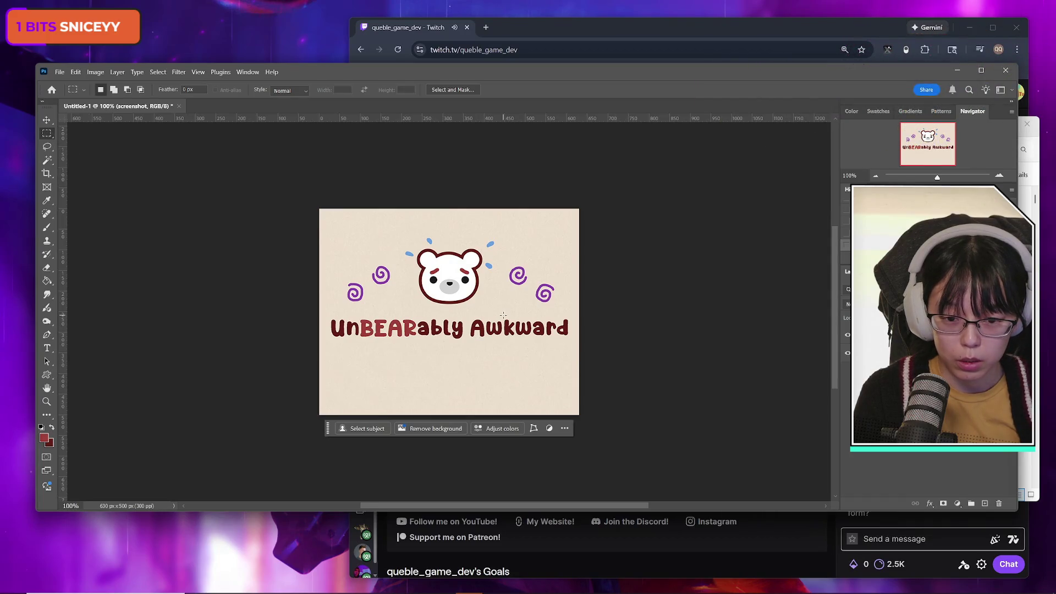
Open UI screen mockups.psd from the recent files list
{"action": "left_click", "coordinate": [59, 73]}
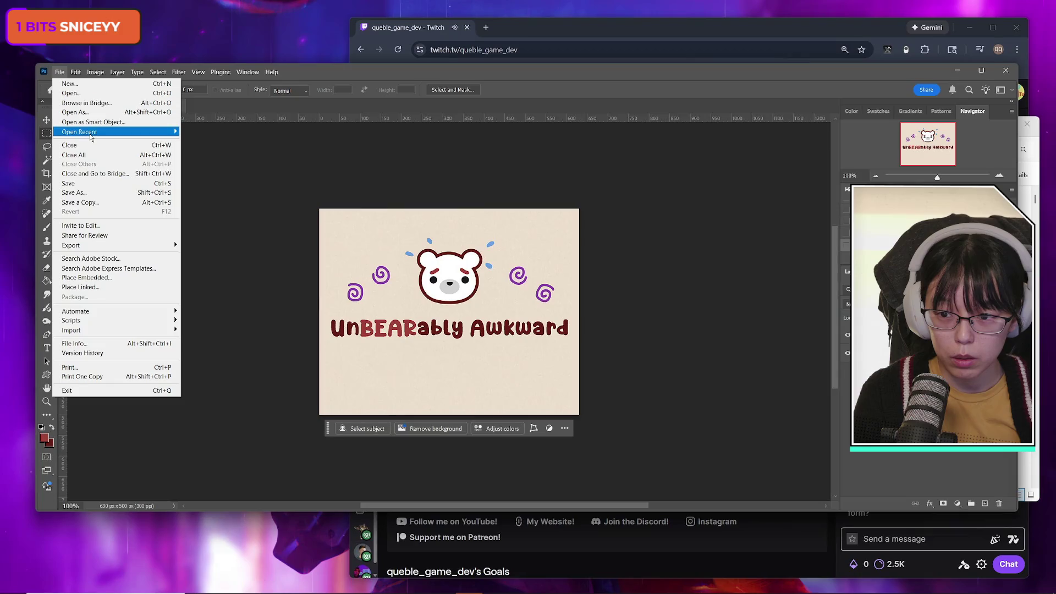
{"action": "mouse_move", "coordinate": [121, 132]}
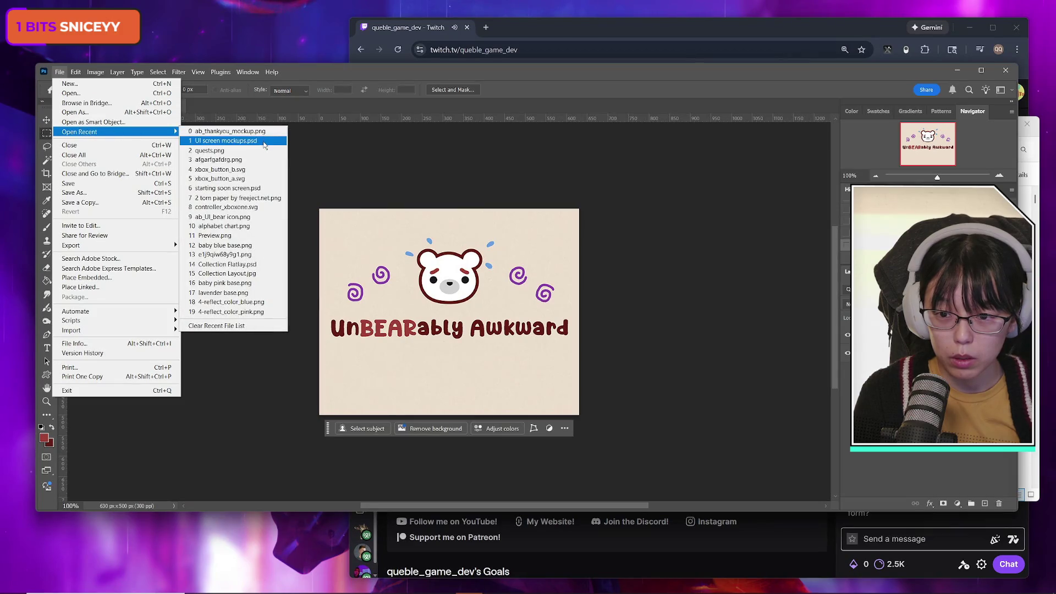
{"action": "left_click", "coordinate": [265, 144]}
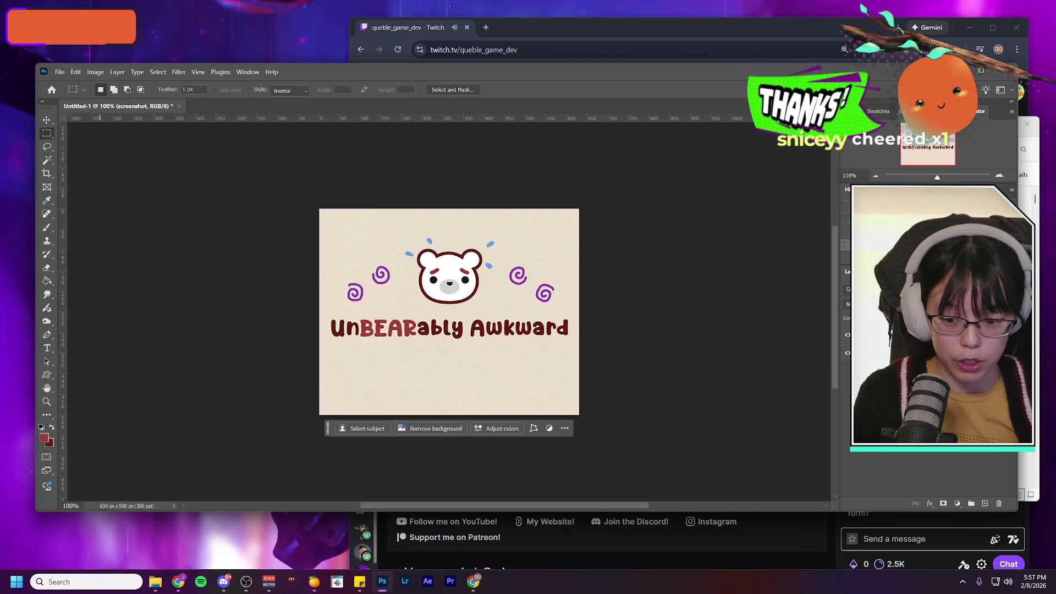
Close the Downloads folder window and return to the Untitled-1 cover
{"action": "left_click", "coordinate": [157, 584]}
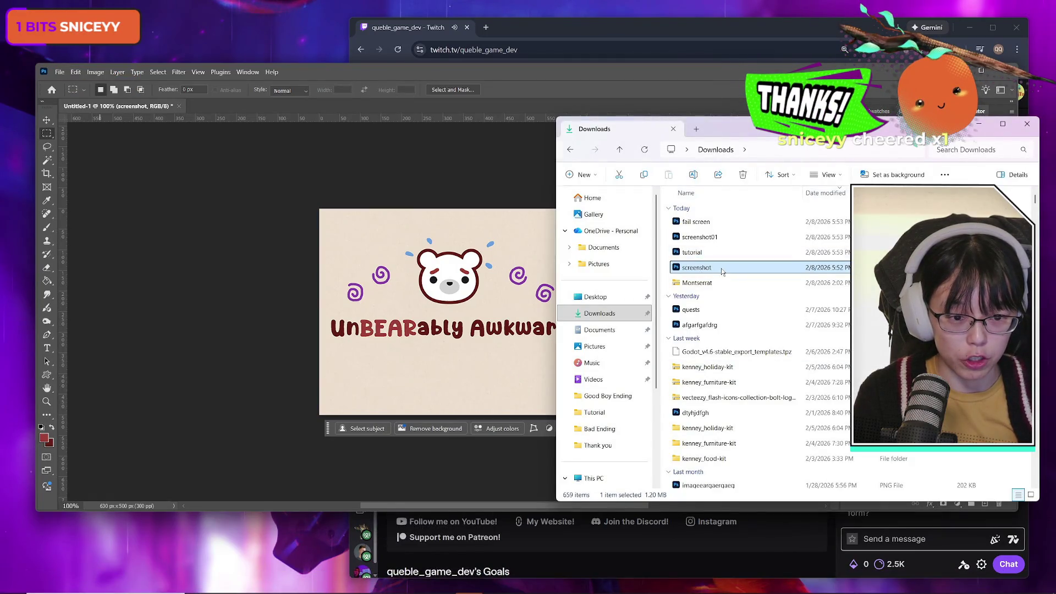
{"action": "left_click", "coordinate": [978, 126]}
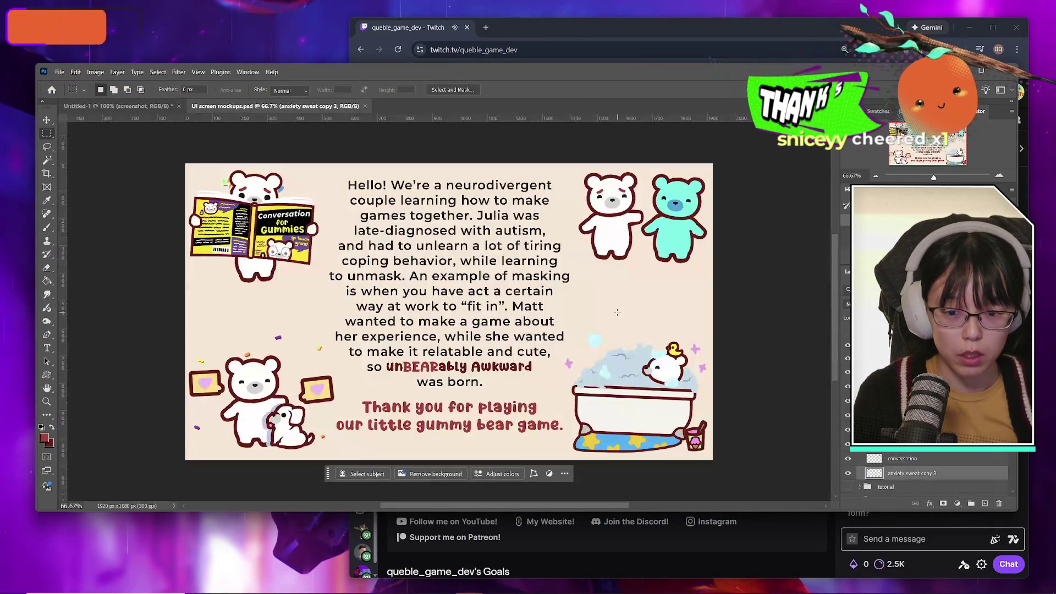
{"action": "left_click", "coordinate": [119, 105]}
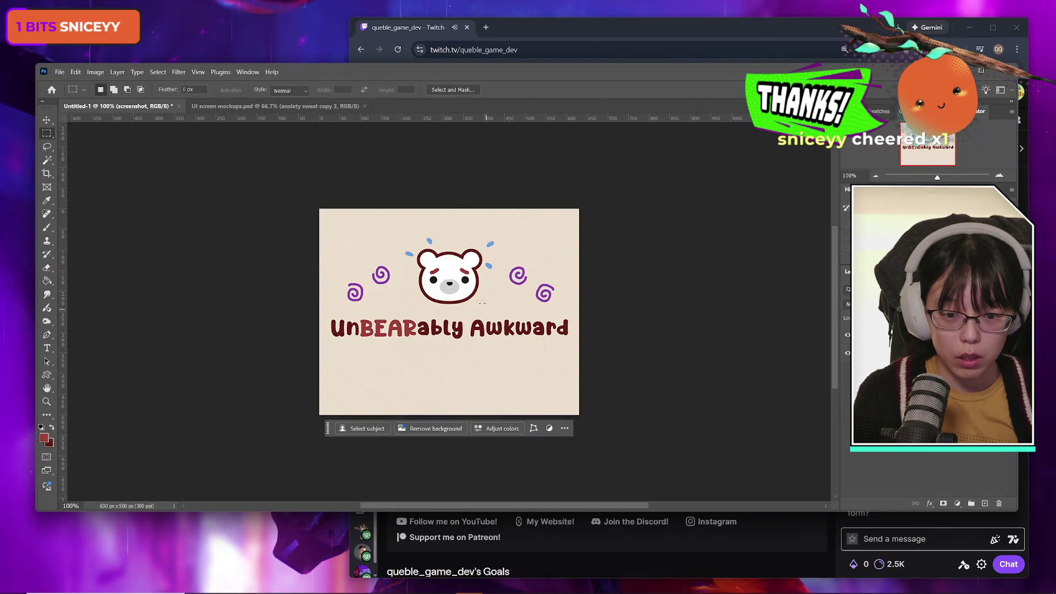
Move Awkward onto a second line below UnBEARably and centre UnBEARably on the canvas
{"action": "mouse_move", "coordinate": [468, 313]}
{"action": "left_mouse_down"}
{"action": "mouse_move", "coordinate": [586, 336]}
{"action": "mouse_move", "coordinate": [572, 351]}
{"action": "mouse_move", "coordinate": [461, 356]}
{"action": "left_mouse_up"}
{"action": "key", "text": "ctrl+t"}
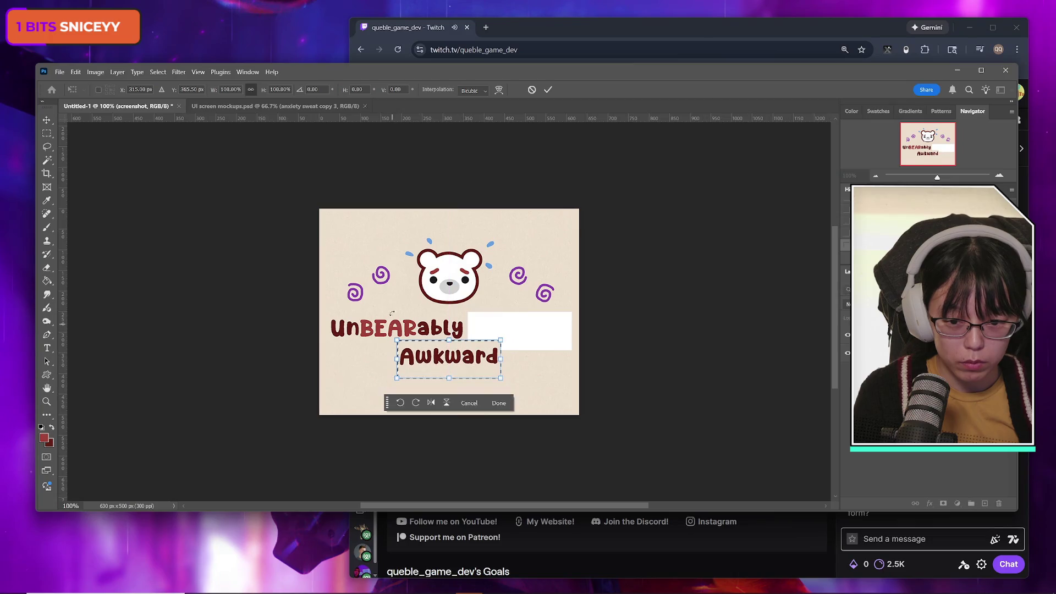
{"action": "left_click", "coordinate": [547, 90]}
{"action": "key", "text": "m"}
{"action": "mouse_move", "coordinate": [322, 313]}
{"action": "left_mouse_down"}
{"action": "mouse_move", "coordinate": [440, 309]}
{"action": "mouse_move", "coordinate": [476, 338]}
{"action": "mouse_move", "coordinate": [447, 330]}
{"action": "mouse_move", "coordinate": [477, 330]}
{"action": "left_mouse_up"}
{"action": "key", "text": "ctrl+t"}
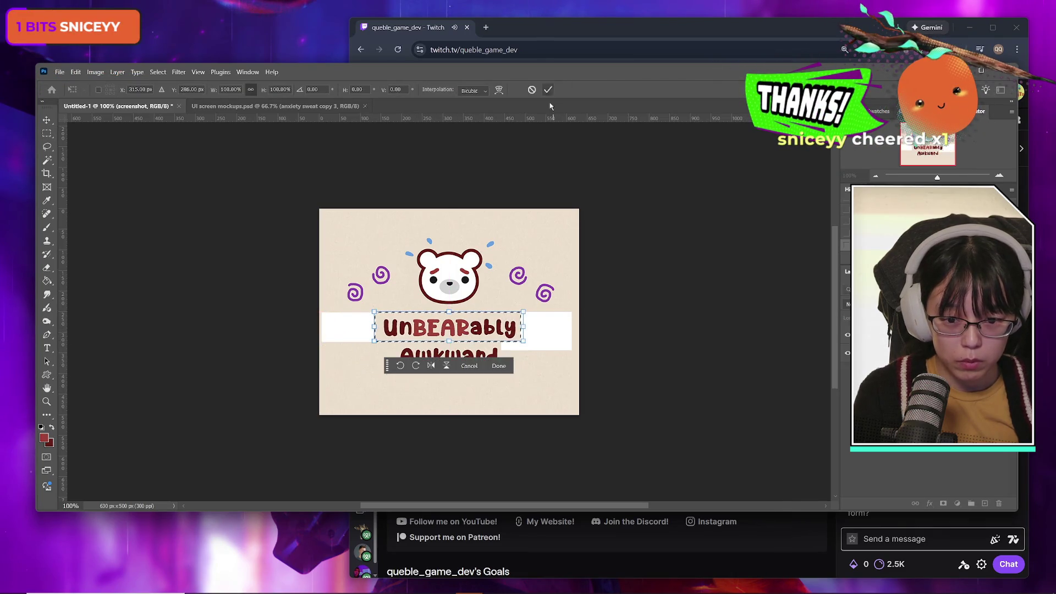
{"action": "left_click", "coordinate": [548, 89]}
{"action": "left_click", "coordinate": [365, 309]}
Enlarge both title lines to about 143% and nudge them toward centre
{"action": "mouse_move", "coordinate": [366, 308]}
{"action": "left_mouse_down"}
{"action": "mouse_move", "coordinate": [514, 366]}
{"action": "mouse_move", "coordinate": [559, 402]}
{"action": "left_mouse_up"}
{"action": "key", "text": "ctrl+t"}
{"action": "left_click_drag", "start_coordinate": [458, 336], "coordinate": [457, 348]}
{"action": "left_click", "coordinate": [546, 91]}
{"action": "key", "text": "ctrl+d"}
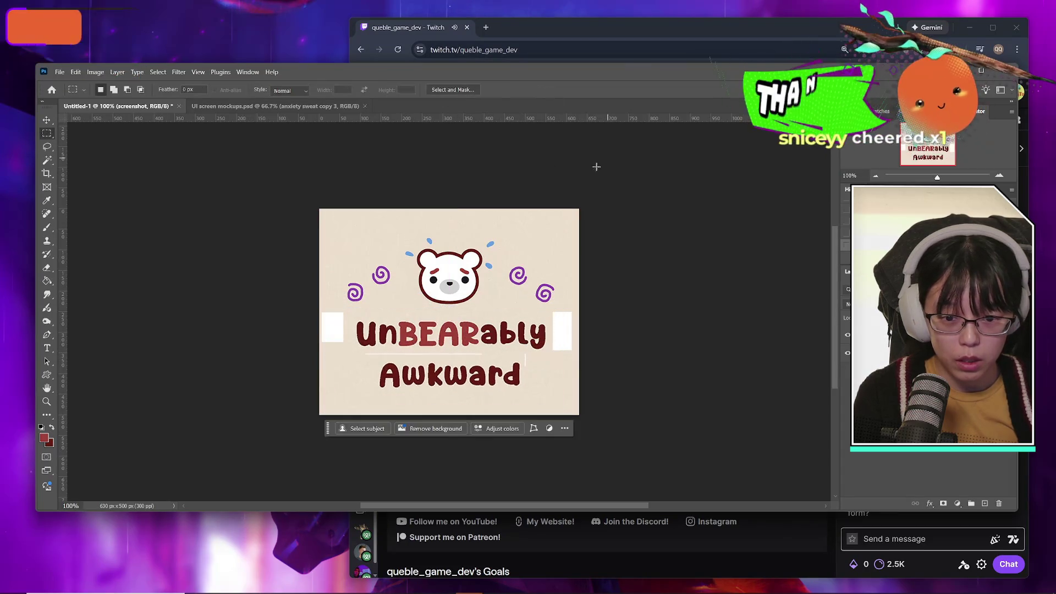
Clone background over the white patches left and right of the title, then save
{"action": "left_click", "coordinate": [47, 240]}
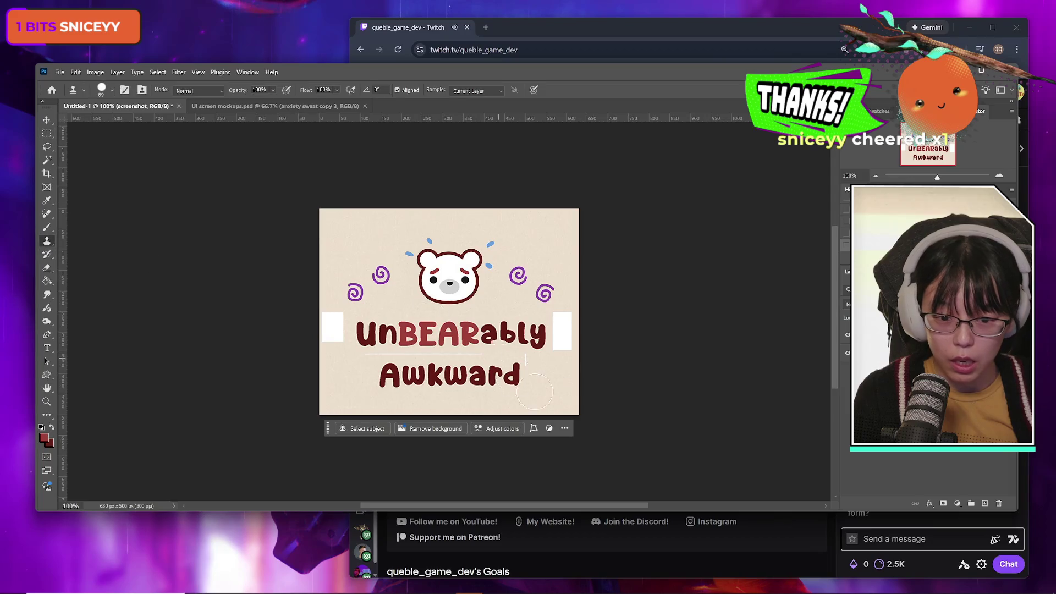
{"action": "left_click_drag", "start_coordinate": [566, 314], "coordinate": [563, 367]}
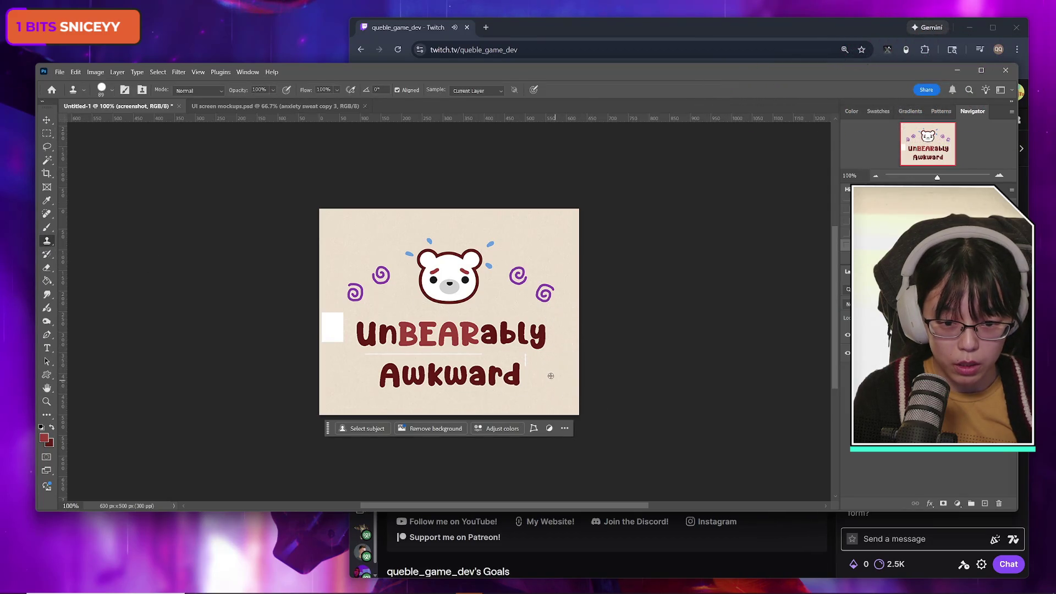
{"action": "left_click", "coordinate": [333, 344]}
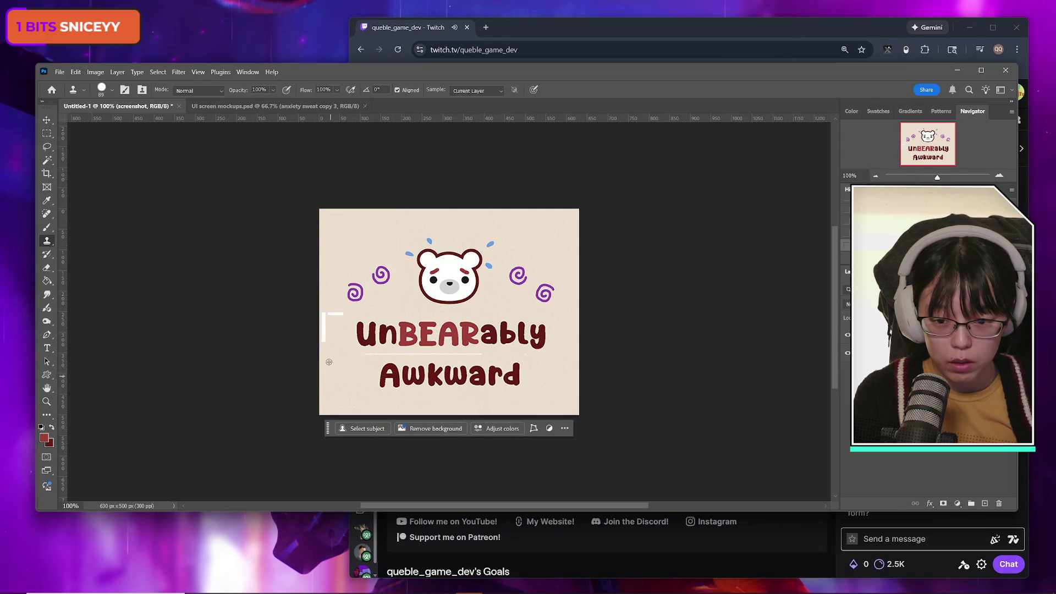
{"action": "left_click", "coordinate": [109, 92]}
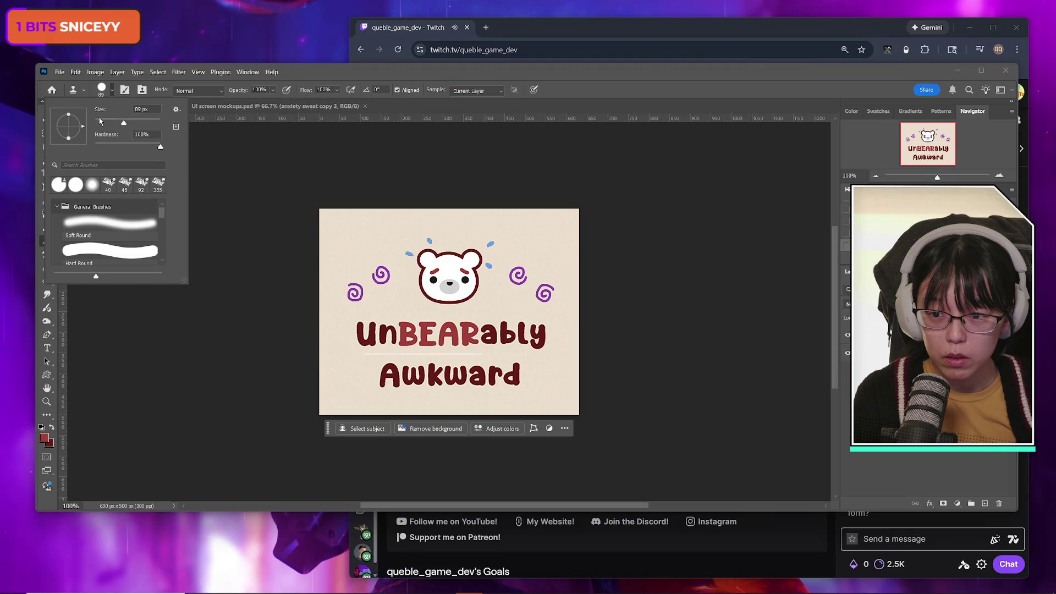
{"action": "left_click", "coordinate": [341, 414]}
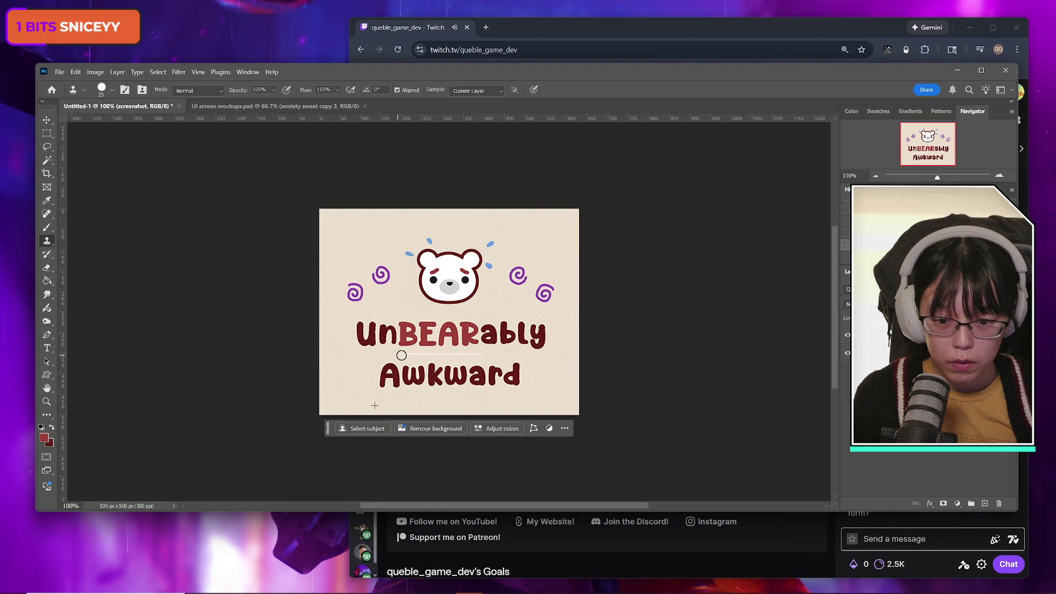
{"action": "key", "text": "ctrl+s"}
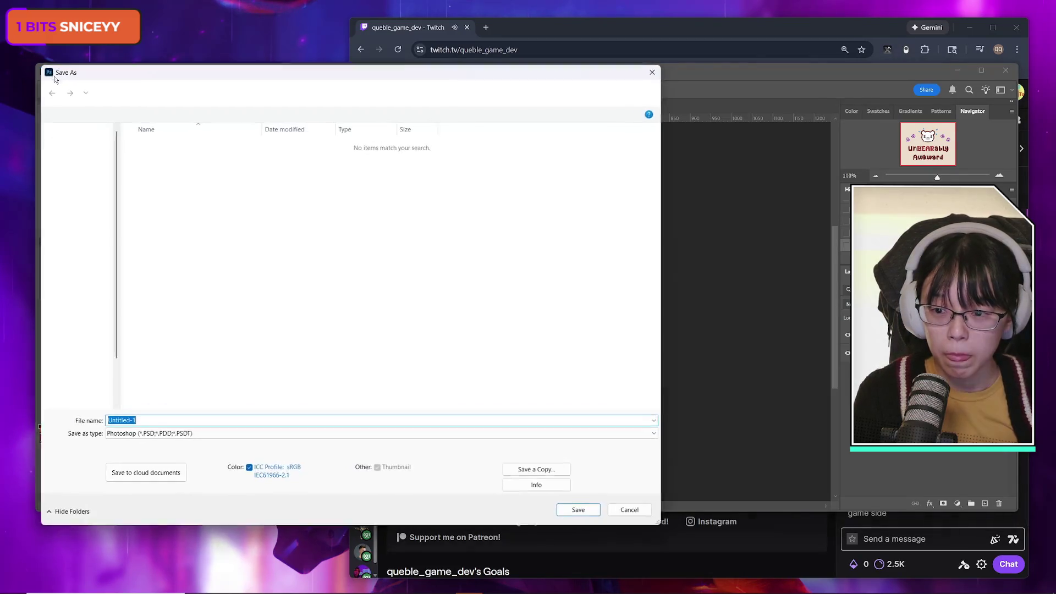
Save a copy of the two-line title cover as PNG into Downloads
{"action": "left_click", "coordinate": [654, 72]}
{"action": "left_click", "coordinate": [59, 72]}
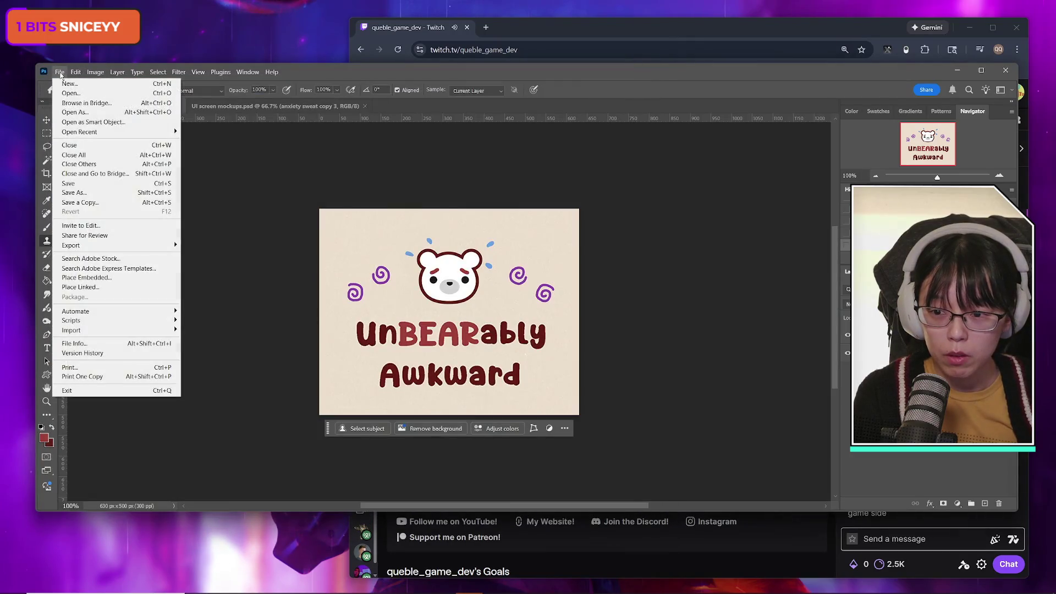
{"action": "left_click", "coordinate": [362, 75]}
{"action": "left_click", "coordinate": [59, 72]}
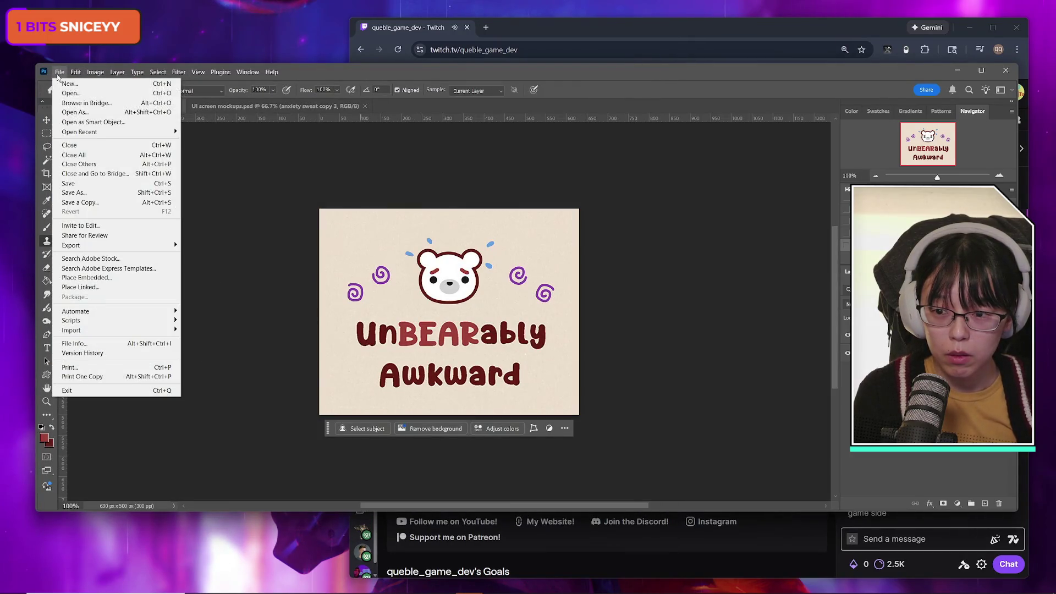
{"action": "left_click", "coordinate": [104, 198]}
{"action": "scroll", "coordinate": [77, 206], "scroll_direction": "up", "scroll_amount": 3}
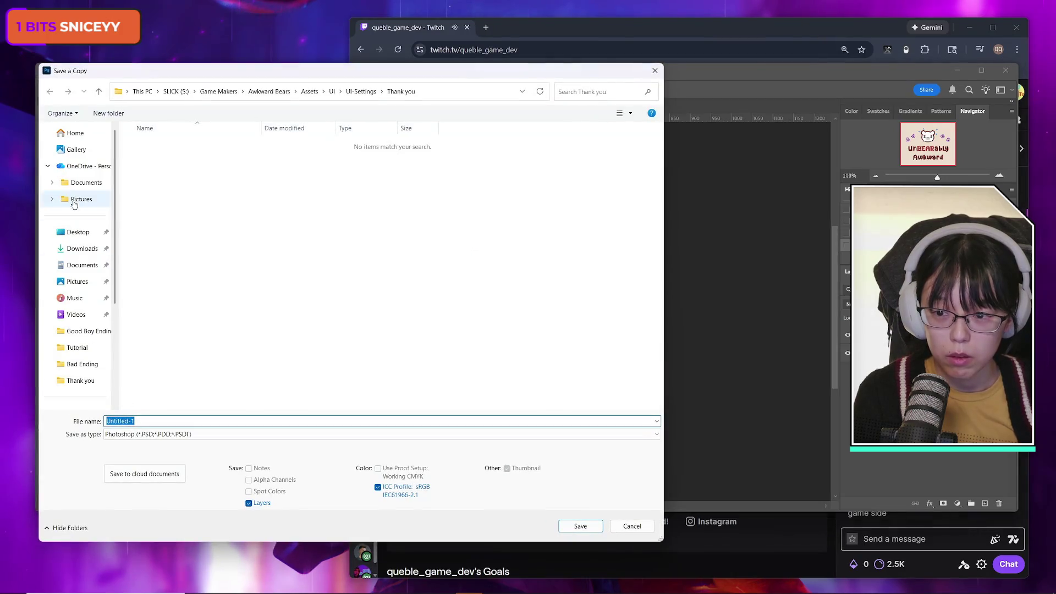
{"action": "left_click", "coordinate": [83, 249]}
{"action": "left_click", "coordinate": [172, 434]}
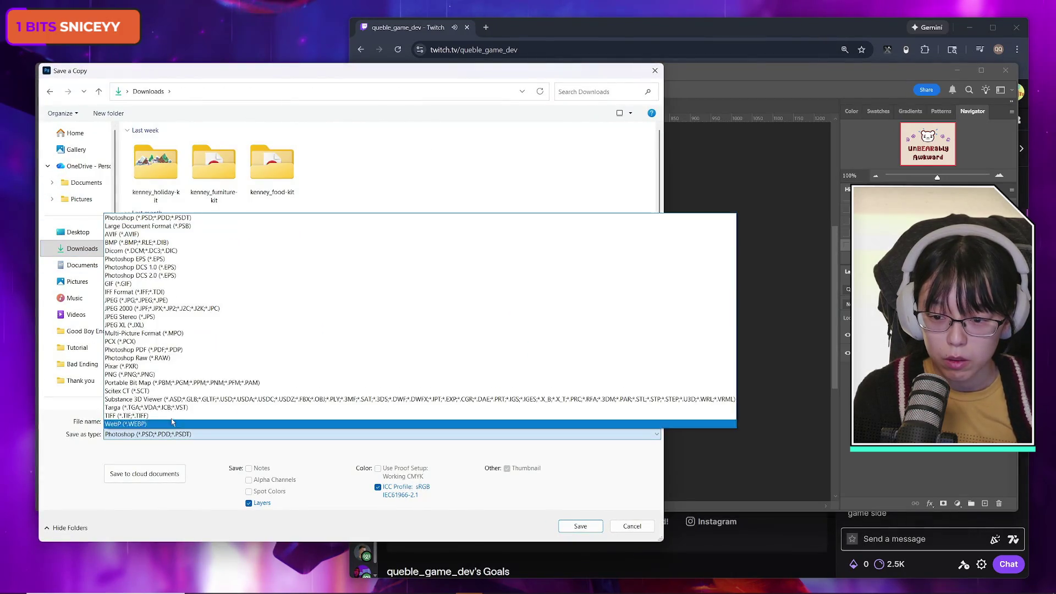
{"action": "left_click", "coordinate": [171, 380]}
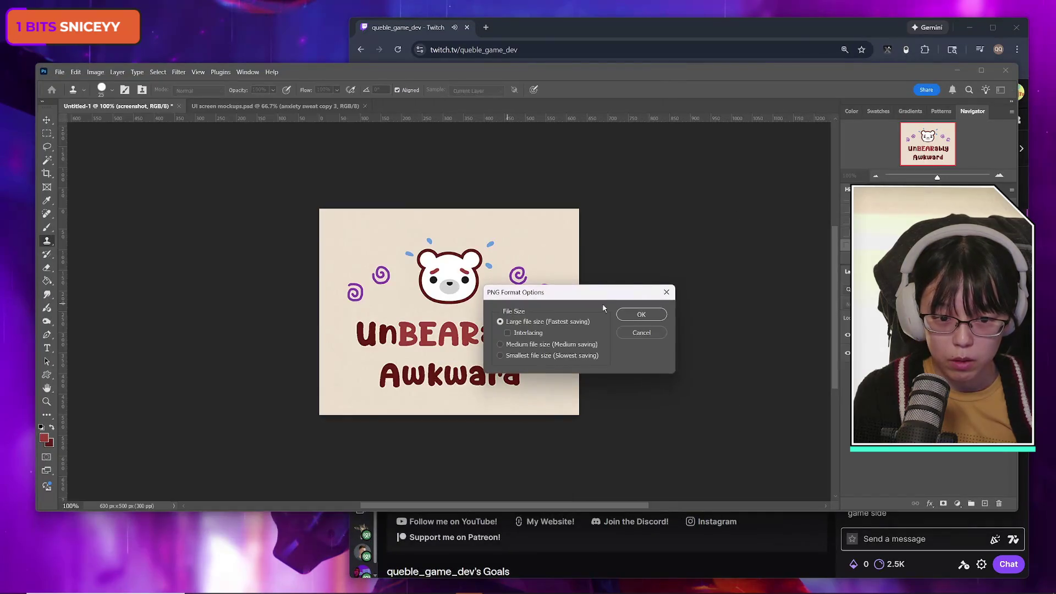
{"action": "key", "text": "Return"}
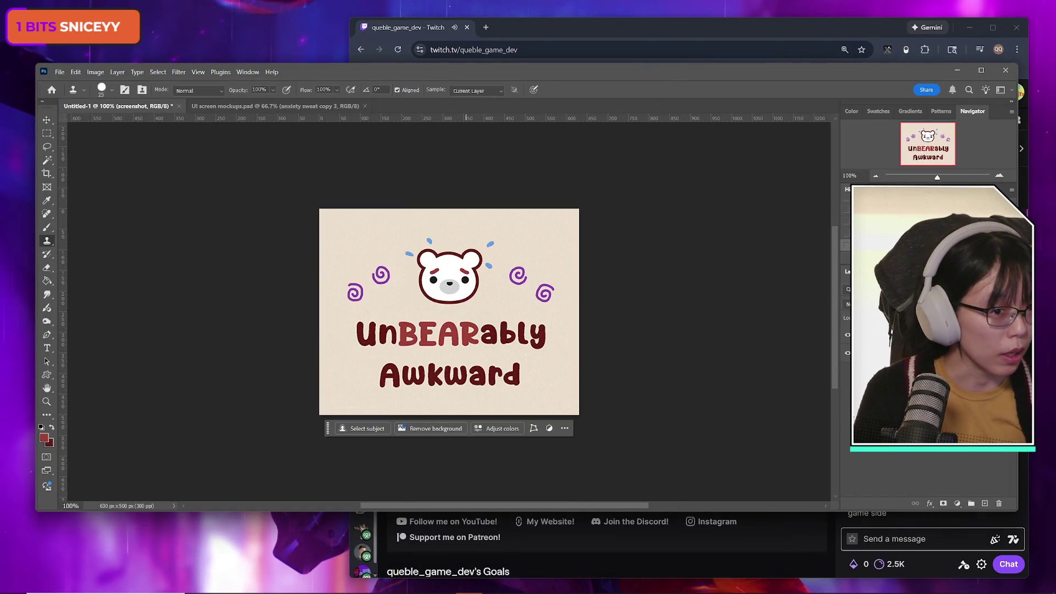
{"action": "left_click", "coordinate": [887, 58]}
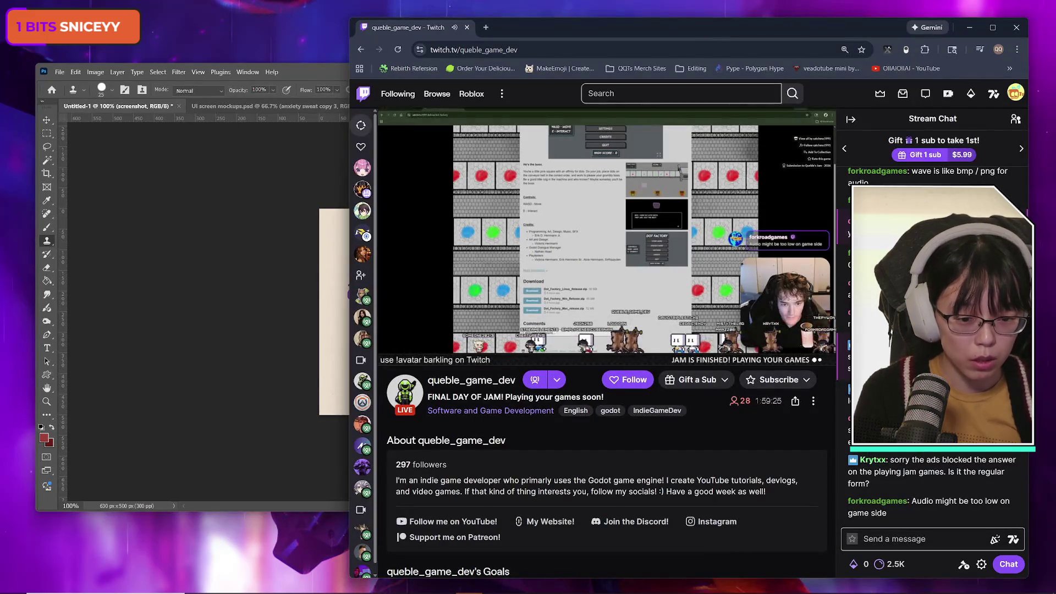
Bring the Twitch browser window in front of Photoshop and drag it left
{"action": "mouse_move", "coordinate": [509, 590]}
{"action": "mouse_move", "coordinate": [476, 587]}
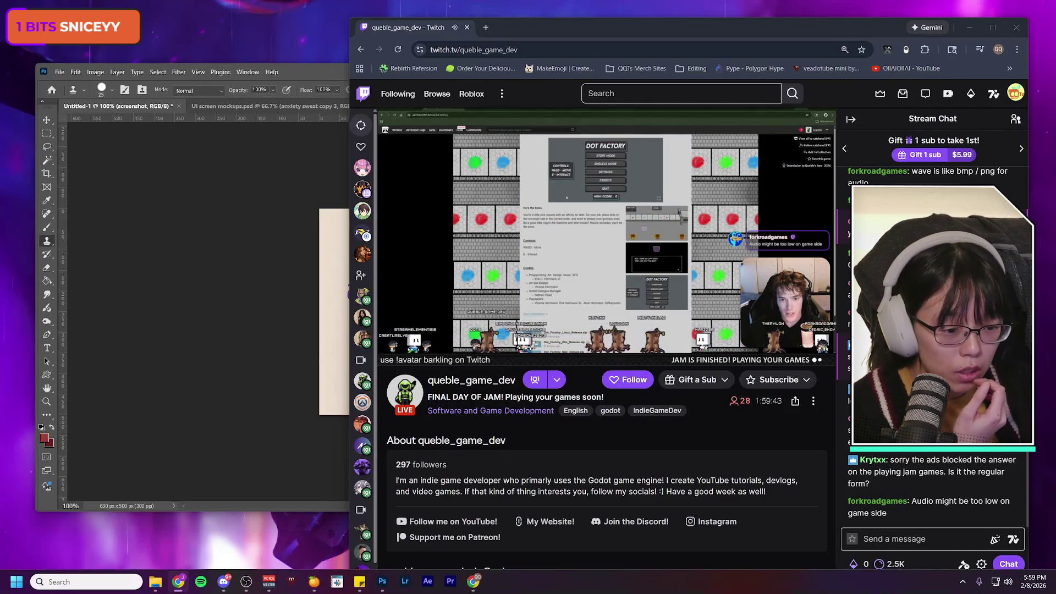
{"action": "left_click", "coordinate": [322, 69]}
{"action": "left_click_drag", "start_coordinate": [852, 28], "coordinate": [747, 34]}
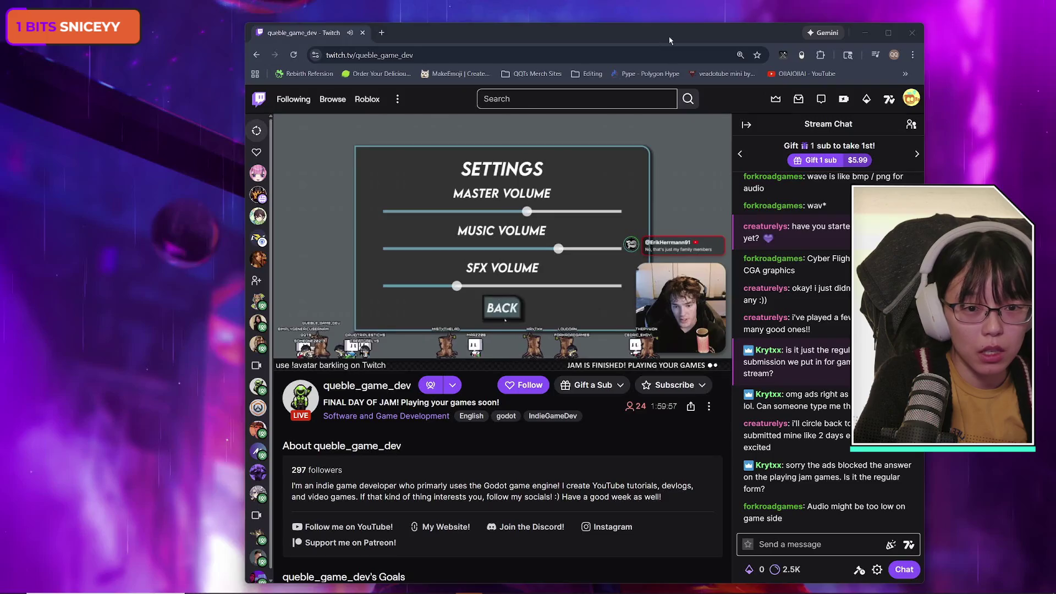
Reposition the browser and drag its left edge outward to reveal the followed-channels sidebar
{"action": "left_click_drag", "start_coordinate": [666, 43], "coordinate": [613, 39]}
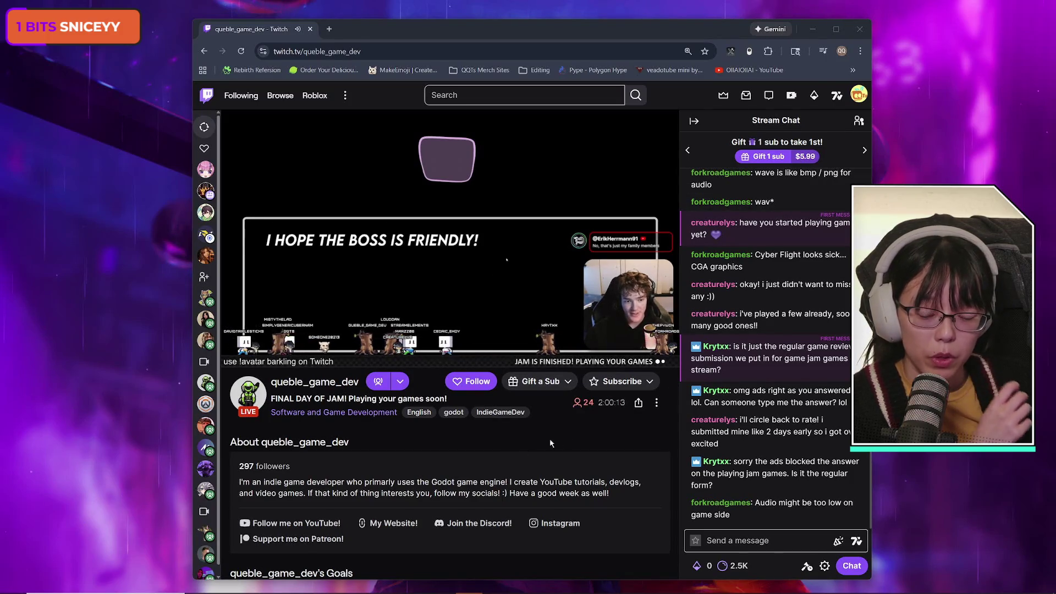
{"action": "mouse_move", "coordinate": [210, 566]}
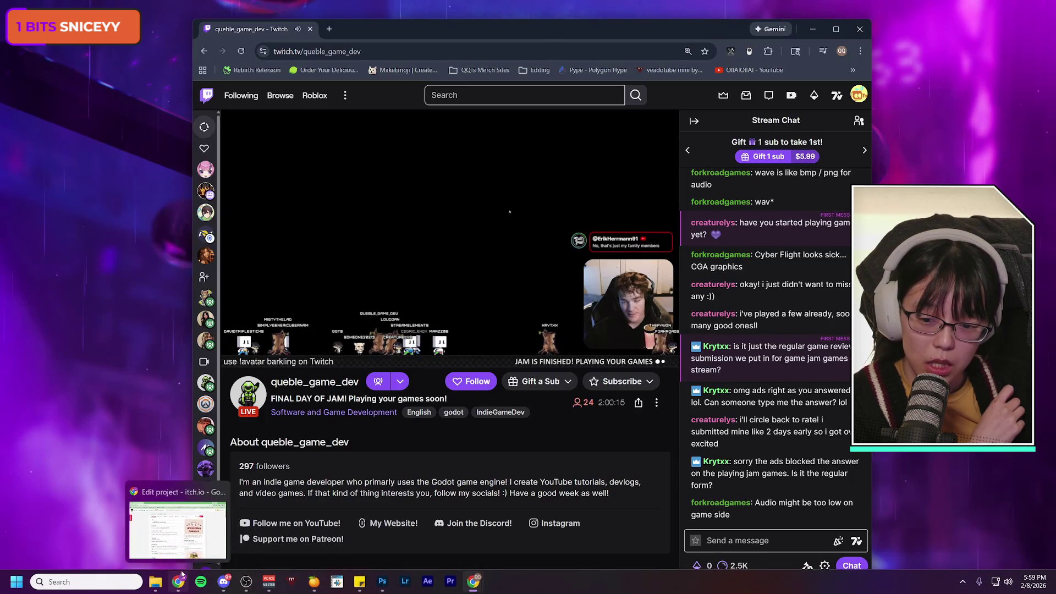
{"action": "mouse_move", "coordinate": [206, 447]}
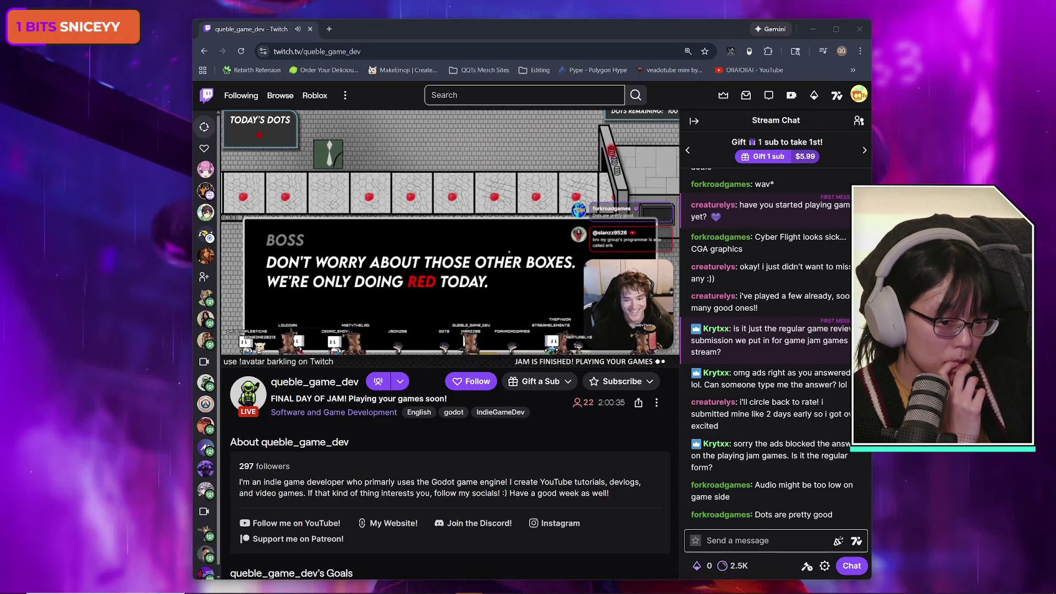
{"action": "left_click_drag", "start_coordinate": [530, 29], "coordinate": [707, 19]}
{"action": "mouse_move", "coordinate": [636, 591]}
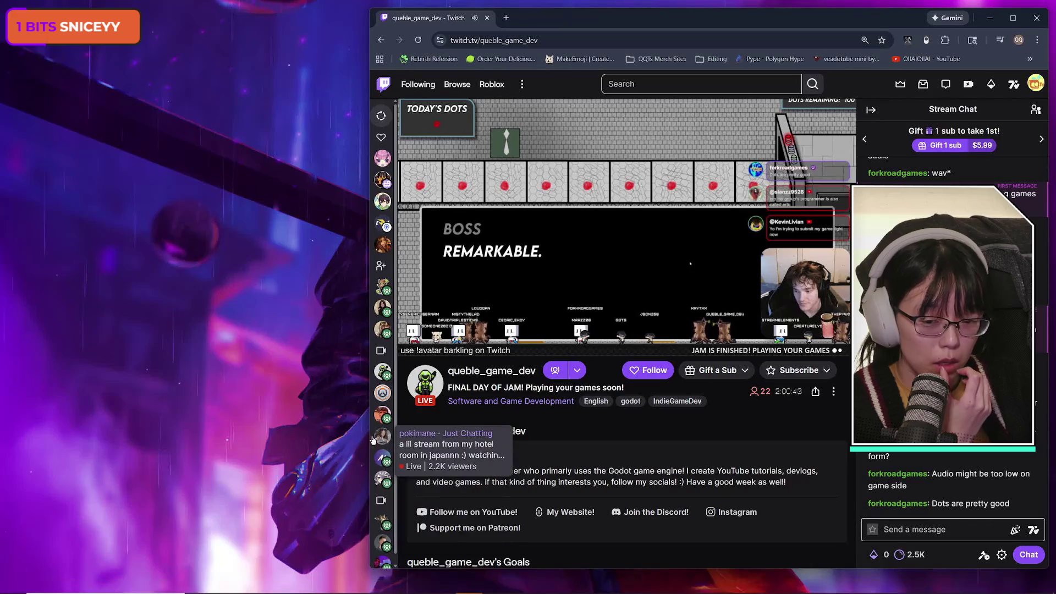
{"action": "left_click_drag", "start_coordinate": [370, 436], "coordinate": [203, 436]}
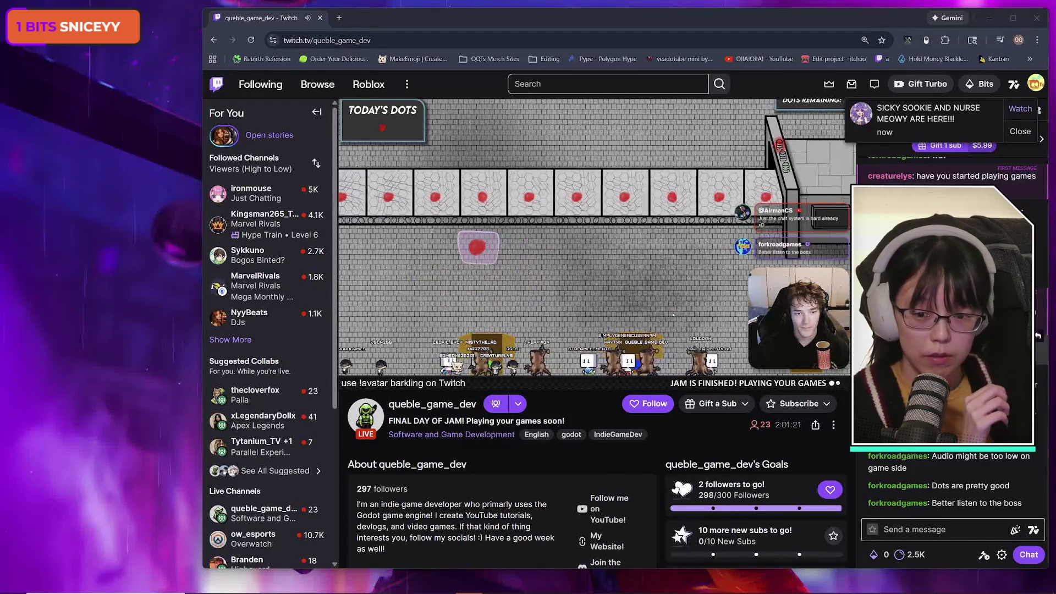
Show more followed channels in the sidebar and maximize the browser window
{"action": "left_click", "coordinate": [246, 338]}
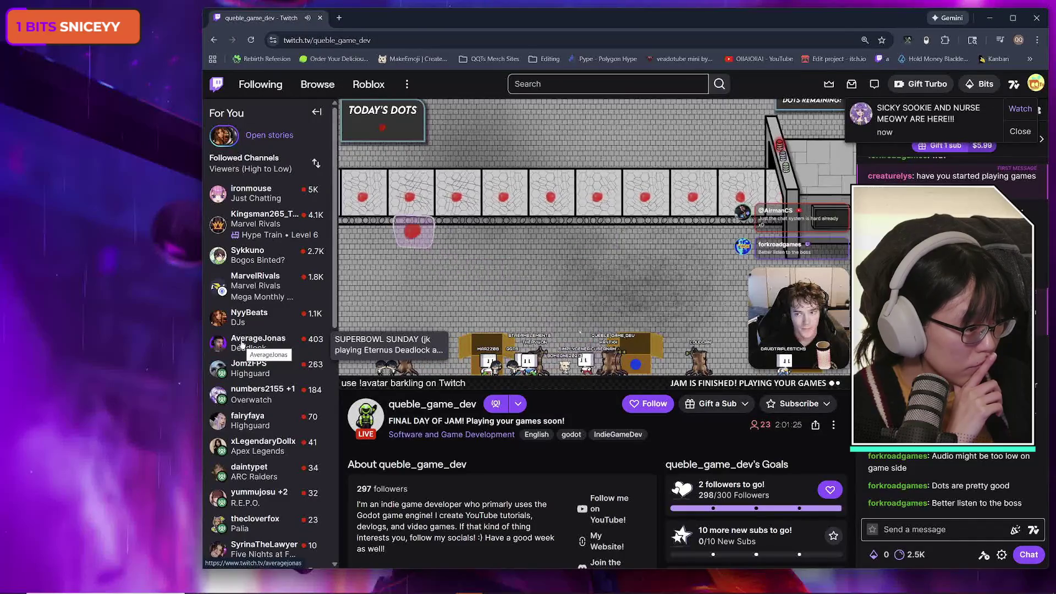
{"action": "scroll", "coordinate": [242, 343], "scroll_direction": "down", "scroll_amount": 5}
{"action": "left_click", "coordinate": [1013, 18]}
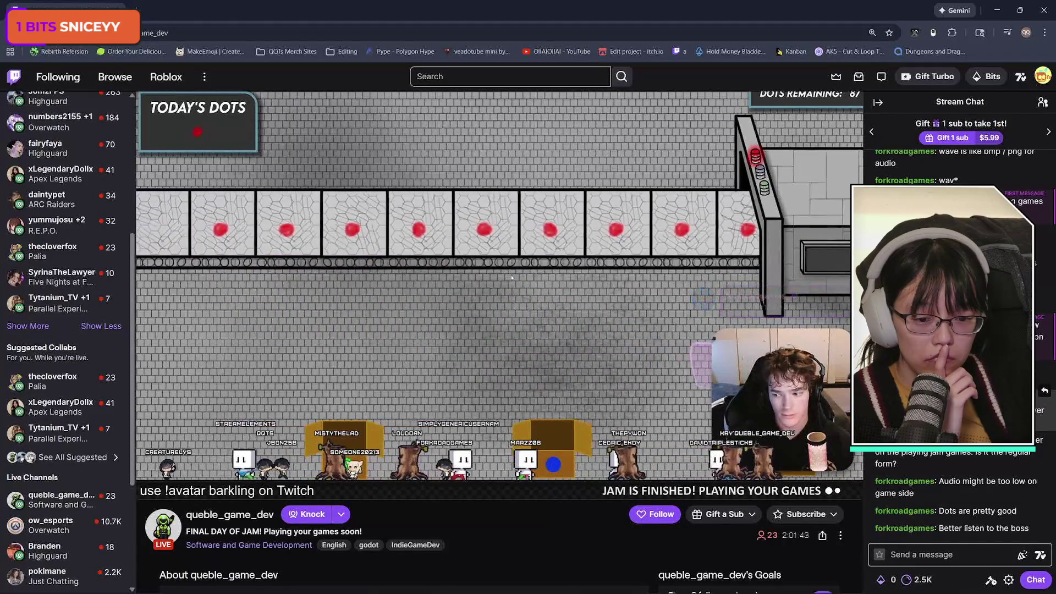
List more followed channels including offline ones, then close the Downloads folder window
{"action": "left_click", "coordinate": [15, 327]}
{"action": "scroll", "coordinate": [55, 375], "scroll_direction": "down", "scroll_amount": 4}
{"action": "scroll", "coordinate": [79, 396], "scroll_direction": "up", "scroll_amount": 5}
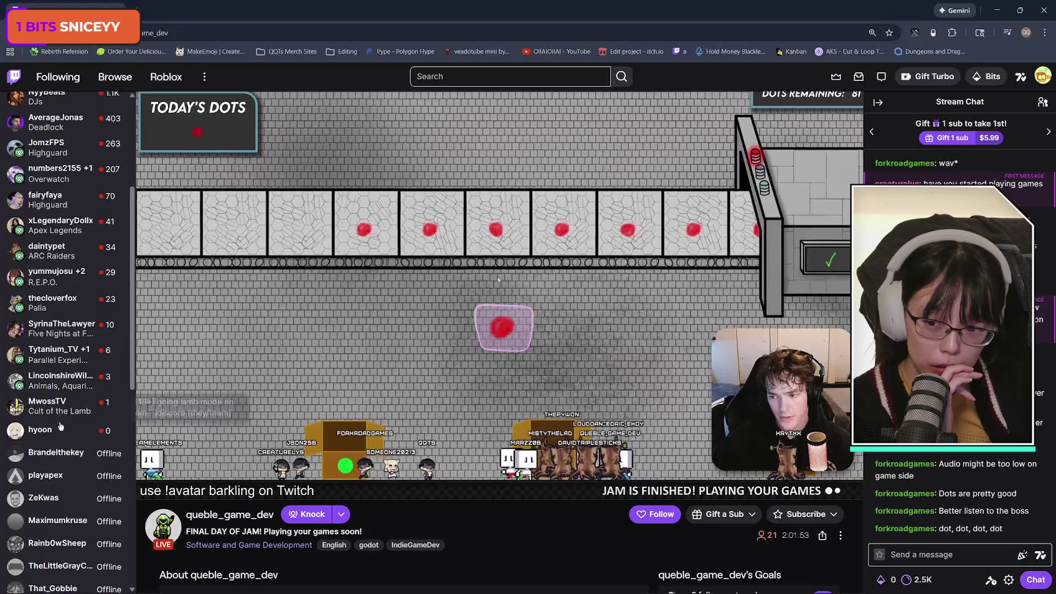
{"action": "scroll", "coordinate": [60, 422], "scroll_direction": "up", "scroll_amount": 4}
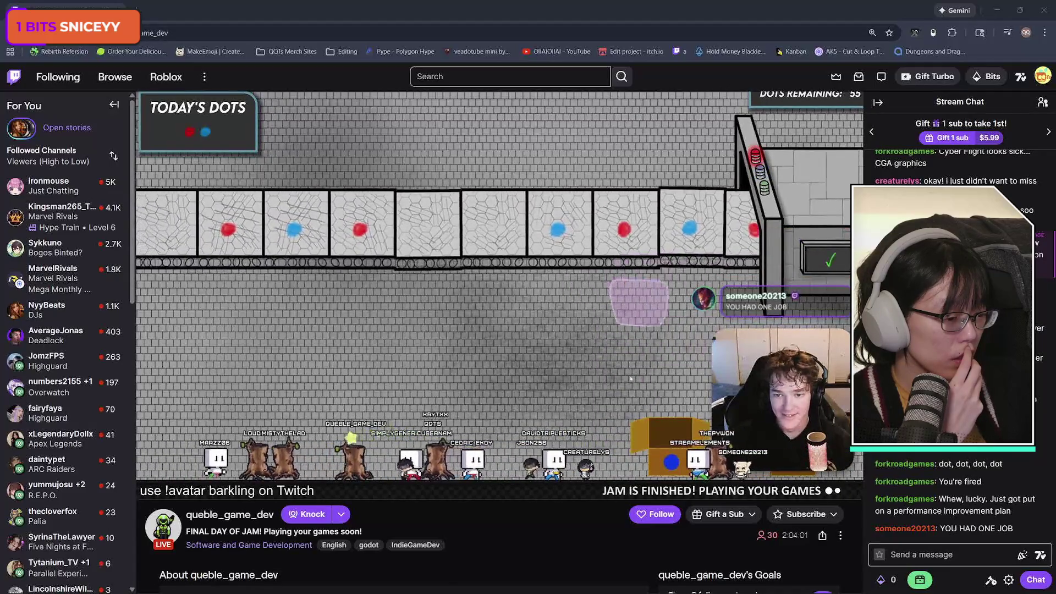
{"action": "left_click", "coordinate": [1027, 123]}
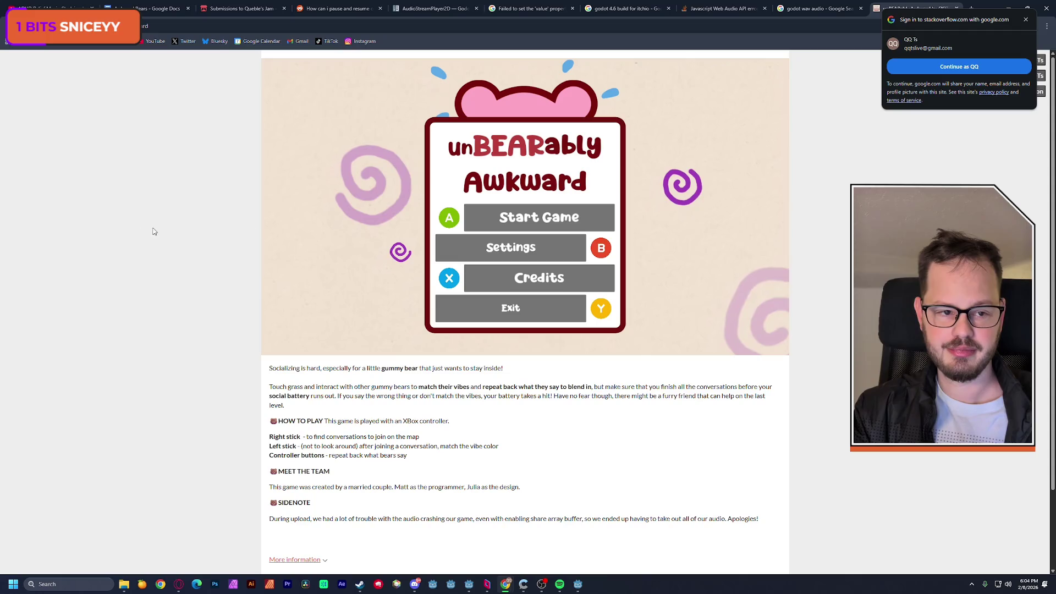
Close the itch.io game page, Godot search, Stack Overflow and audio error tabs, then minimize Chrome from the Awkward Bears doc
{"action": "left_click", "coordinate": [957, 8]}
{"action": "left_click", "coordinate": [879, 8]}
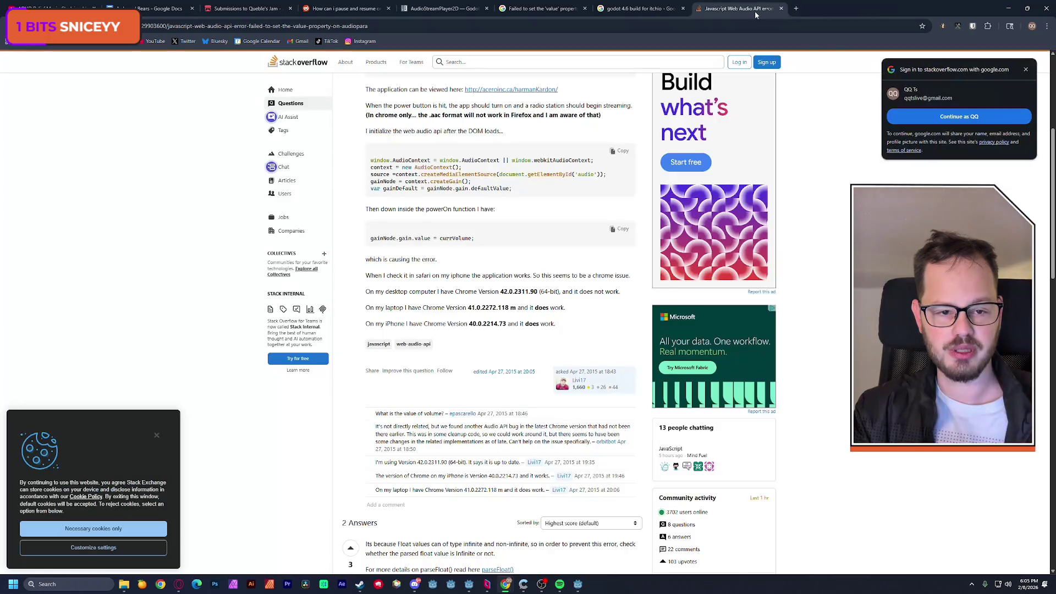
{"action": "left_click", "coordinate": [781, 8]}
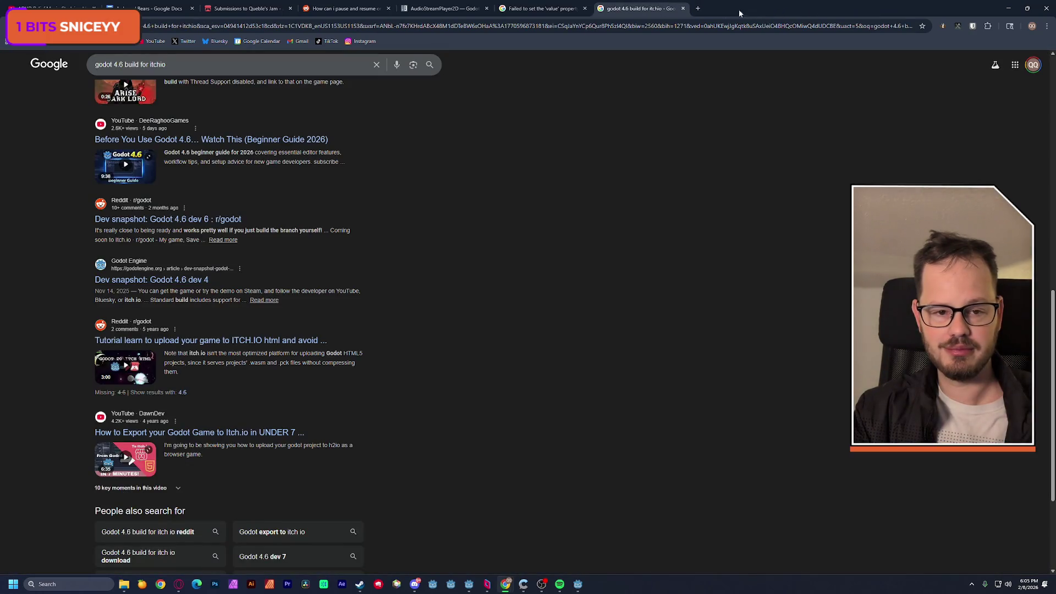
{"action": "left_click", "coordinate": [683, 9]}
{"action": "left_click", "coordinate": [585, 9]}
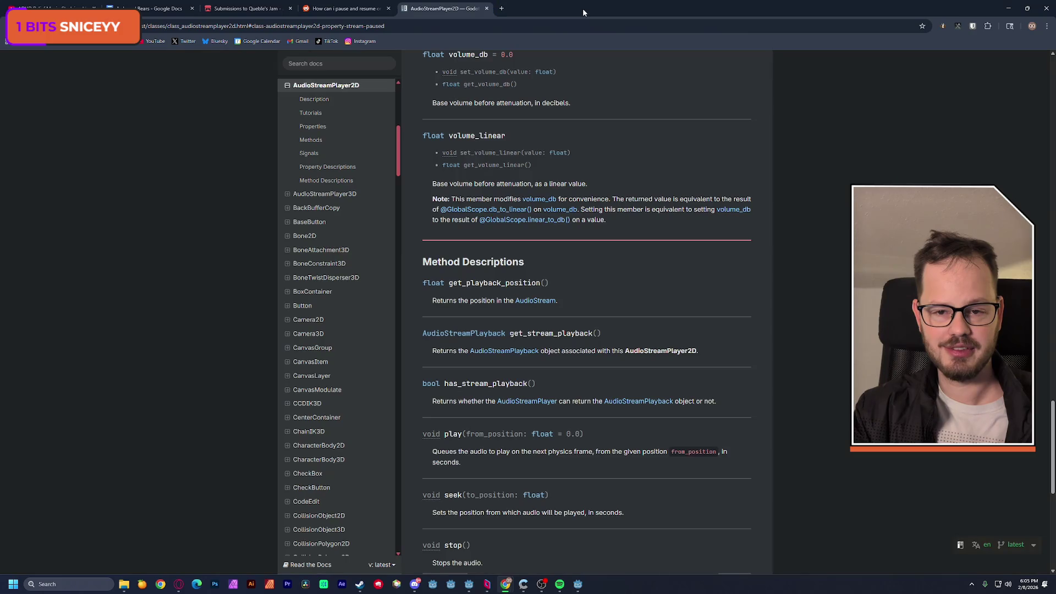
{"action": "left_click", "coordinate": [151, 9]}
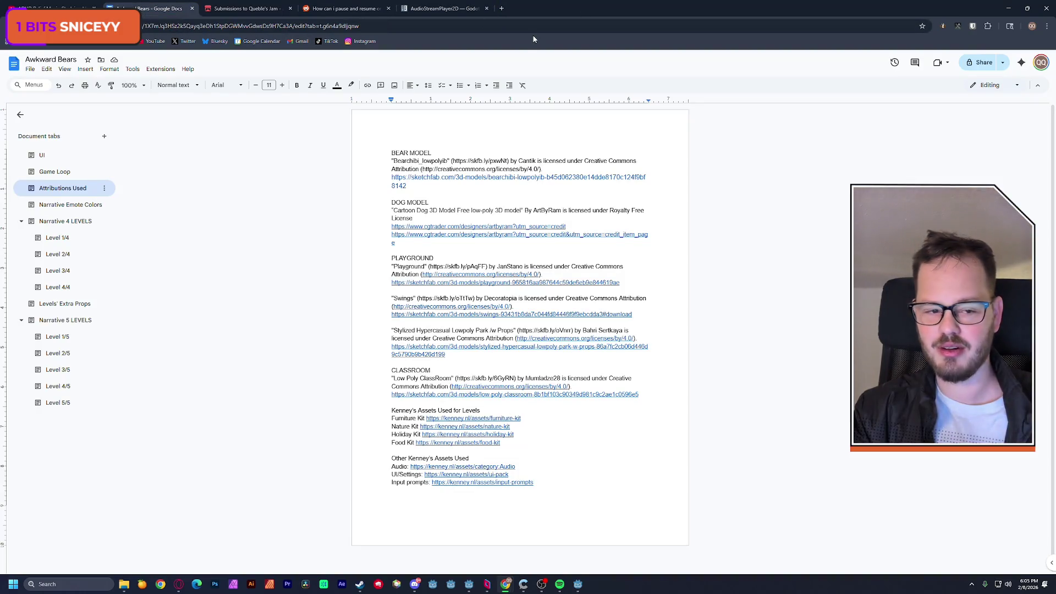
{"action": "left_click", "coordinate": [1016, 11]}
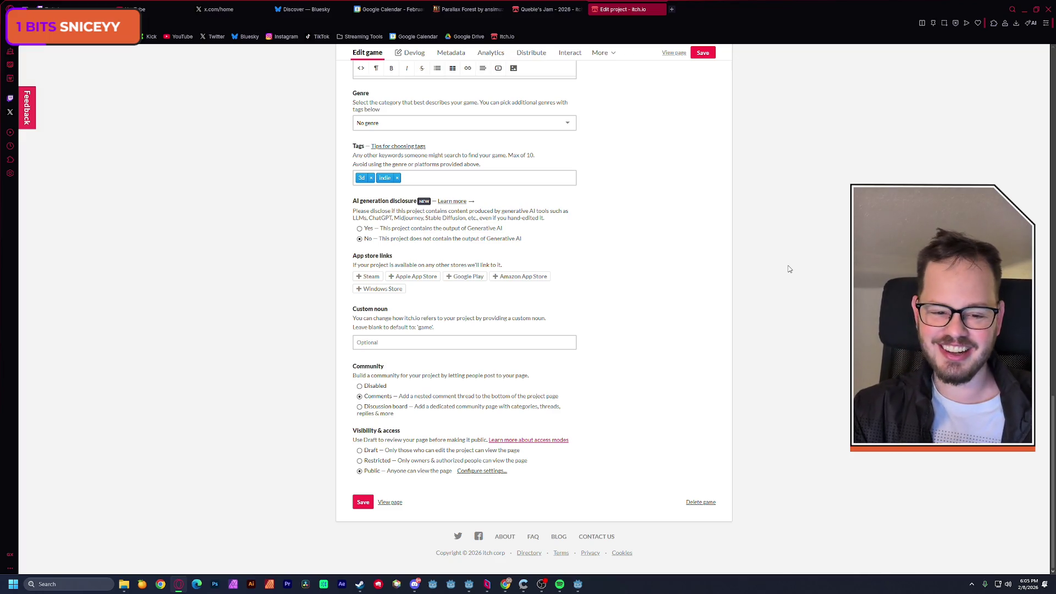
{"action": "scroll", "coordinate": [790, 269], "scroll_direction": "up", "scroll_amount": 2}
{"action": "scroll", "coordinate": [789, 269], "scroll_direction": "up", "scroll_amount": 20}
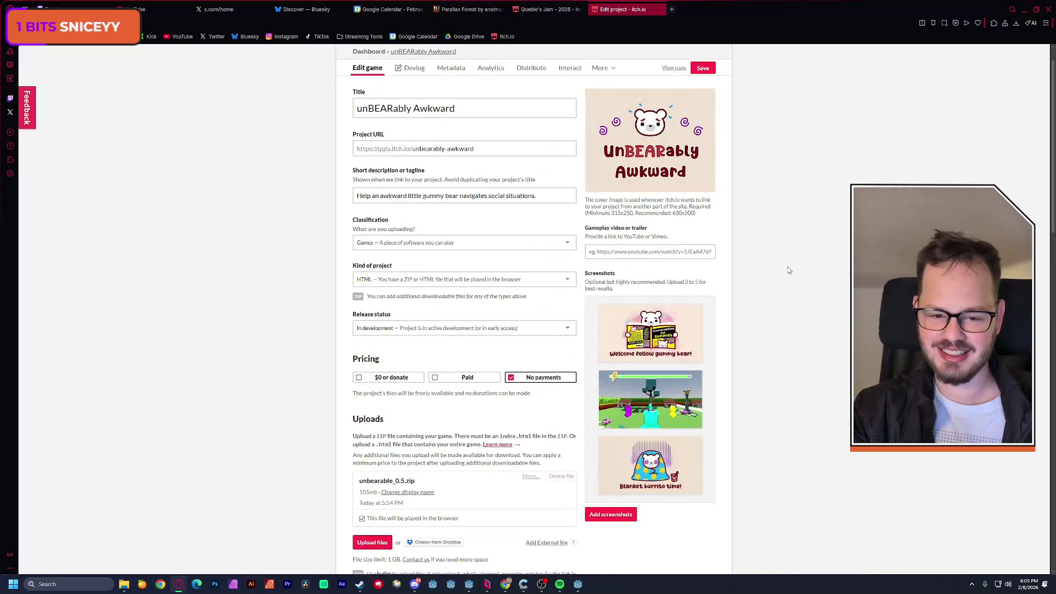
{"action": "scroll", "coordinate": [788, 270], "scroll_direction": "down", "scroll_amount": 20}
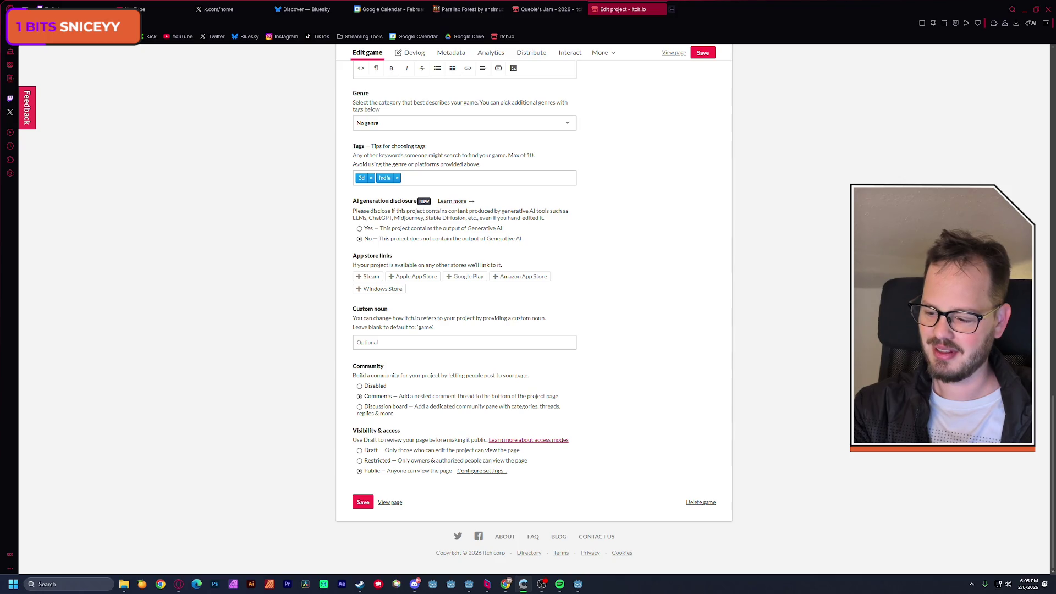
{"action": "left_click", "coordinate": [176, 256]}
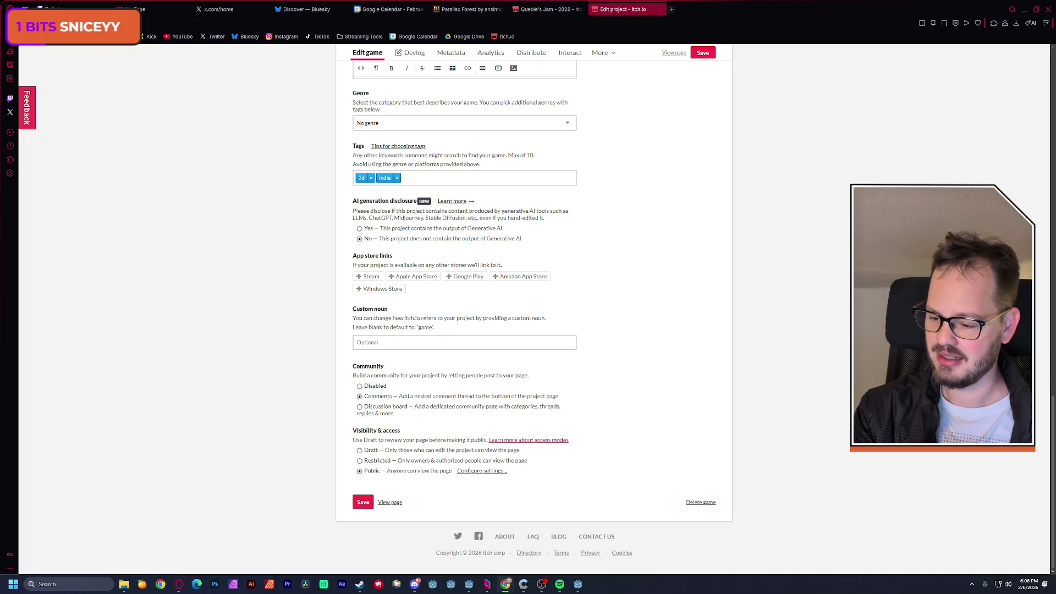
{"action": "left_click", "coordinate": [192, 171]}
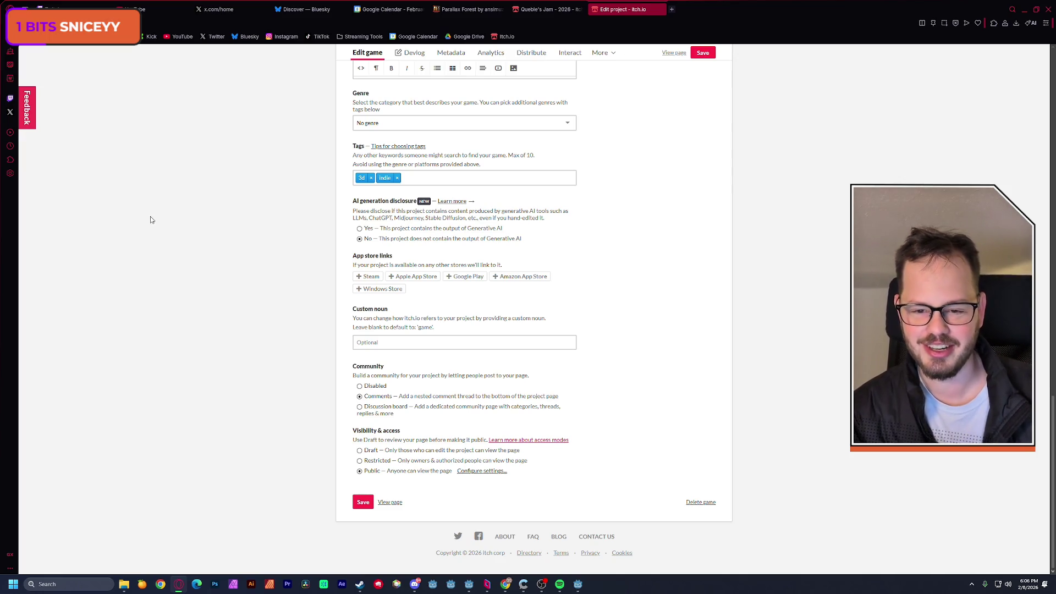
{"action": "scroll", "coordinate": [160, 222], "scroll_direction": "up", "scroll_amount": 5}
{"action": "scroll", "coordinate": [162, 228], "scroll_direction": "up", "scroll_amount": 5}
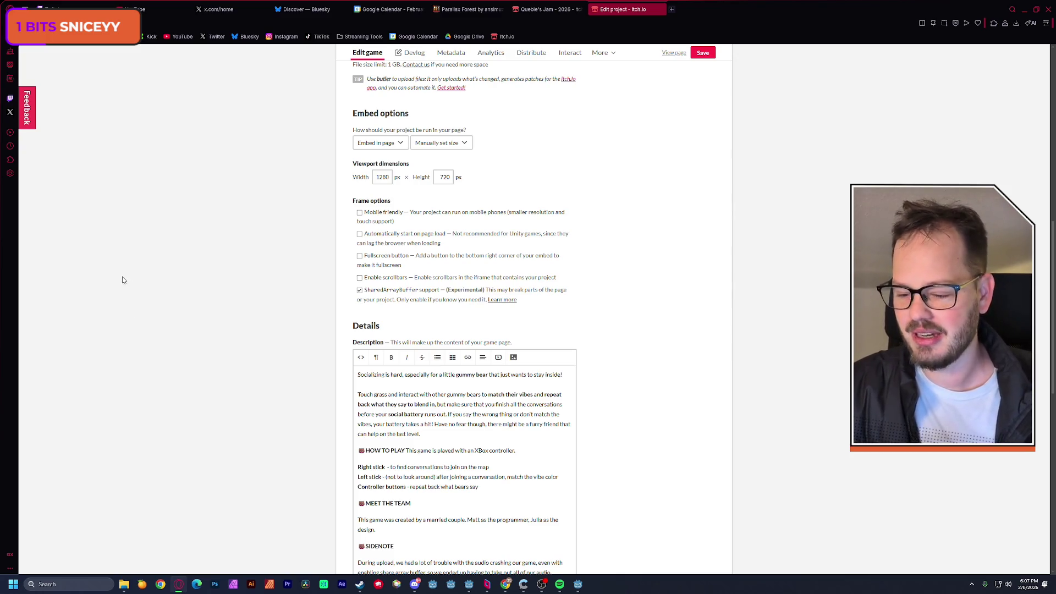
From the Queble's Jam - 2026 page, open the submissions grid and browse its 187 entries
{"action": "left_click", "coordinate": [545, 12]}
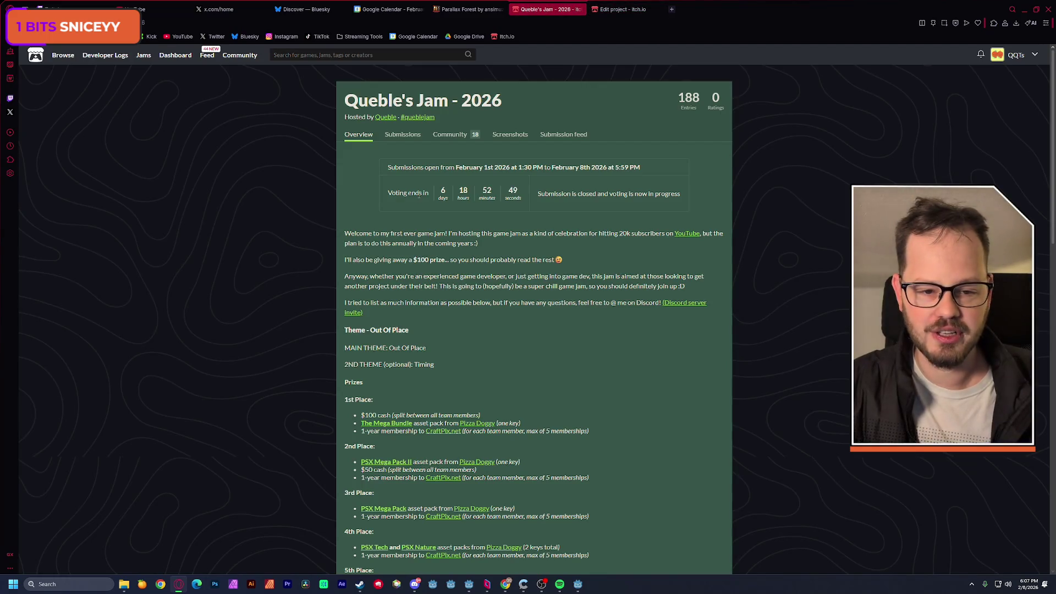
{"action": "left_click", "coordinate": [670, 193]}
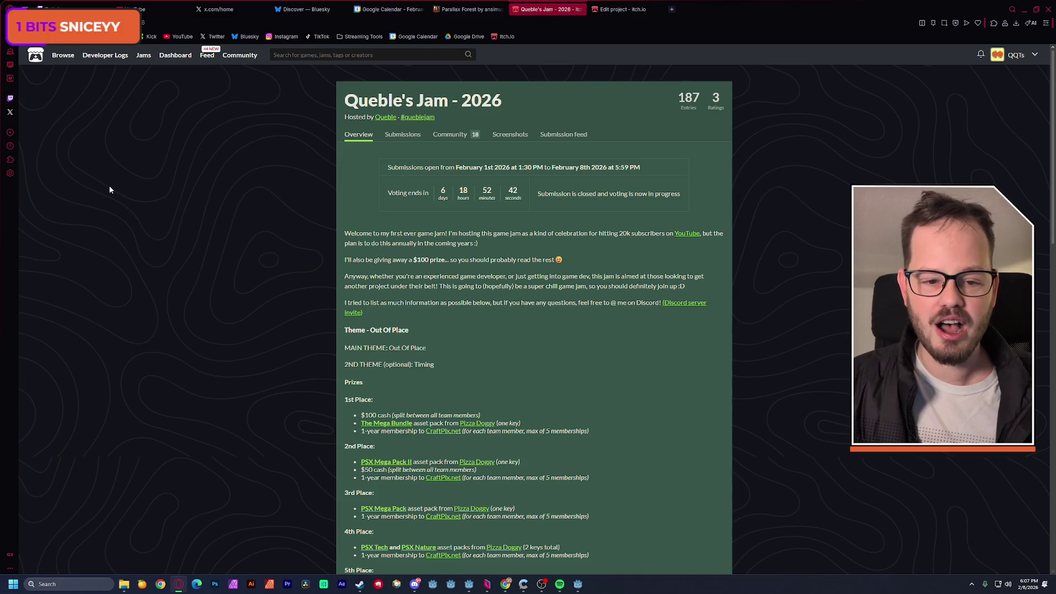
{"action": "left_click", "coordinate": [694, 98]}
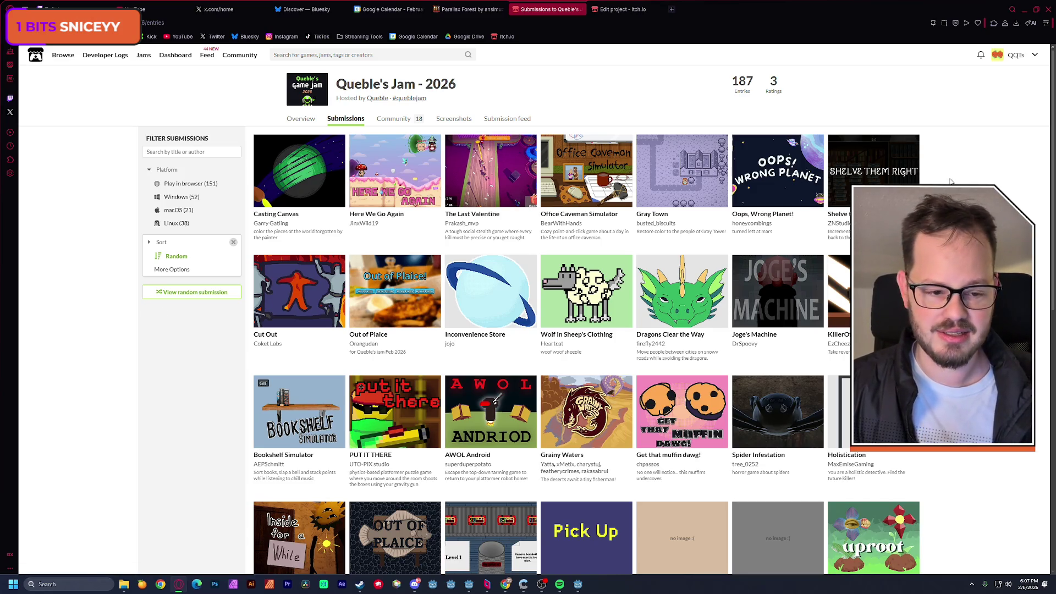
{"action": "scroll", "coordinate": [184, 356], "scroll_direction": "down", "scroll_amount": 5}
{"action": "scroll", "coordinate": [184, 357], "scroll_direction": "down", "scroll_amount": 3}
{"action": "scroll", "coordinate": [184, 358], "scroll_direction": "down", "scroll_amount": 5}
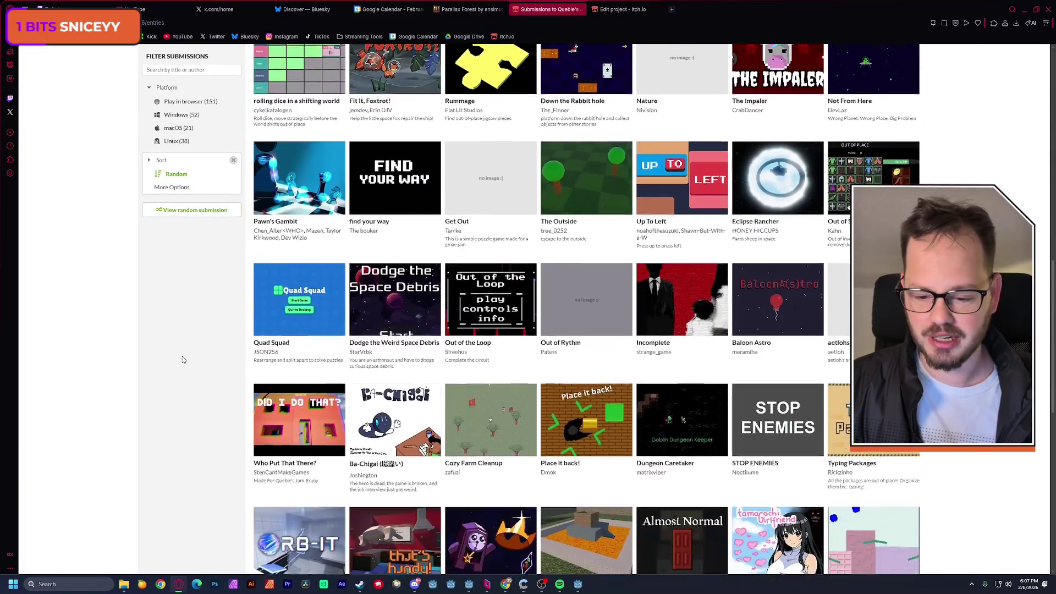
{"action": "scroll", "coordinate": [184, 360], "scroll_direction": "down", "scroll_amount": 4}
{"action": "scroll", "coordinate": [183, 360], "scroll_direction": "up", "scroll_amount": 9}
{"action": "scroll", "coordinate": [183, 358], "scroll_direction": "up", "scroll_amount": 7}
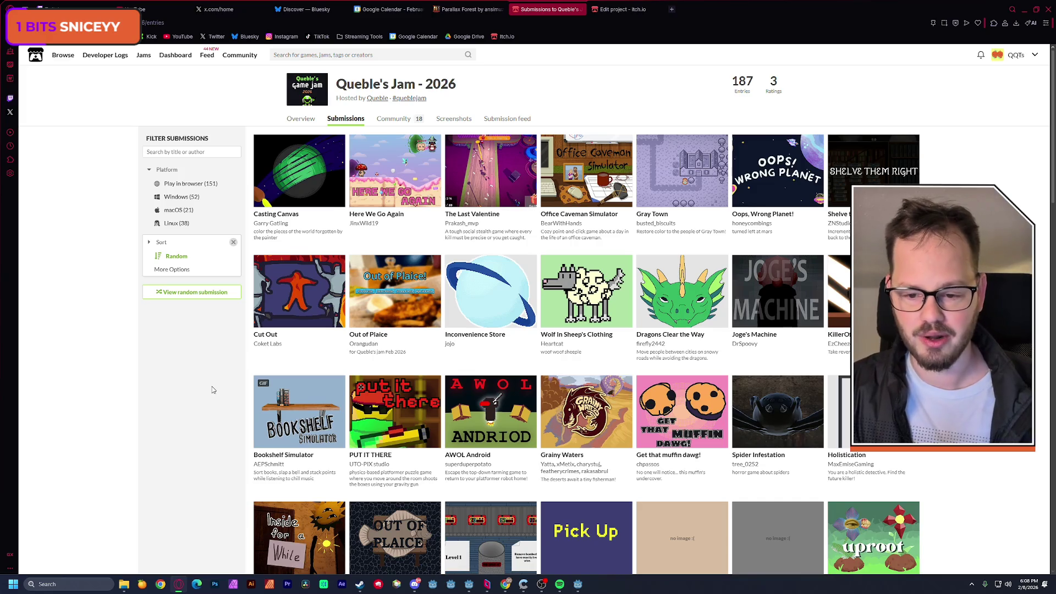
{"action": "scroll", "coordinate": [210, 389], "scroll_direction": "down", "scroll_amount": 3}
{"action": "scroll", "coordinate": [210, 389], "scroll_direction": "up", "scroll_amount": 3}
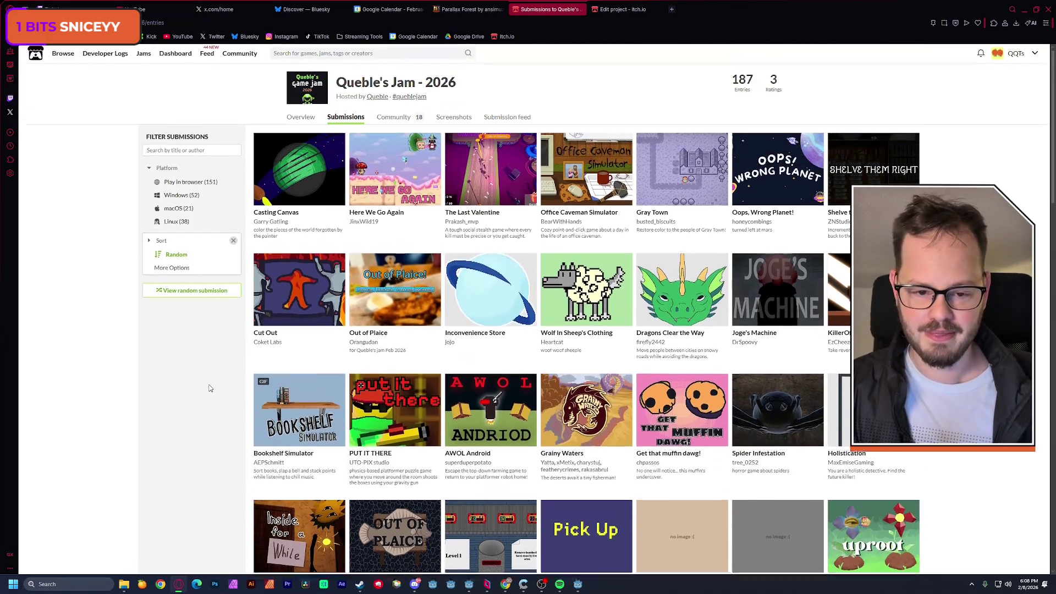